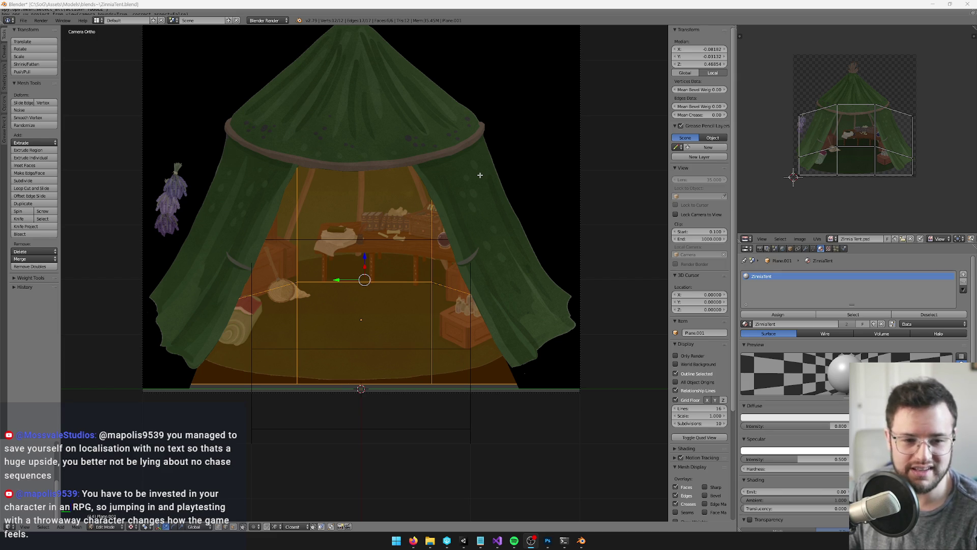
- Select the tent backdrop plane and enter its Edit Mode
key("Tab")
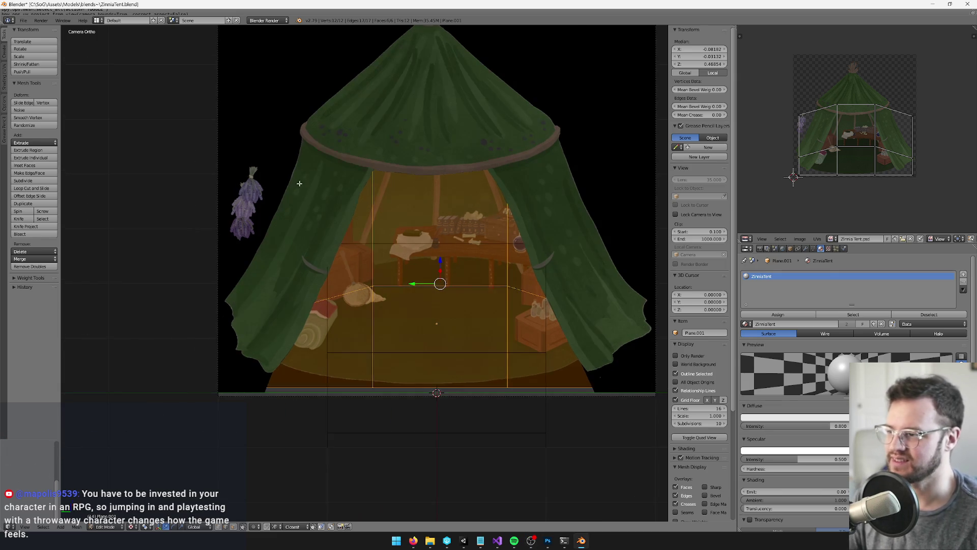
right_click(249, 177)
key("Tab")
scroll(301, 186, "up", 5)
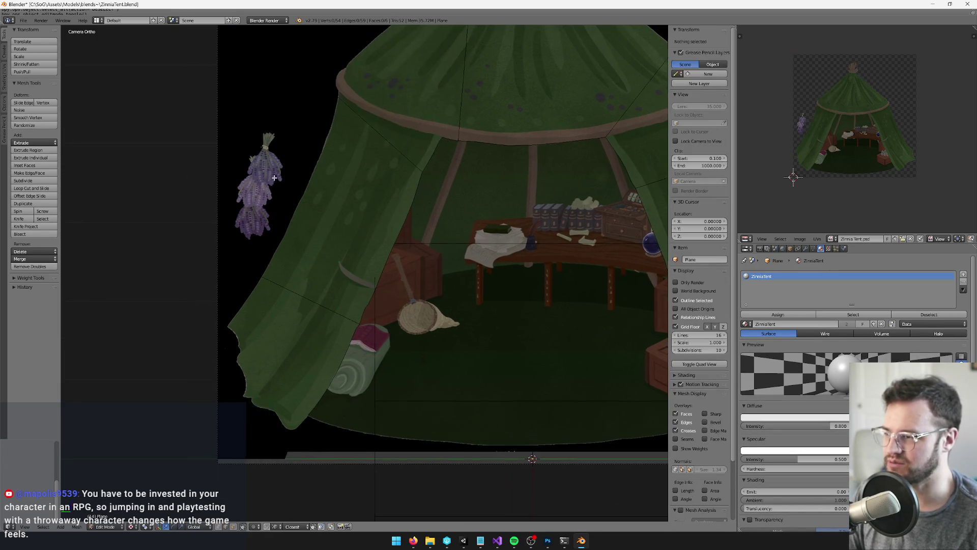
scroll(301, 186, "up", 5)
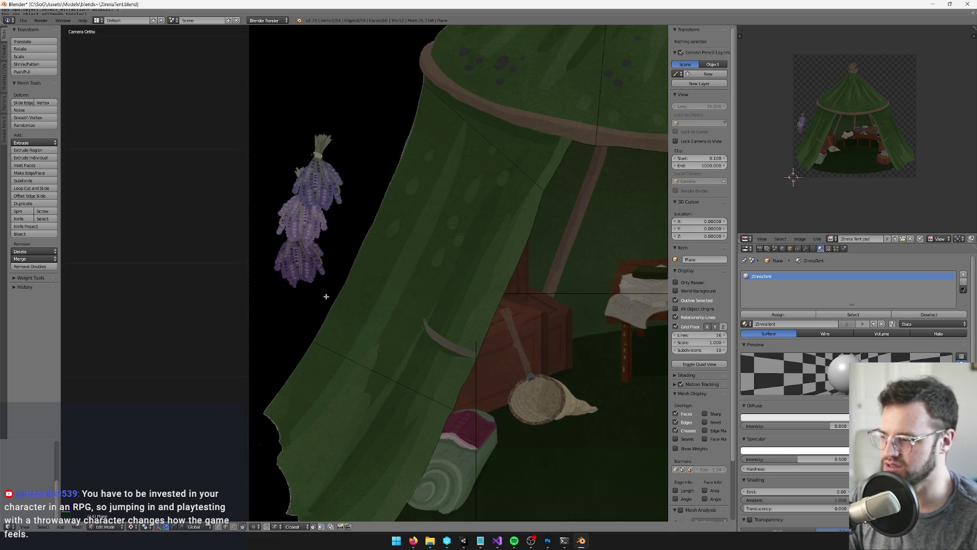
- Knife-cut a six-sided outline around the lavender bundle and select the enclosed face
key("k")
left_click(249, 281)
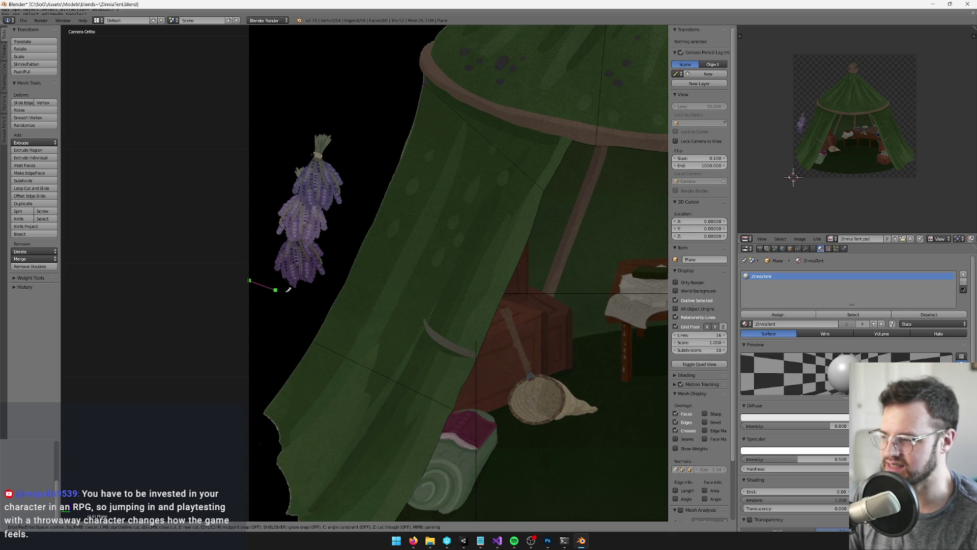
left_click(312, 304)
scroll(312, 303, "down", 2)
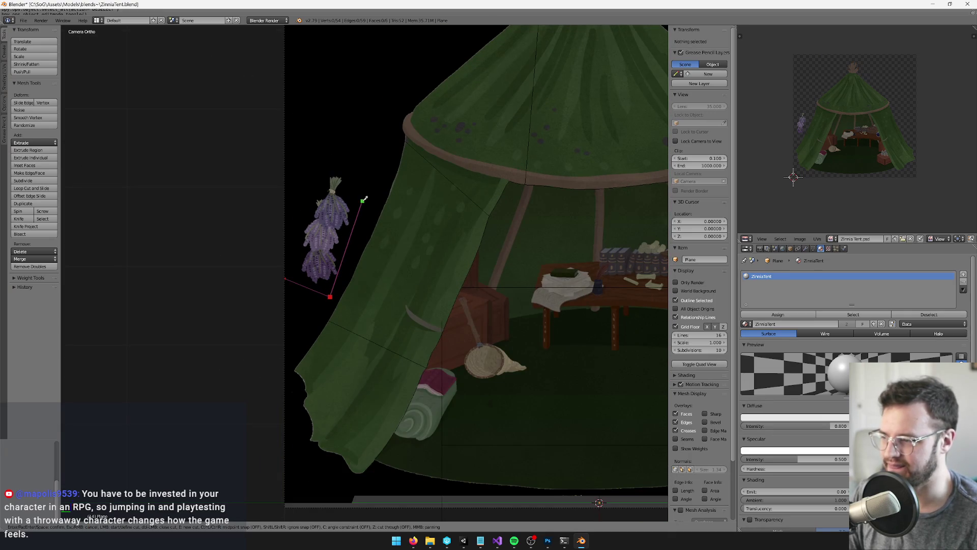
left_click(363, 200)
left_click(339, 165)
left_click(313, 182)
left_click(292, 281)
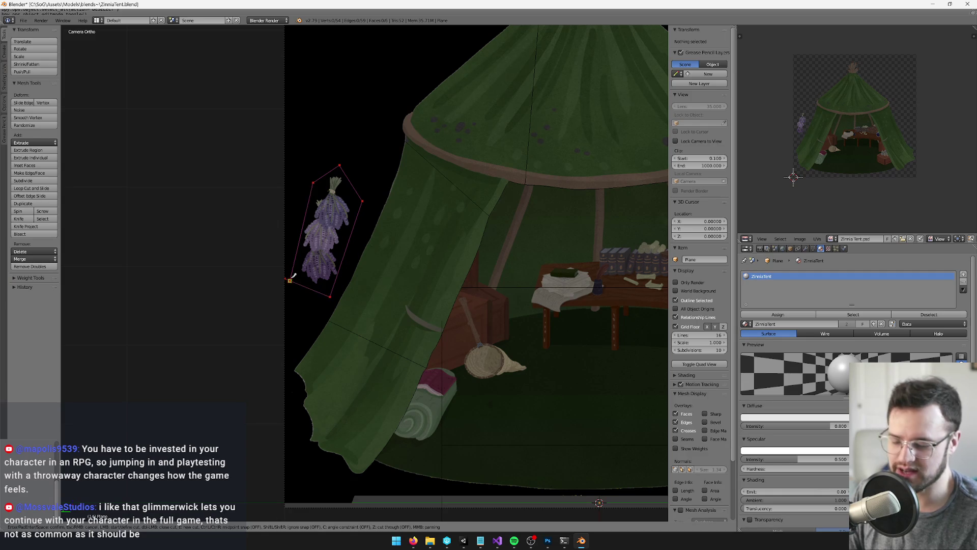
key("Return")
key("a")
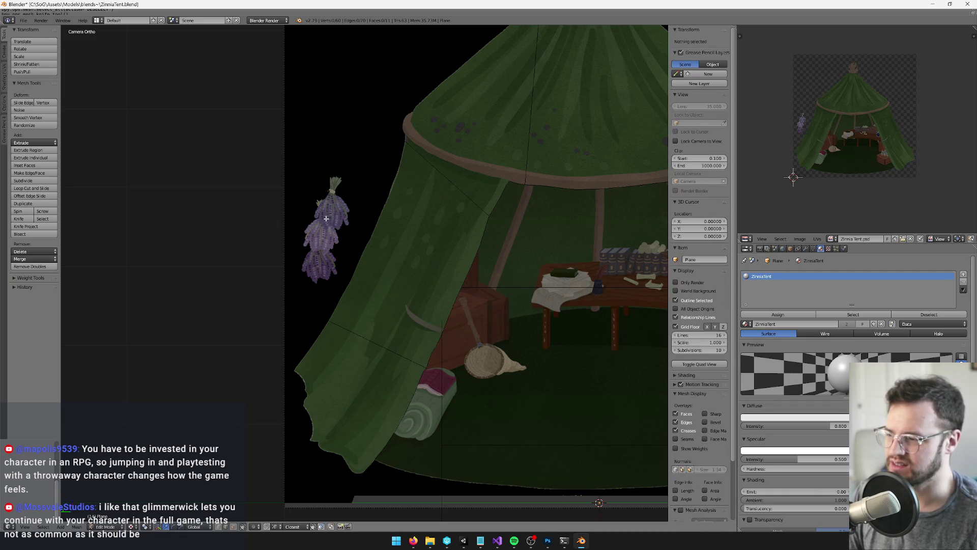
right_click(305, 262)
key("Tab")
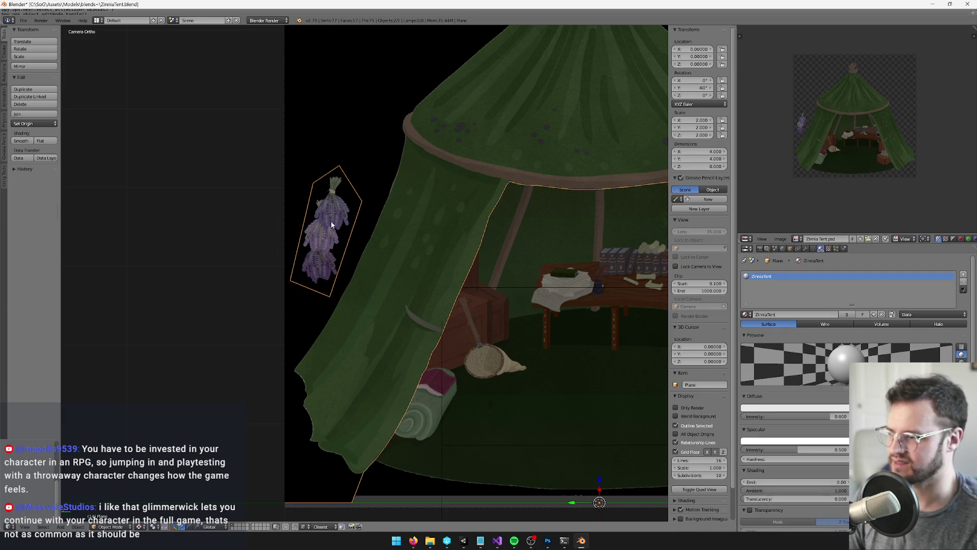
- Knife-cut across the large backdrop face behind the tent's left flap
key("Tab")
right_click(399, 159)
scroll(410, 137, "up", 2)
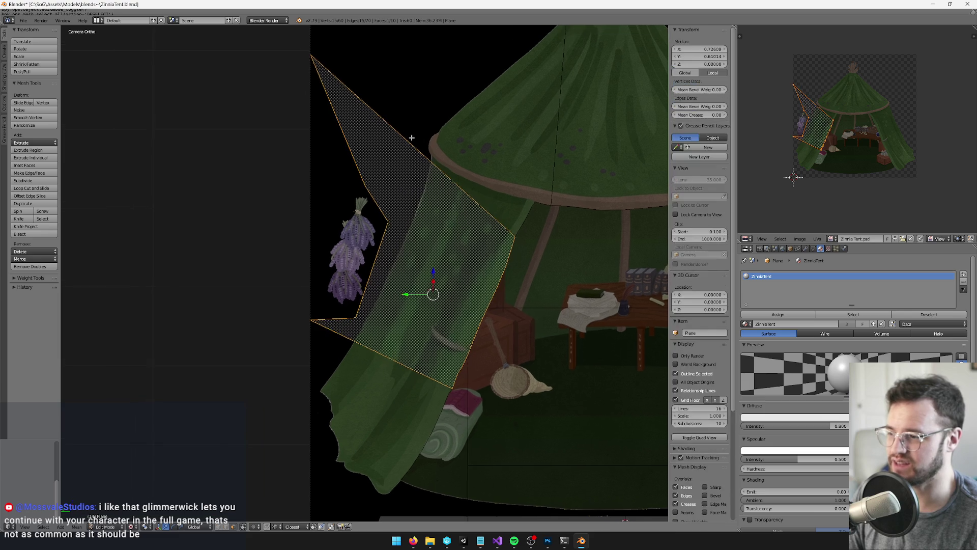
key("k")
left_click(311, 370)
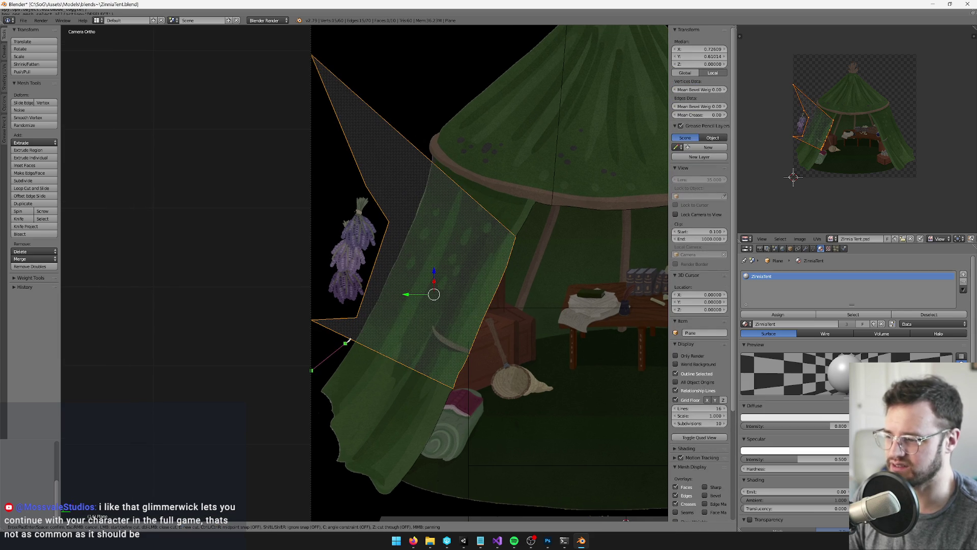
left_click(352, 339)
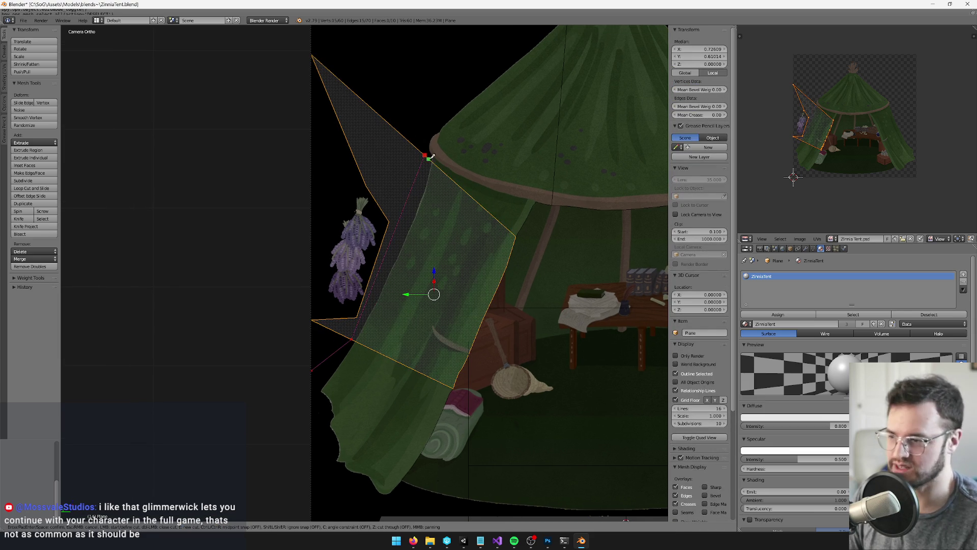
scroll(422, 157, "down", 2)
scroll(407, 92, "down", 1)
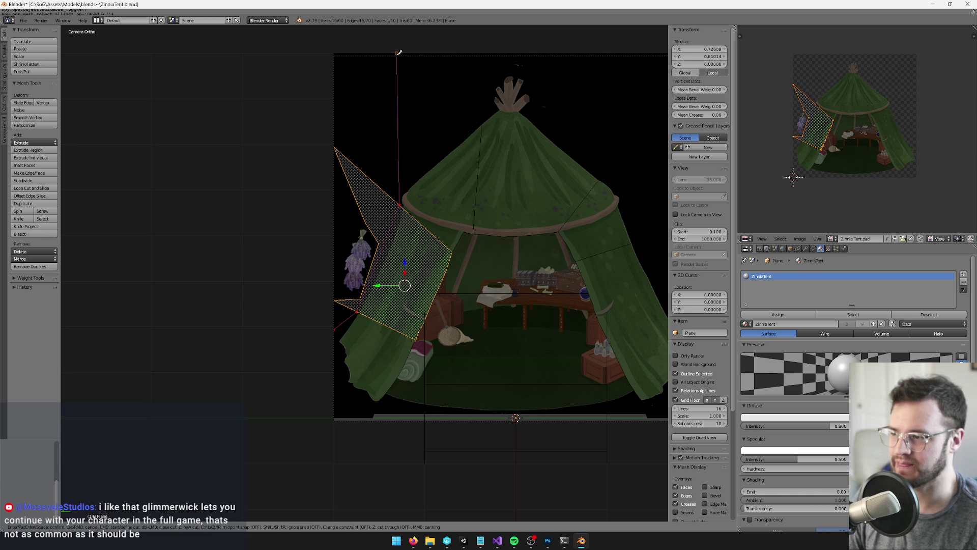
key("Return")
- Delete the upper triangular and small lower-left leftover faces beside the left flap
right_click(363, 200)
scroll(359, 242, "up", 2)
right_click(326, 349, "shift")
key("x")
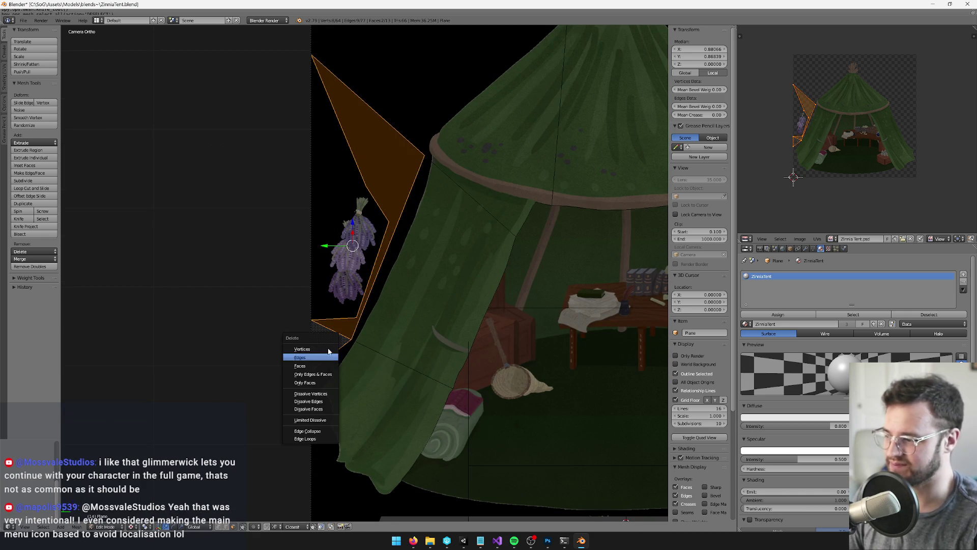
left_click(343, 357)
right_click(397, 230)
right_click(365, 232)
key("a")
key("Tab")
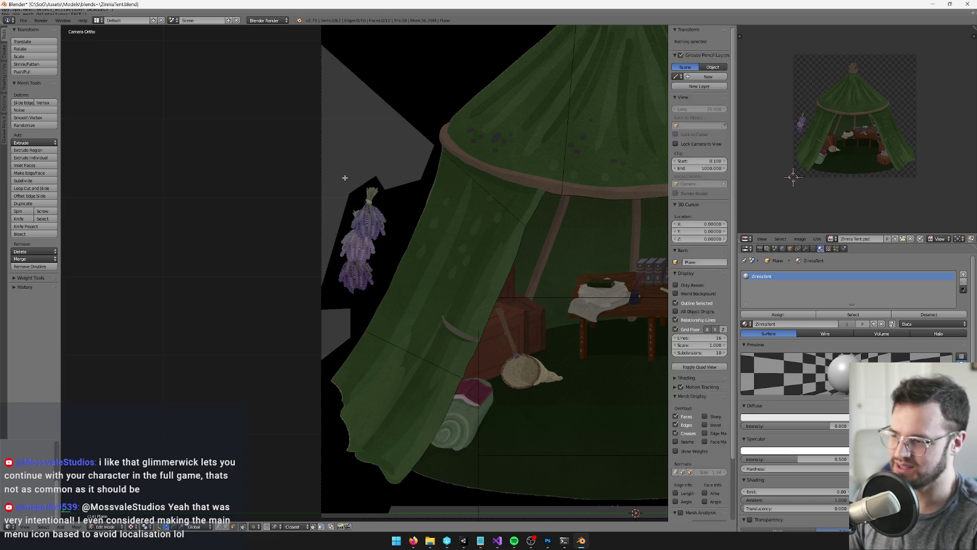
- Box-select and delete the leftover backdrop faces beside the lavender bundle
right_click(355, 200)
key("Tab")
key("Tab")
right_click(337, 300)
key("Tab")
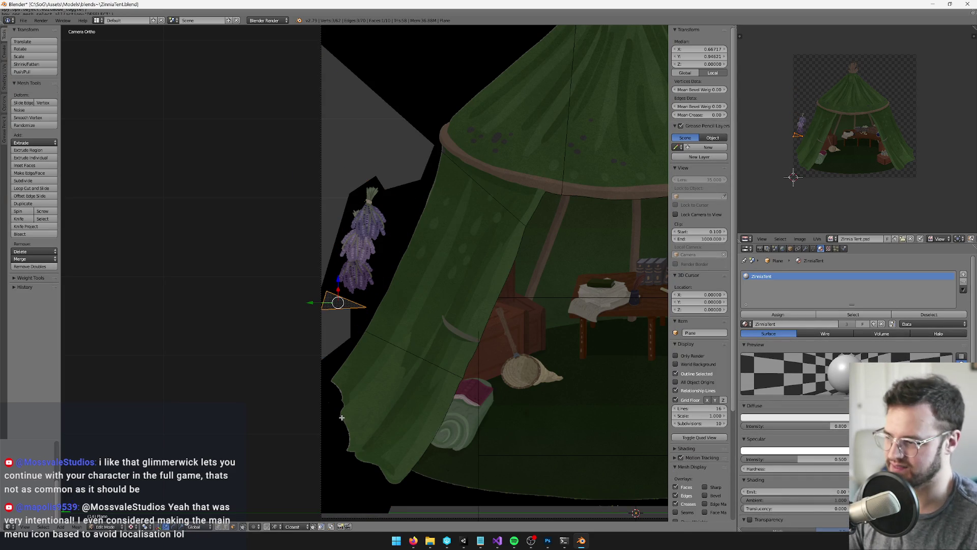
key("b")
left_click_drag(268, 185, 366, 308)
key("x")
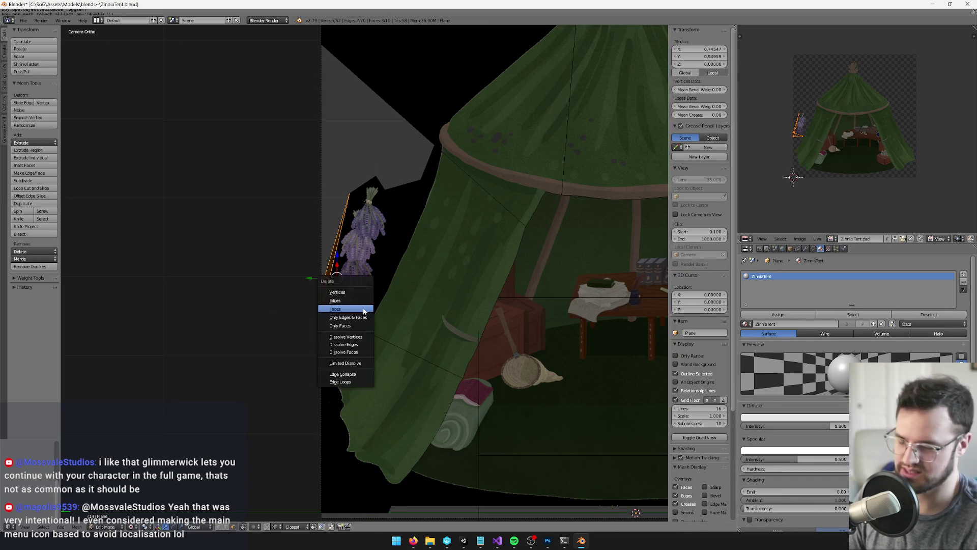
left_click(364, 309)
key("l")
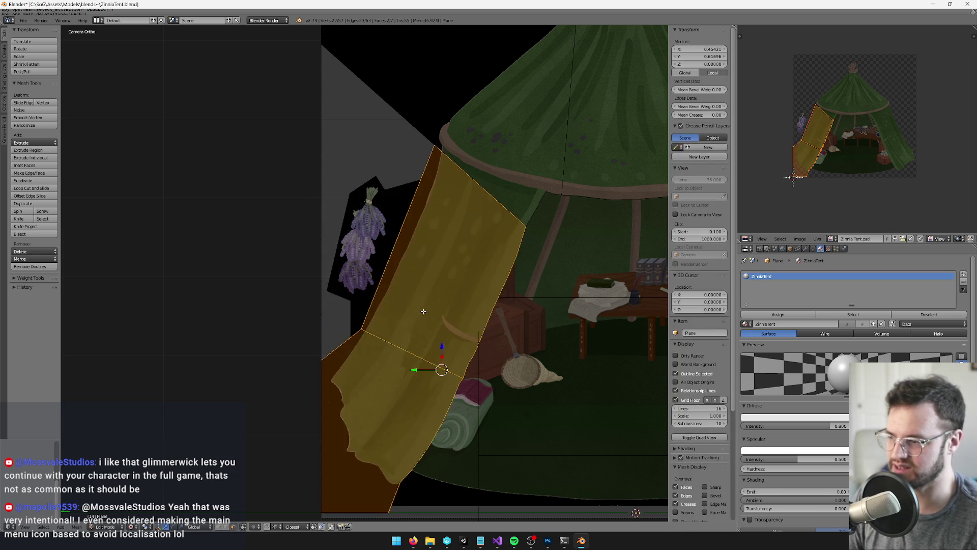
key("Tab")
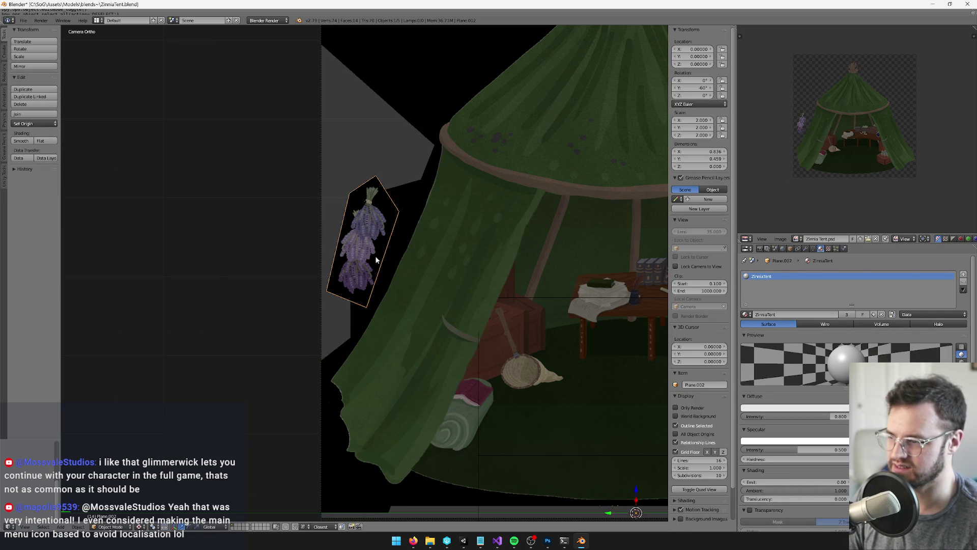
- Slide a corner vertex of the tent interior plane to the right
scroll(374, 255, "down", 2)
right_click(517, 338)
key("Tab")
scroll(517, 338, "right", 2)
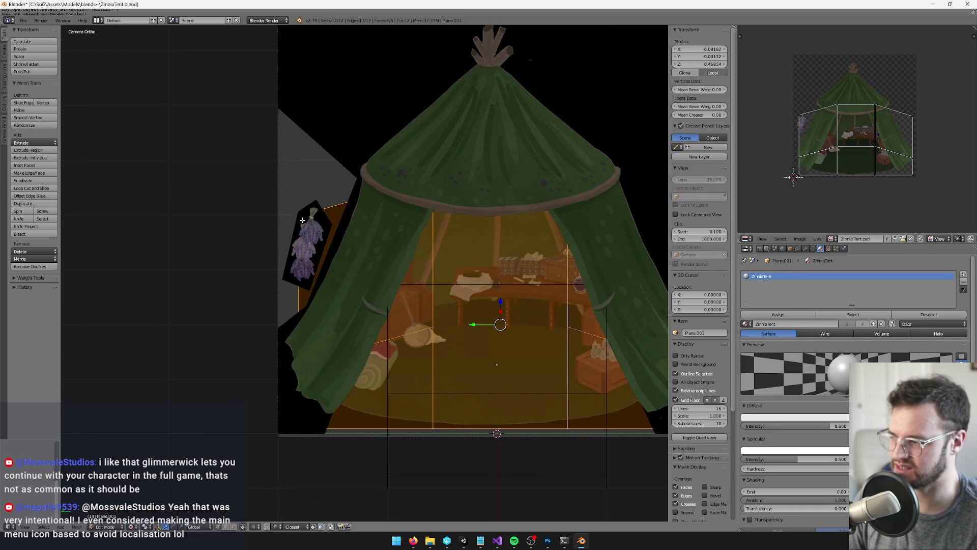
right_click(303, 220)
left_click_drag(303, 220, 387, 219)
scroll(387, 219, "right", 2)
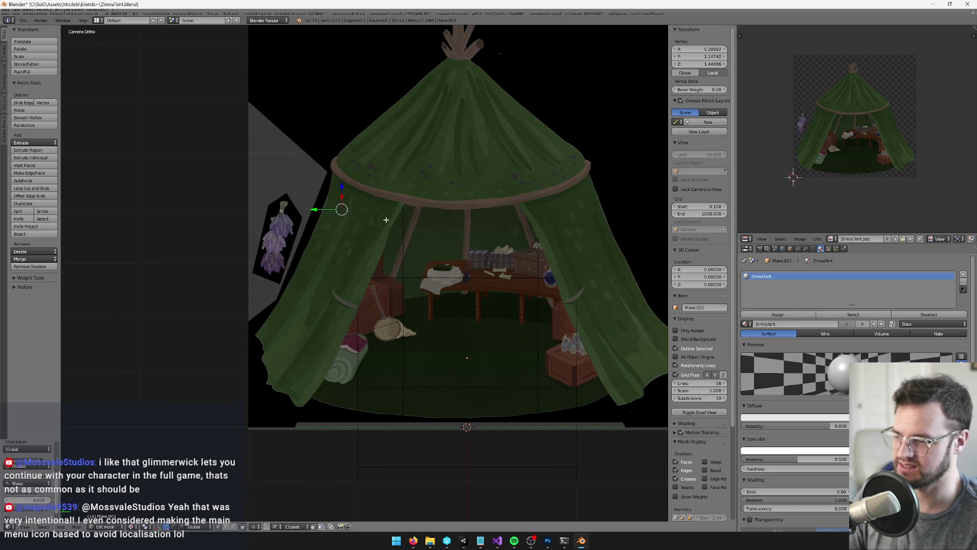
key("a")
key("Tab")
- Knife-cut the backdrop along a line over the tent peak and down its right side
key("Home")
right_click(262, 259)
key("Tab")
key("k")
left_click(234, 275)
left_click(260, 244)
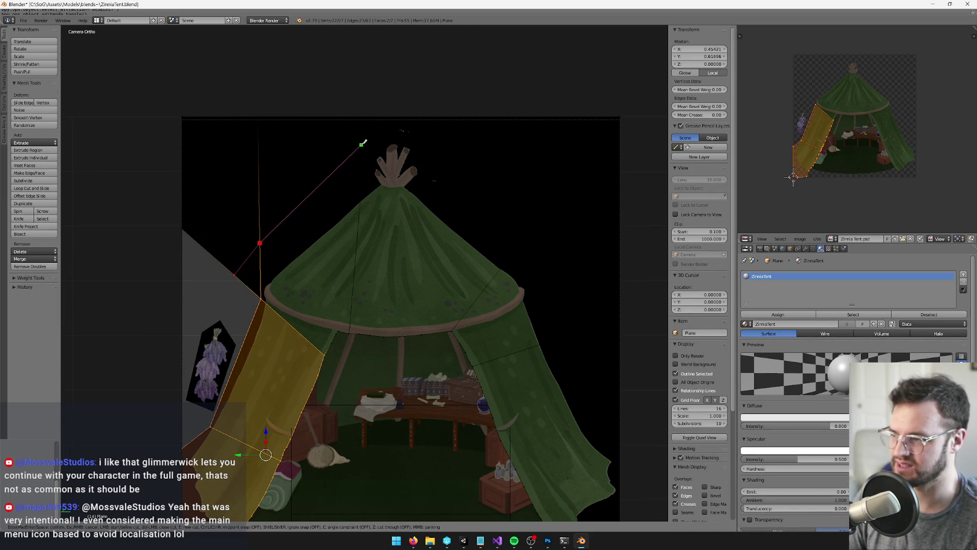
left_click(367, 135)
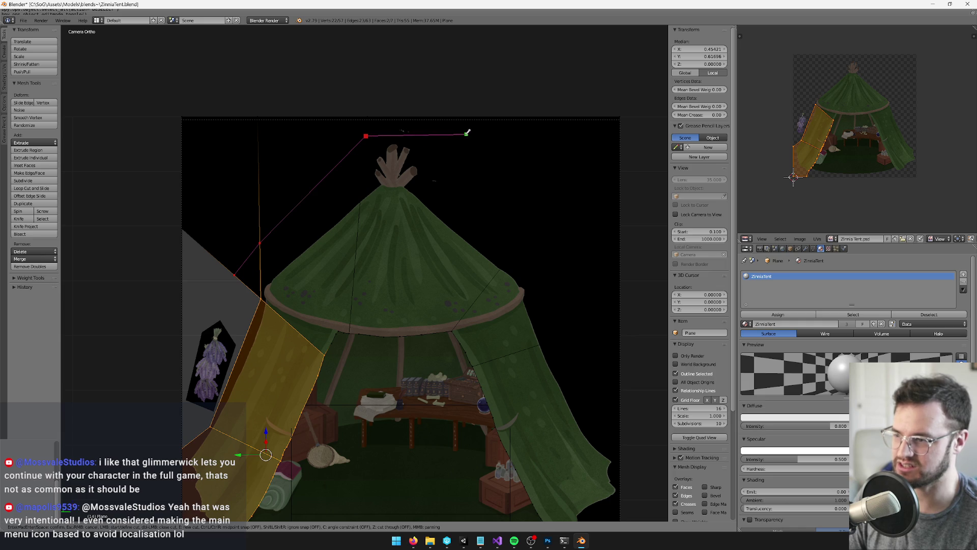
left_click(420, 134)
left_click(524, 238)
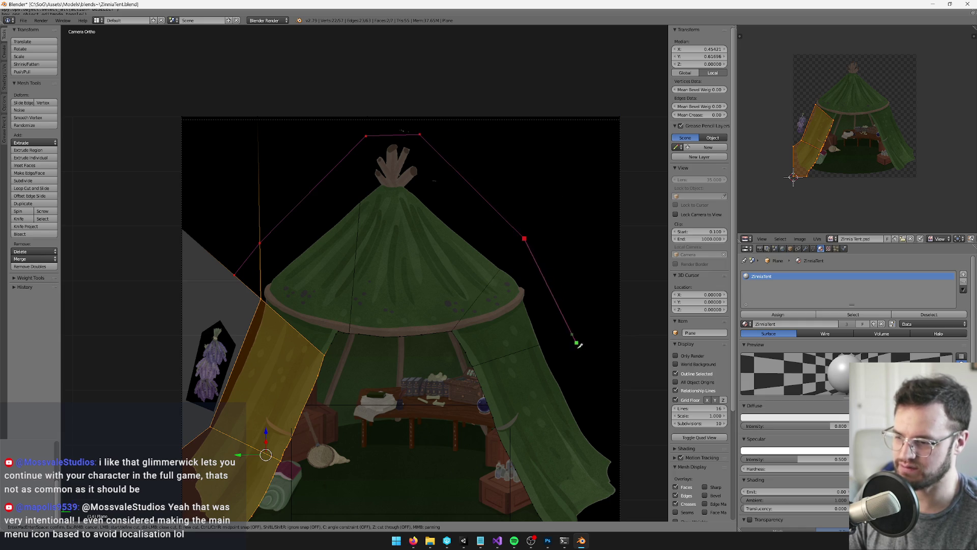
left_click(620, 442)
key("Return")
- Delete the backdrop faces outside the tent's peak outline on both sides
key("a")
right_click(219, 192)
right_click(306, 148, "shift")
right_click(398, 132, "shift")
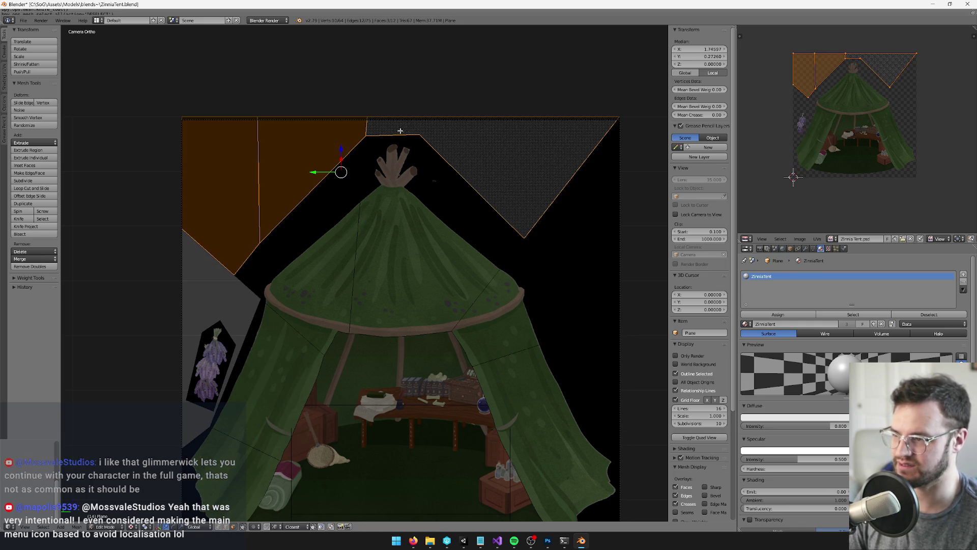
right_click(582, 216, "shift")
right_click(593, 312, "shift")
right_click(597, 350, "shift")
right_click(578, 273, "shift")
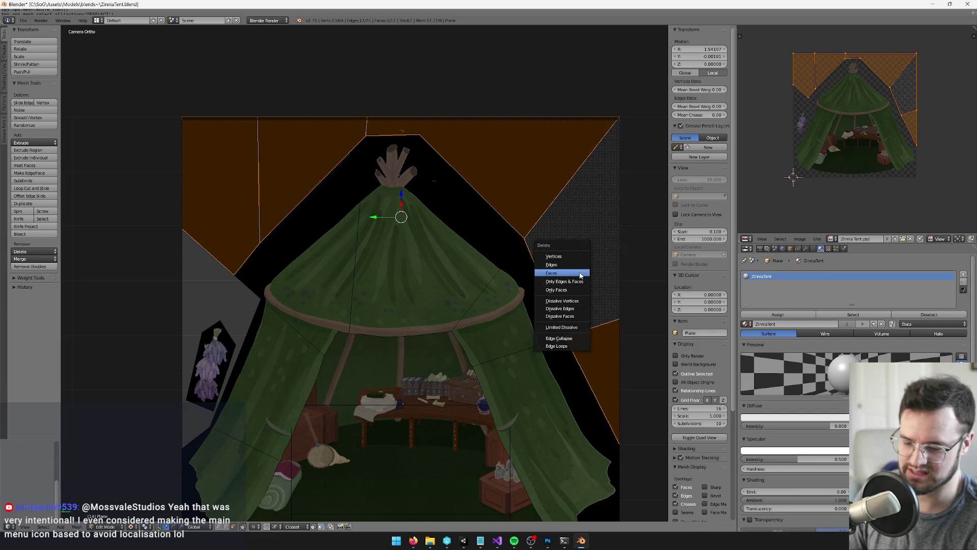
key("x")
left_click(560, 277)
scroll(560, 277, "down", 2)
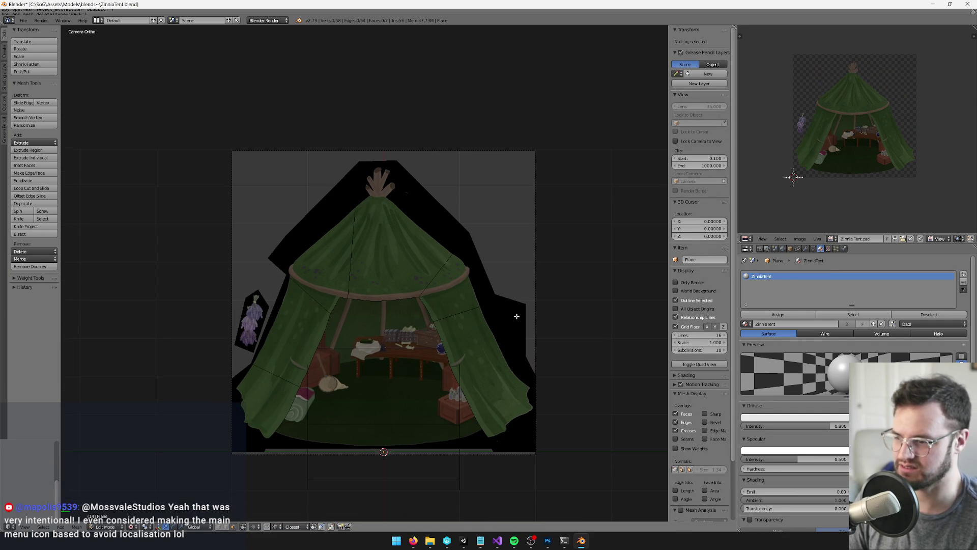
right_click(509, 311)
scroll(467, 280, "right", 2)
key("Tab")
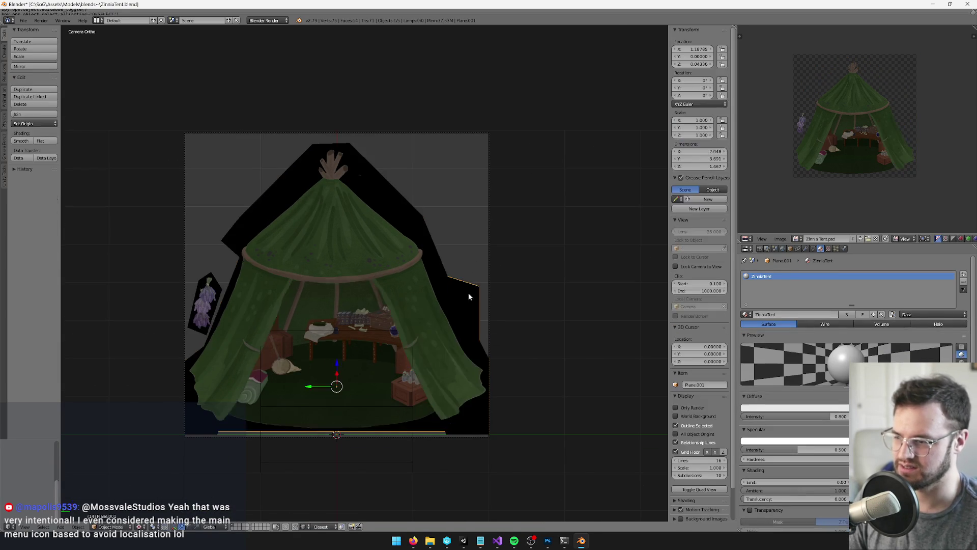
- Move an interior-plane vertex along Y and re-project its UVs using Project From View
right_click(468, 293)
key("Tab")
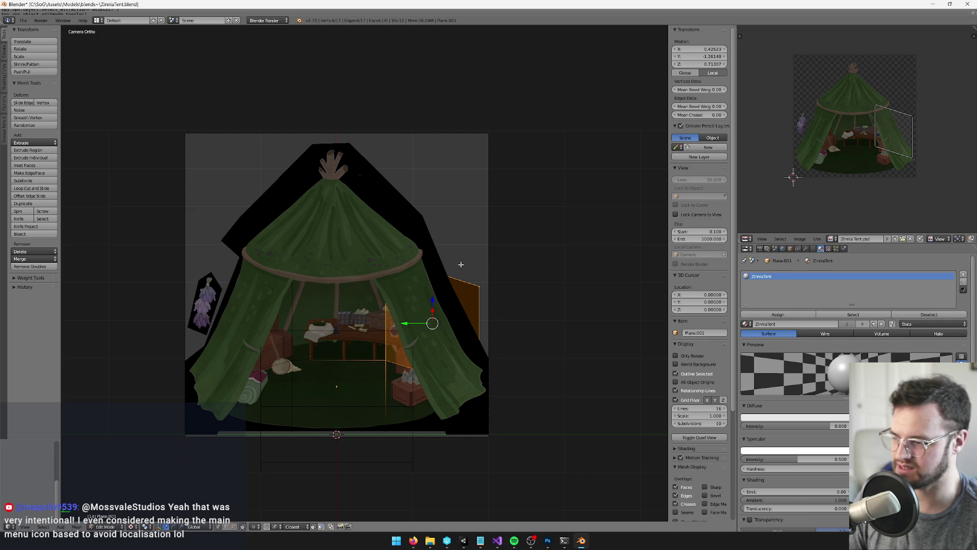
right_click(477, 284)
key("g")
key("y")
left_click(416, 287)
key("a")
key("u")
left_click(413, 292)
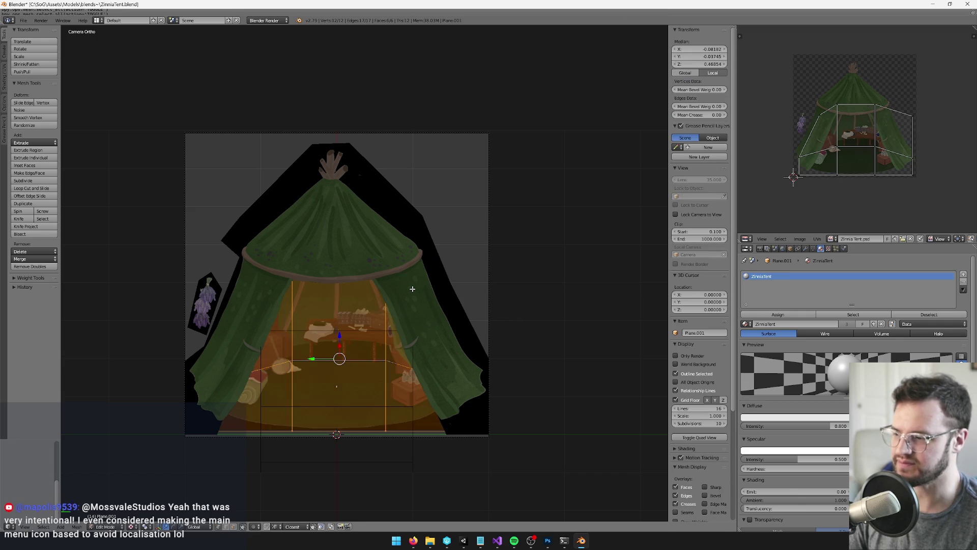
key("Tab")
- On the lavender plane, run Copy Previous and call up the Set Origin options
scroll(182, 243, "up", 1)
right_click(205, 256)
scroll(251, 253, "up", 2)
scroll(251, 253, "up", 1)
key("space")
type("copy prev")
key("Return")
key("space")
type("set origin")
key("Return")
- Centre the lavender plane's origin on the bundle and slide the plane right
left_click(308, 148)
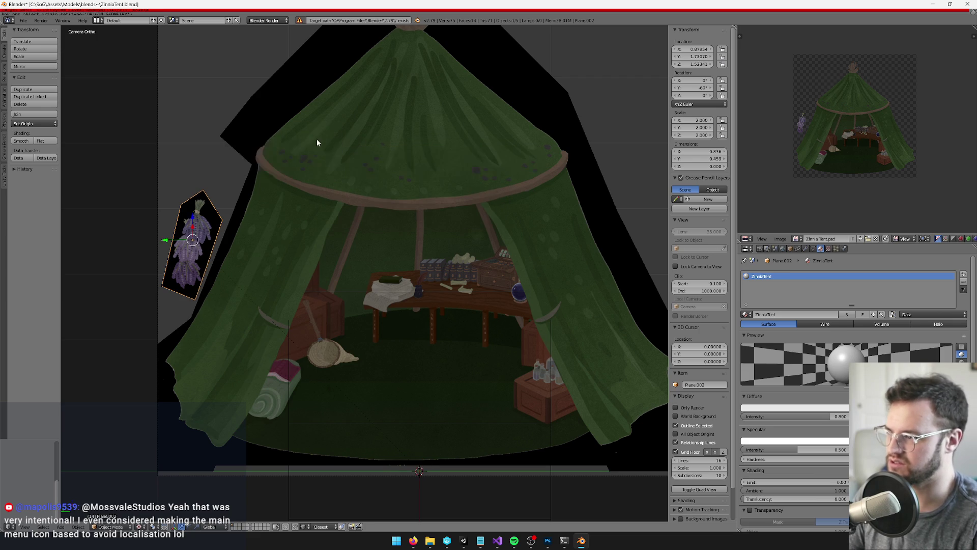
left_click_drag(171, 237, 337, 253)
left_click(337, 253)
key("KP_Decimal")
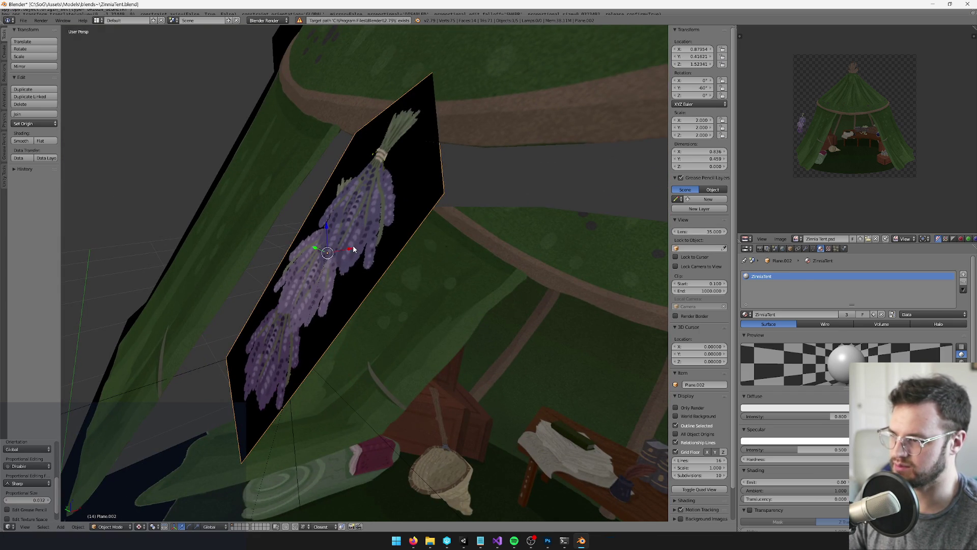
- Nudge the lavender plane sideways, lower it slightly, and shift it along Y
key("g")
left_click(347, 239)
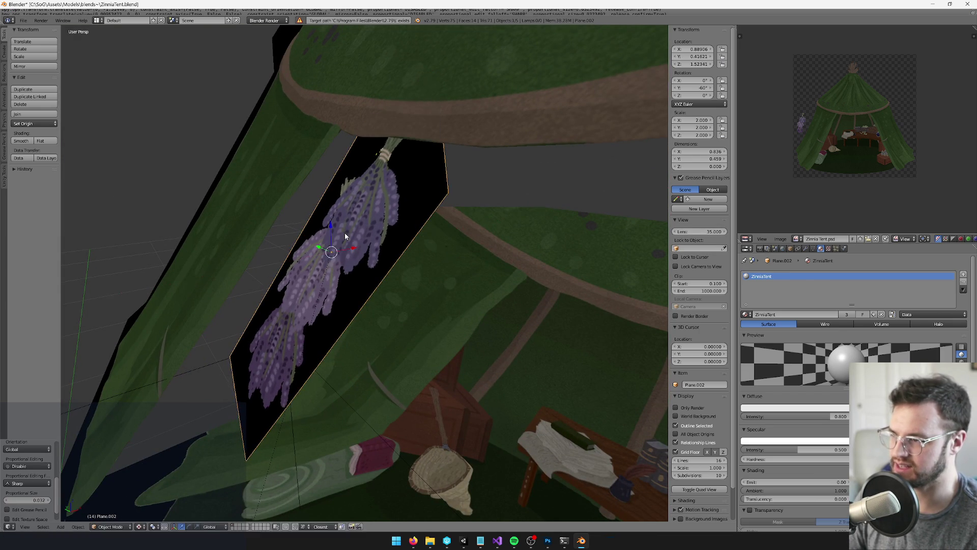
left_click_drag(331, 225, 330, 246)
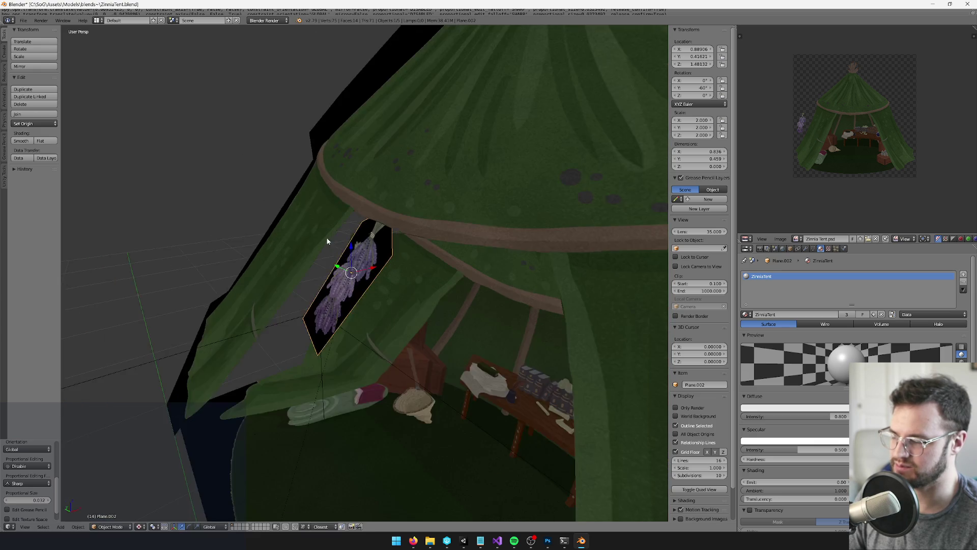
scroll(357, 275, "down", 6)
left_click_drag(336, 279, 332, 279)
scroll(356, 285, "up", 2)
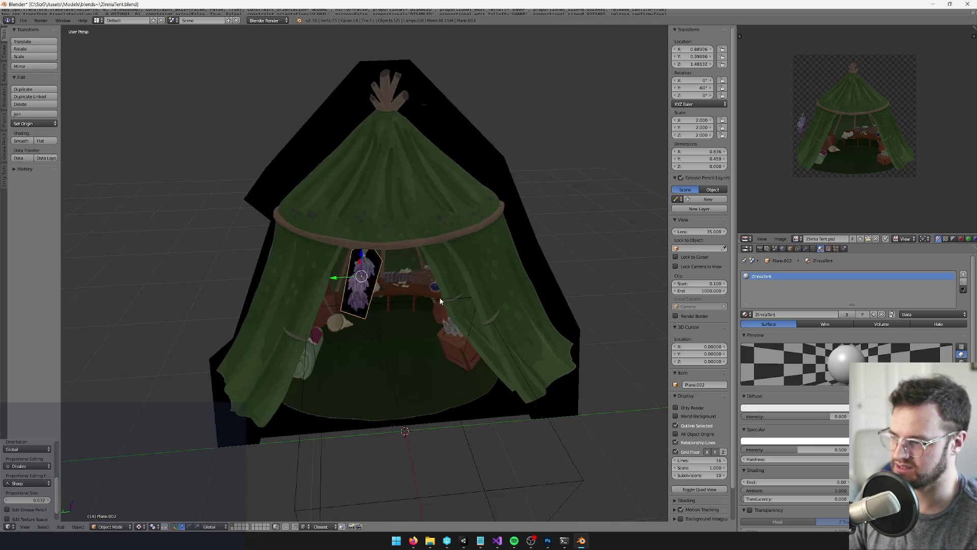
scroll(380, 276, "up", 4)
- Rotate the lavender plane about the X axis so it hangs inside the tent entrance
key("r")
key("x")
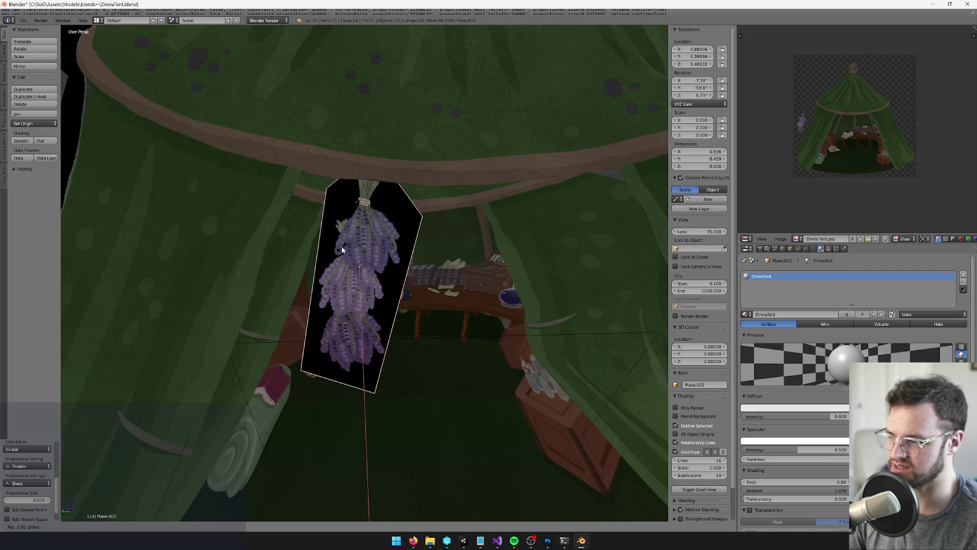
left_click(340, 249)
scroll(339, 249, "down", 5)
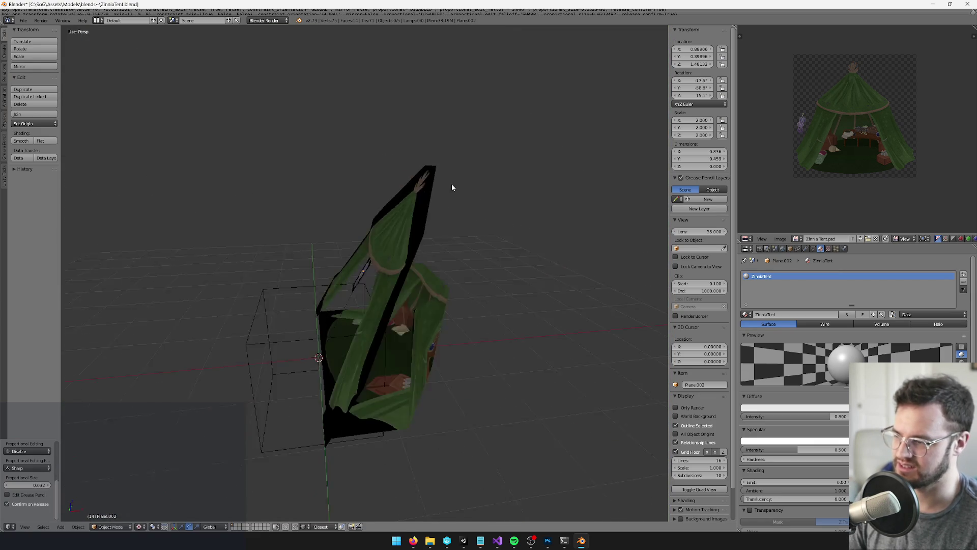
scroll(517, 229, "down", 5)
scroll(498, 256, "up", 4)
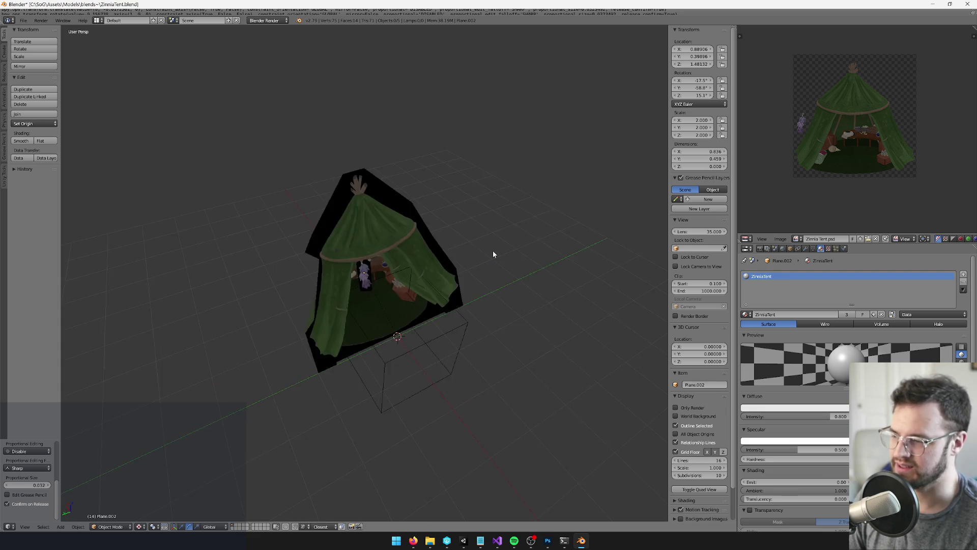
scroll(458, 254, "down", 4)
scroll(391, 264, "up", 4)
right_click(412, 213)
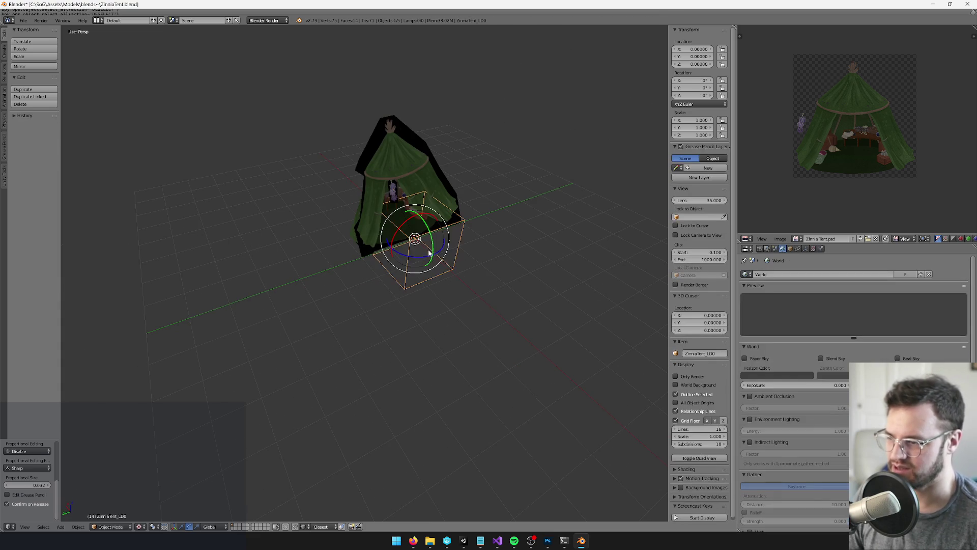
- Box-select the tent pieces and parent them to the box with Object (Keep Transform)
key("b")
left_click_drag(329, 125, 407, 179)
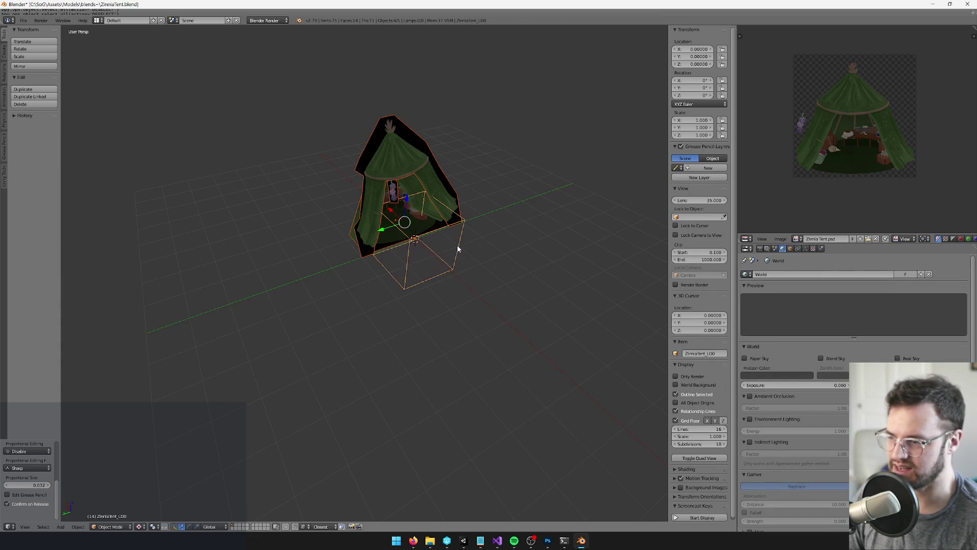
key("ctrl+p")
left_click(458, 247)
- Move the box and tent along Y, then save the blend file
right_click(458, 248)
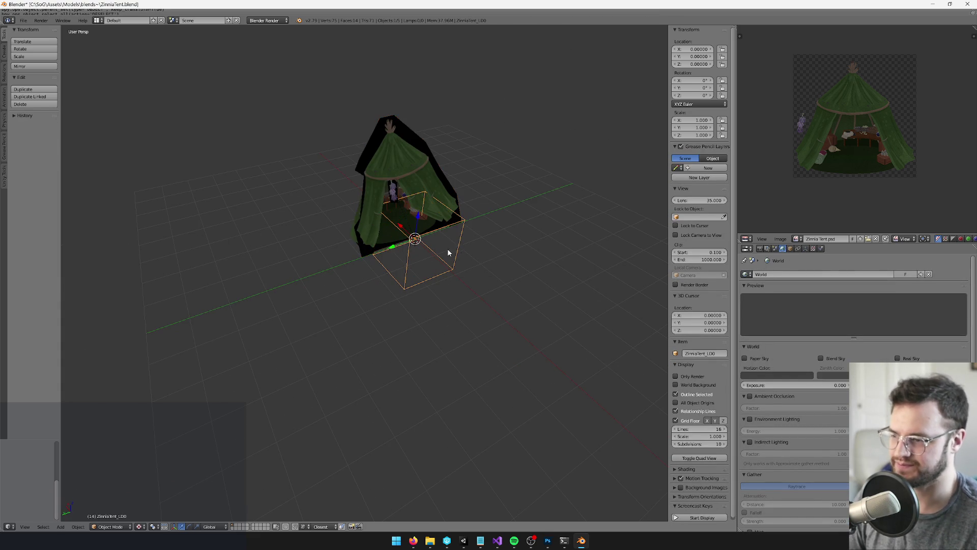
key("g")
key("y")
left_click(540, 257)
scroll(540, 258, "up", 3)
key("ctrl+s")
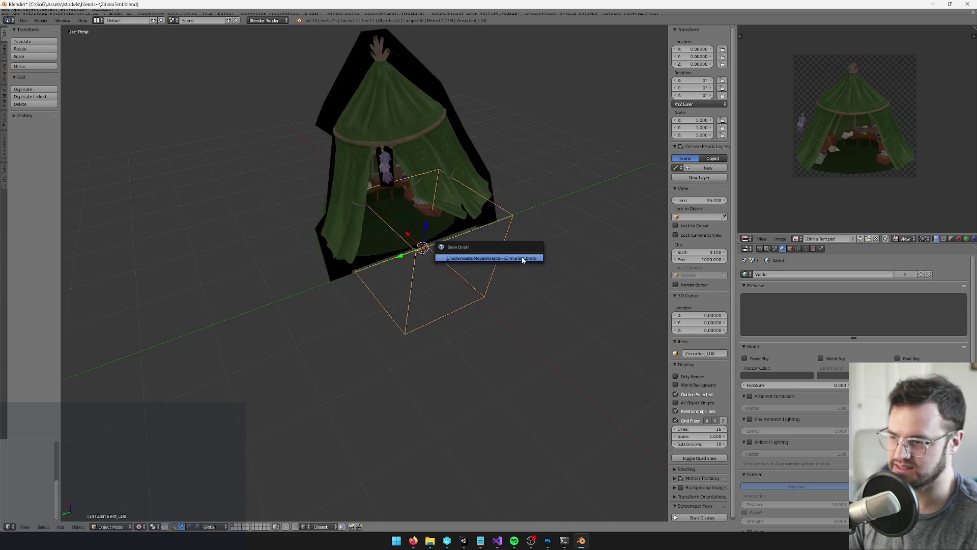
left_click(492, 255)
- Set the Unity export path to the Models folder and export the tent to Unity
left_click(4, 176)
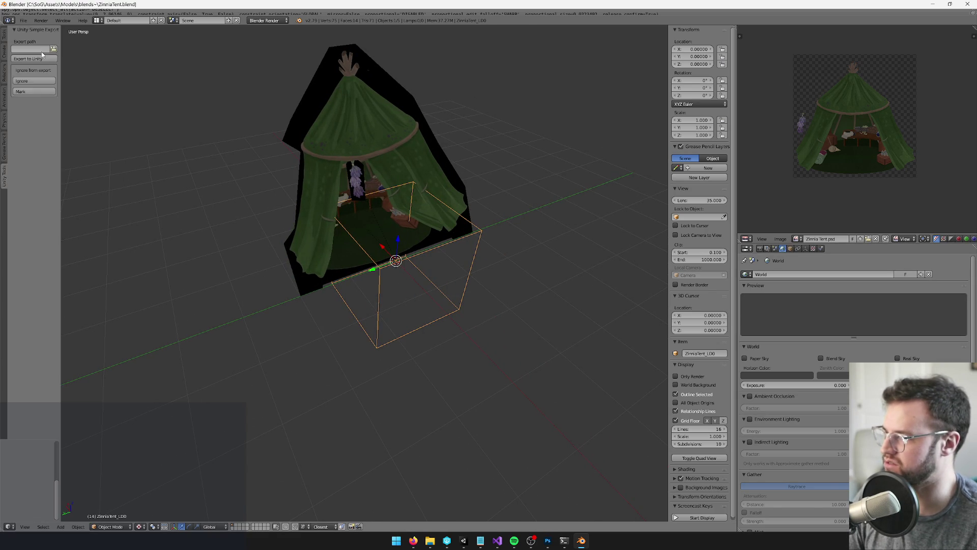
left_click(54, 49)
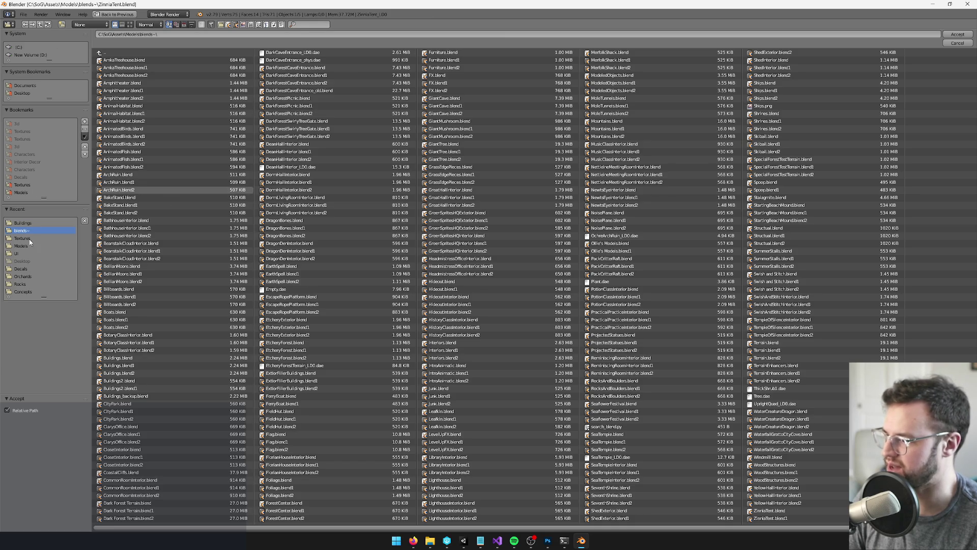
left_click(22, 245)
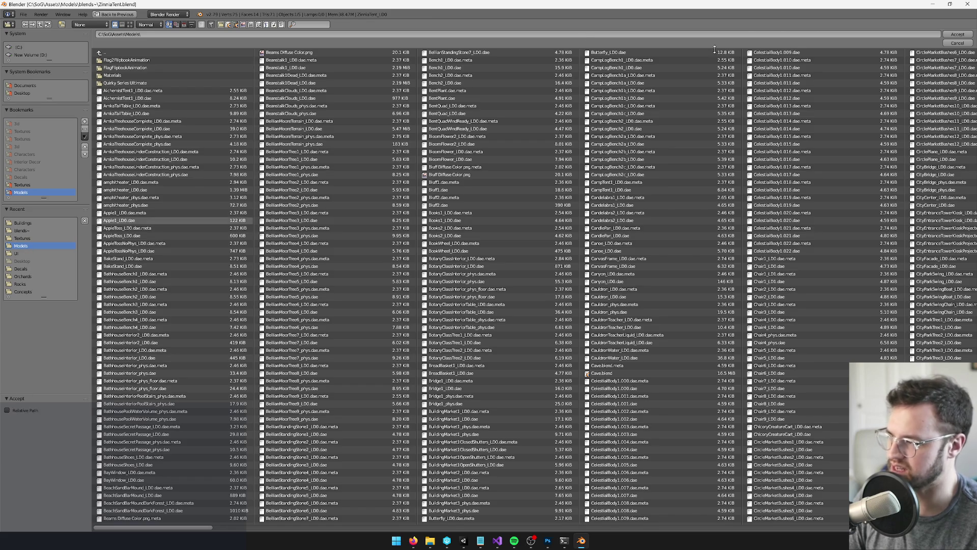
left_click(957, 34)
left_click(461, 149)
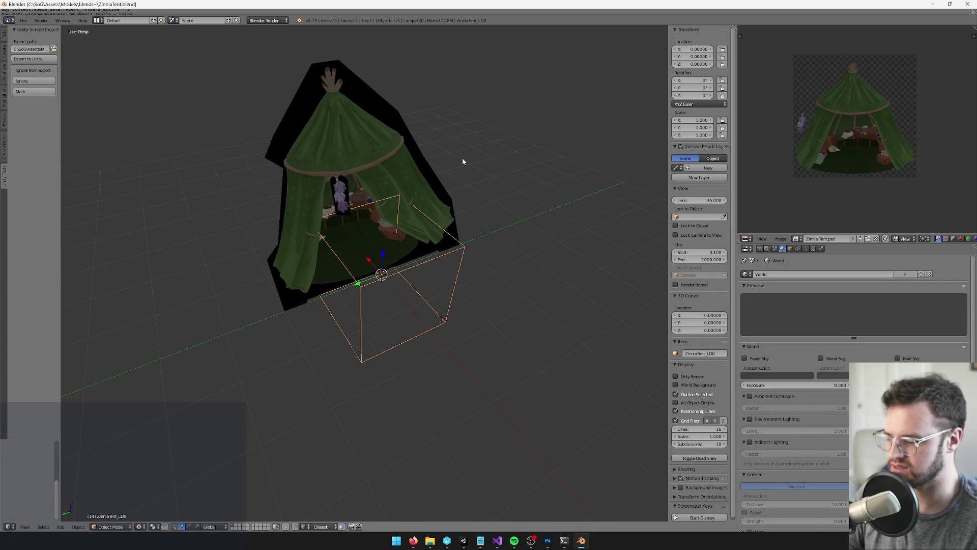
left_click(464, 542)
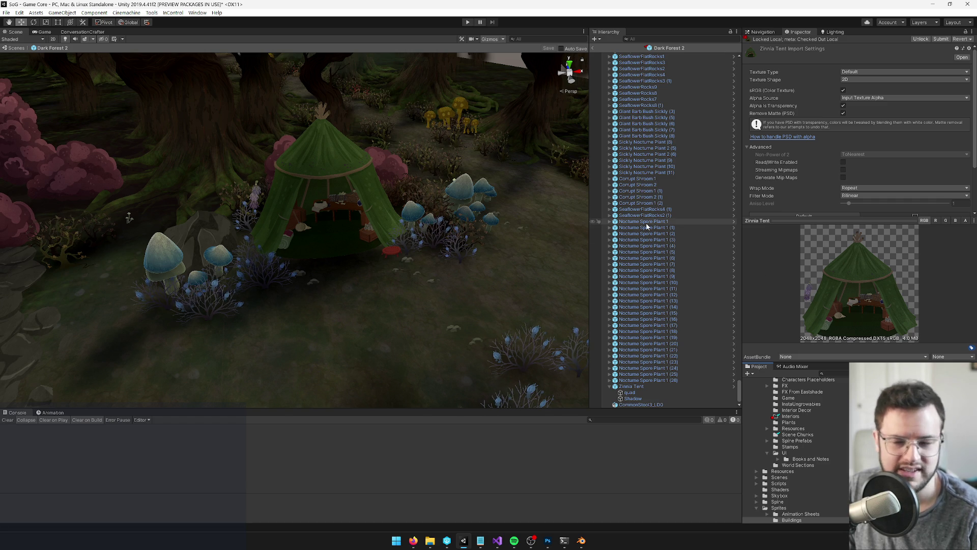
- Drag the imported ZinniaTent_LOD0 model under the Zinnia Tent object in the Dark Forest 2 hierarchy
left_click(336, 184)
mouse_move(336, 184)
left_mouse_down()
mouse_move(298, 180)
mouse_move(330, 186)
left_mouse_up()
left_click(330, 184)
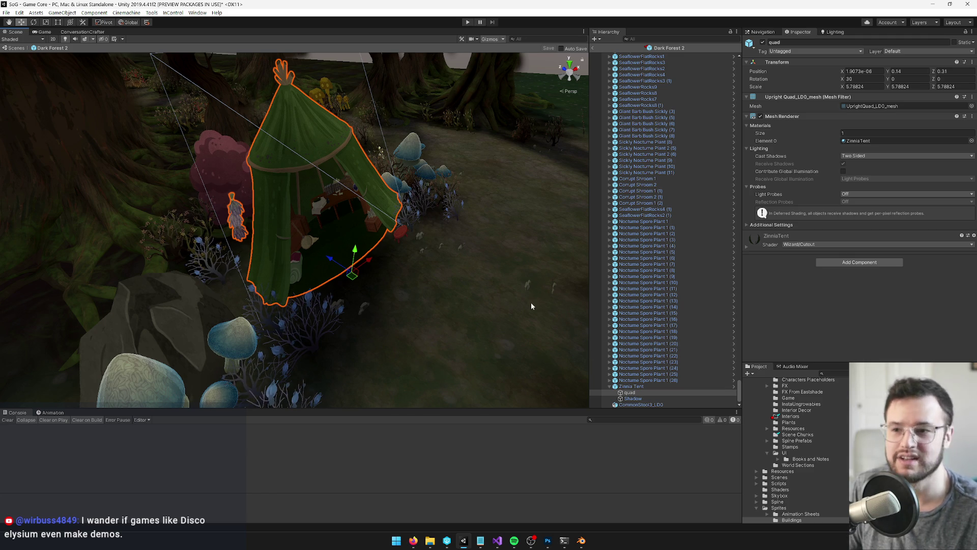
mouse_move(426, 283)
left_mouse_down()
mouse_move(16, 316)
mouse_move(99, 266)
mouse_move(59, 266)
mouse_move(312, 249)
mouse_move(301, 251)
left_mouse_up()
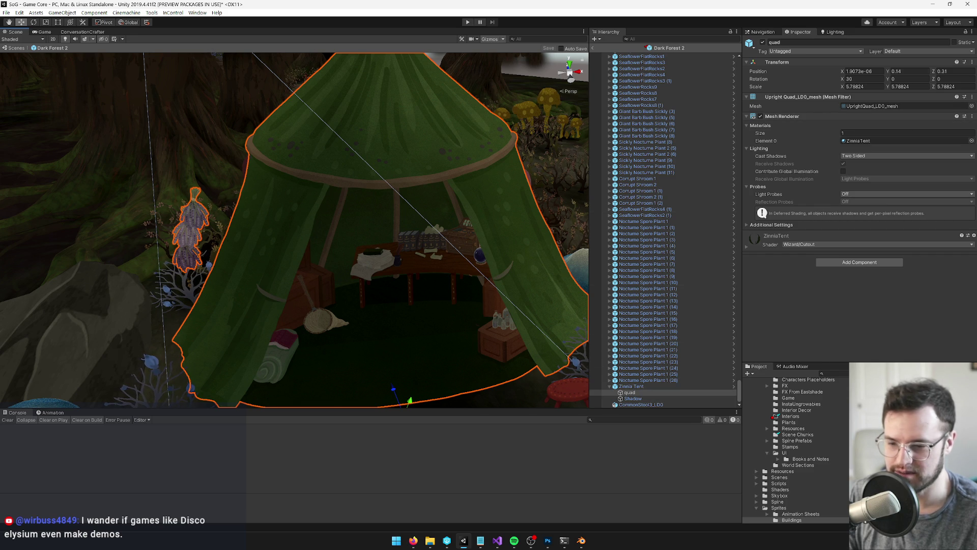
type("zinniat")
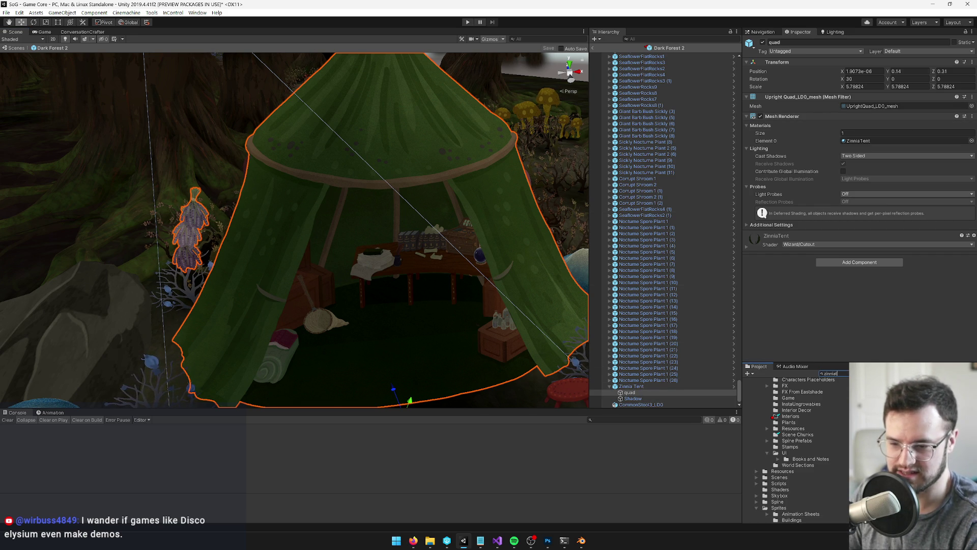
left_click_drag(746, 404, 627, 387)
mouse_move(419, 298)
left_mouse_down()
mouse_move(416, 306)
mouse_move(411, 251)
mouse_move(439, 261)
mouse_move(395, 236)
mouse_move(383, 257)
mouse_move(429, 267)
mouse_move(435, 260)
mouse_move(305, 248)
left_mouse_up()
- Rotate the new ZinniaTent_LOD0 model to 90° on Y
key("e")
left_click(901, 85)
type("90")
key("Return")
scroll(397, 244, "down", 3)
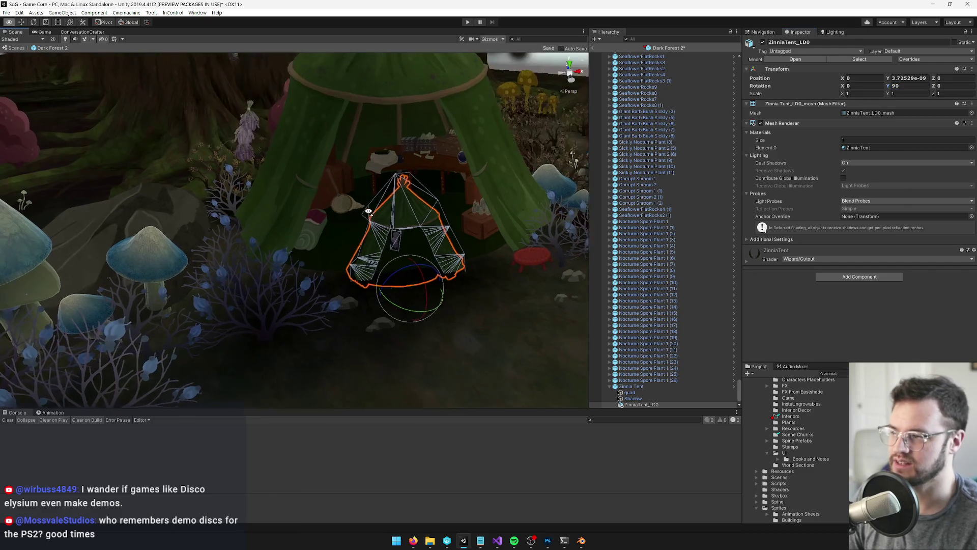
- Scale the tent model up to about 2.9, move it to Z 0.2, and try moving the old quad out
key("r")
mouse_move(369, 281)
left_mouse_down()
mouse_move(461, 272)
mouse_move(417, 207)
mouse_move(342, 224)
mouse_move(323, 258)
mouse_move(335, 263)
left_mouse_up()
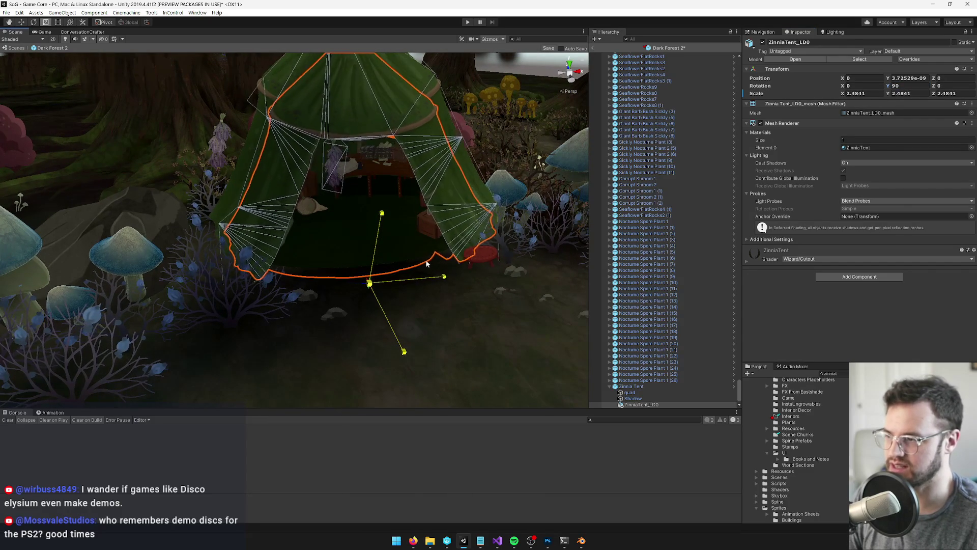
key("w")
mouse_move(348, 327)
left_mouse_down()
mouse_move(360, 321)
mouse_move(339, 321)
mouse_move(339, 312)
mouse_move(334, 407)
mouse_move(352, 336)
mouse_move(350, 249)
left_mouse_up()
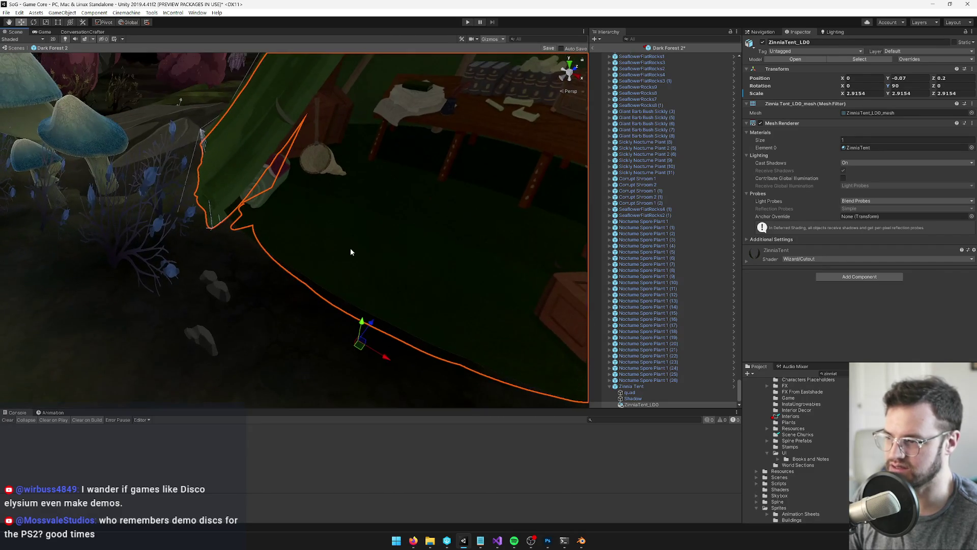
left_click(351, 248)
left_click_drag(630, 392, 631, 397)
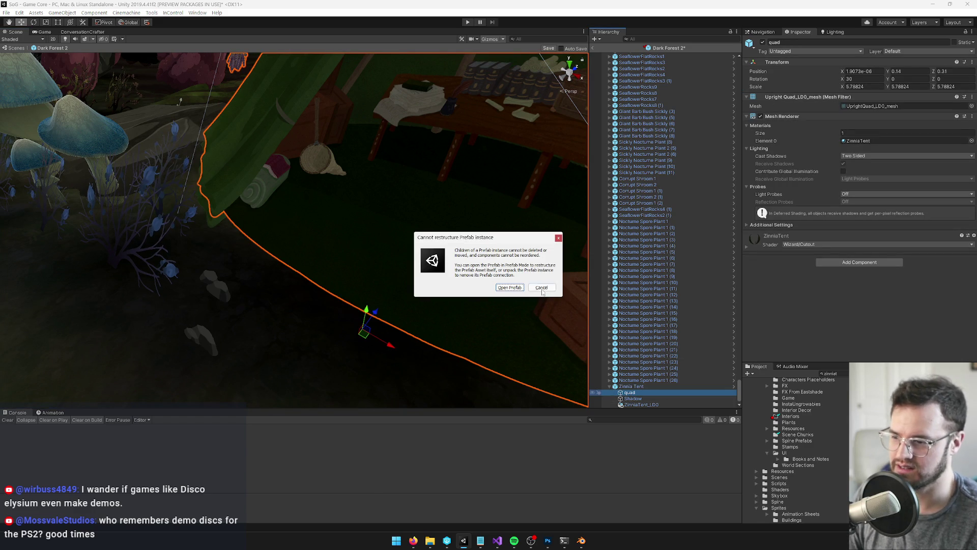
- Dismiss the restructure warning and unpack the Zinnia Tent prefab
key("Escape")
left_click(639, 389)
right_click(638, 389)
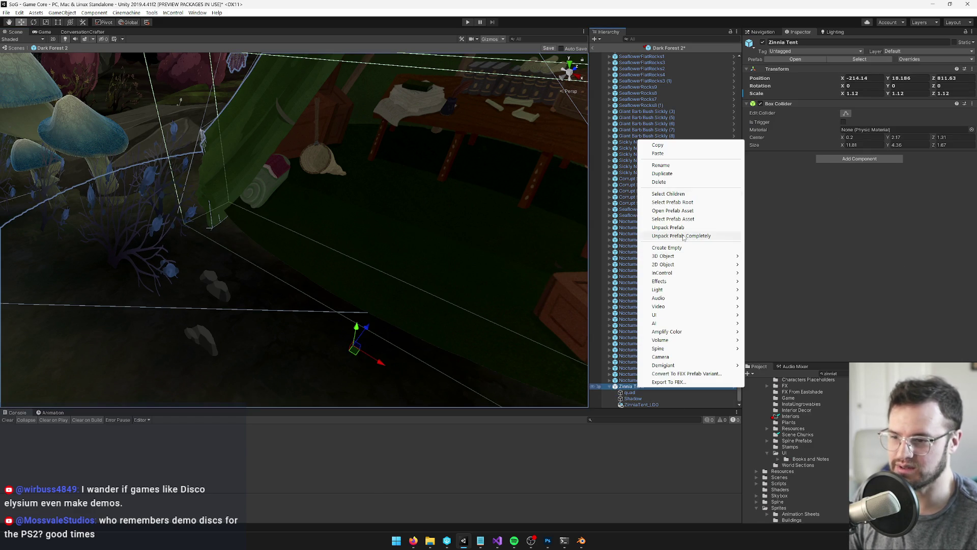
left_click(669, 228)
- Delete the old quad tent and raise ZinniaTent_LOD0 onto the ground at Y 0.34
left_click(631, 393)
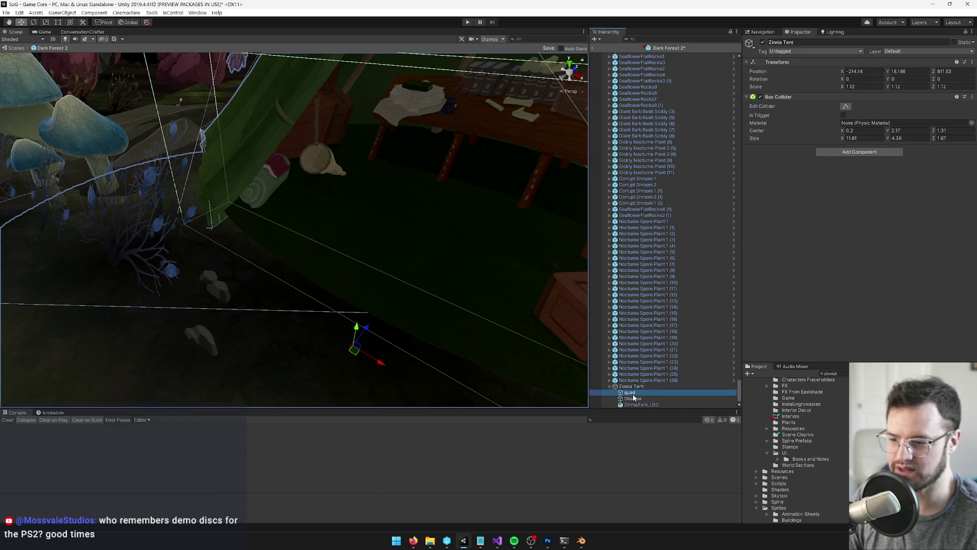
key("Delete")
double_click(634, 398)
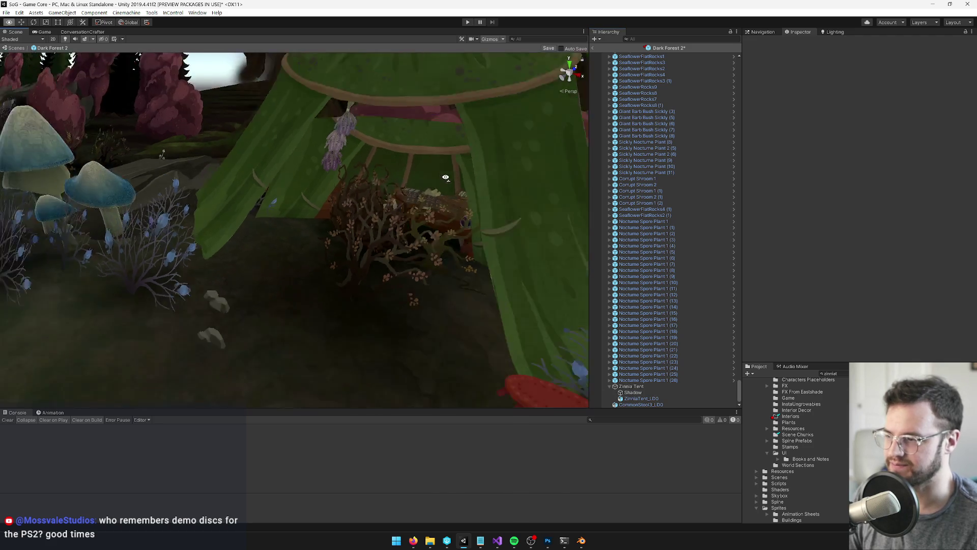
mouse_move(313, 279)
left_mouse_down()
mouse_move(314, 264)
mouse_move(325, 266)
left_mouse_up()
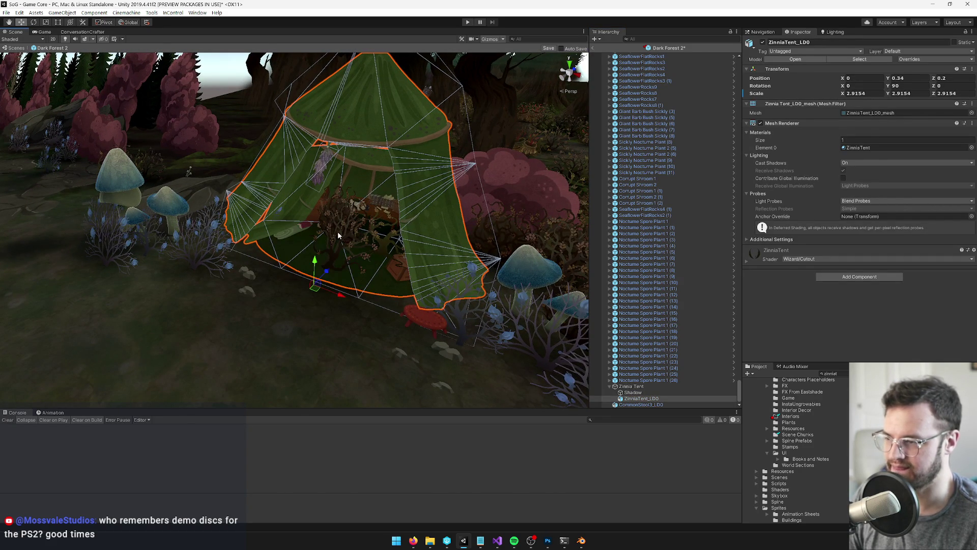
- Select the red stool beside the tent and nudge it slightly along the ground
left_click(338, 231)
key("f")
left_click(370, 245)
mouse_move(370, 246)
left_mouse_down()
mouse_move(389, 221)
mouse_move(436, 253)
mouse_move(406, 255)
mouse_move(275, 197)
left_mouse_up()
scroll(279, 146, "up", 3)
left_click(280, 145)
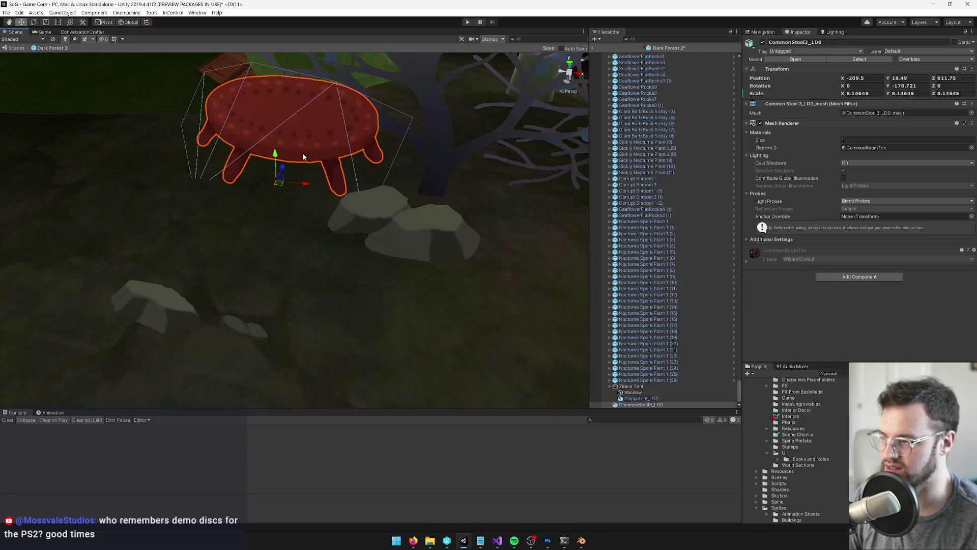
scroll(302, 153, "down", 5)
left_click_drag(403, 220, 404, 214)
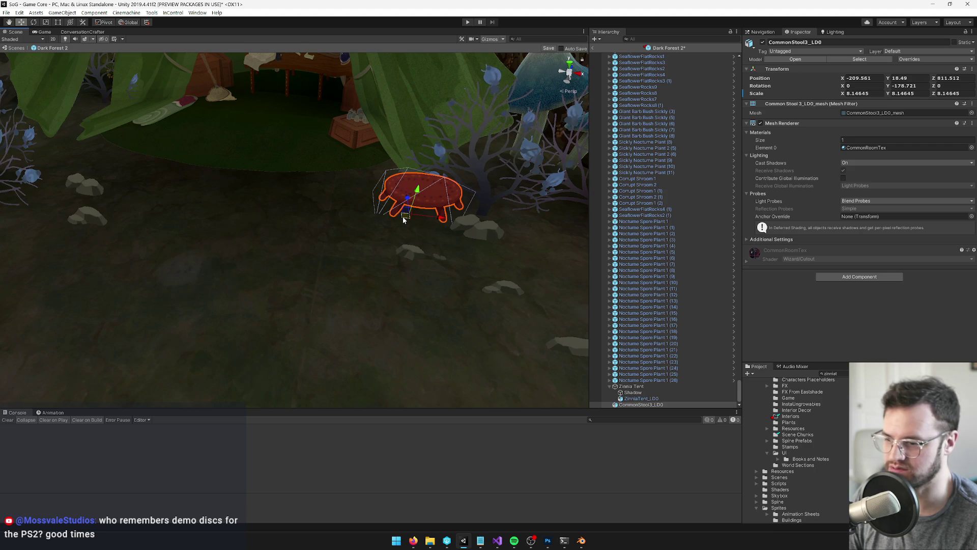
scroll(429, 277, "down", 5)
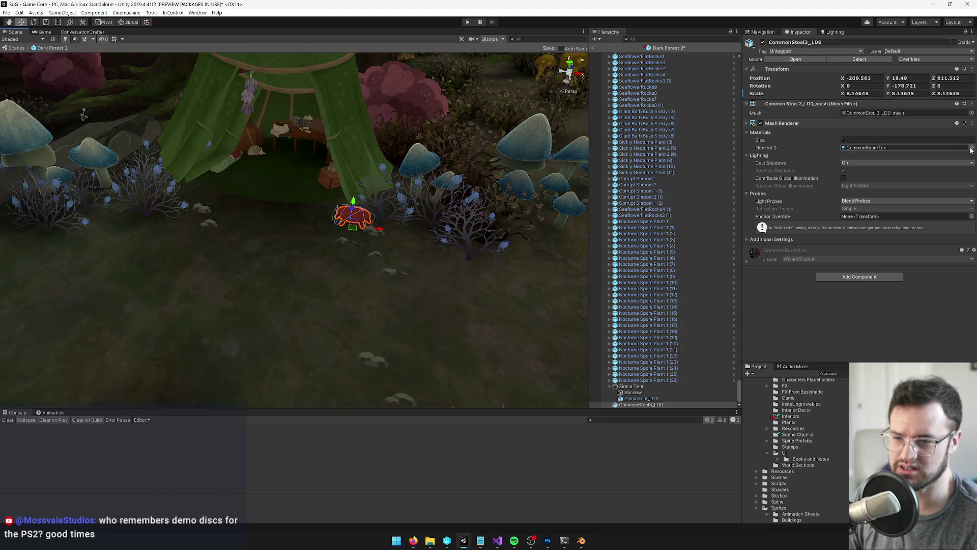
- Set the stool's mesh to CommonStool1_LD0_mesh and nudge it to a new spot
left_click(971, 112)
left_click(517, 213)
left_click(521, 208)
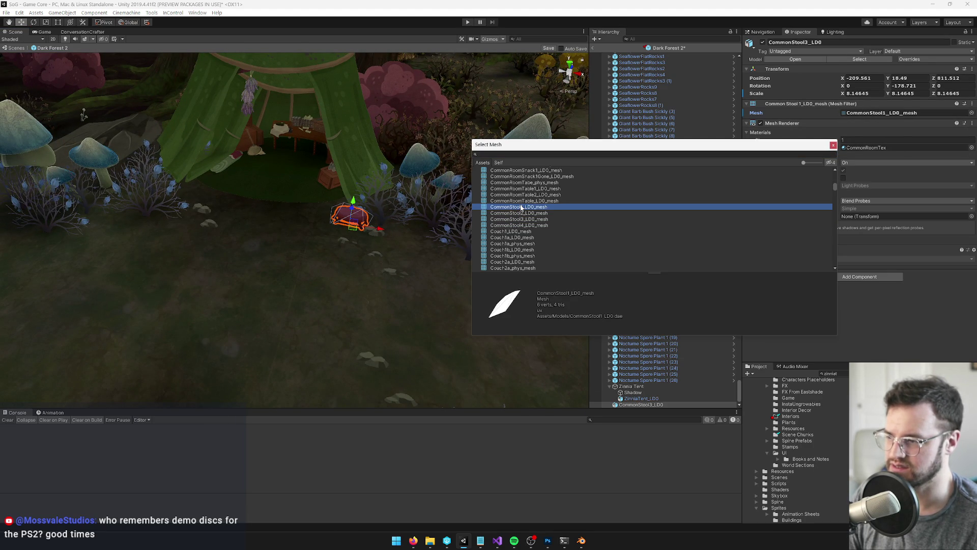
double_click(521, 208)
scroll(342, 242, "up", 5)
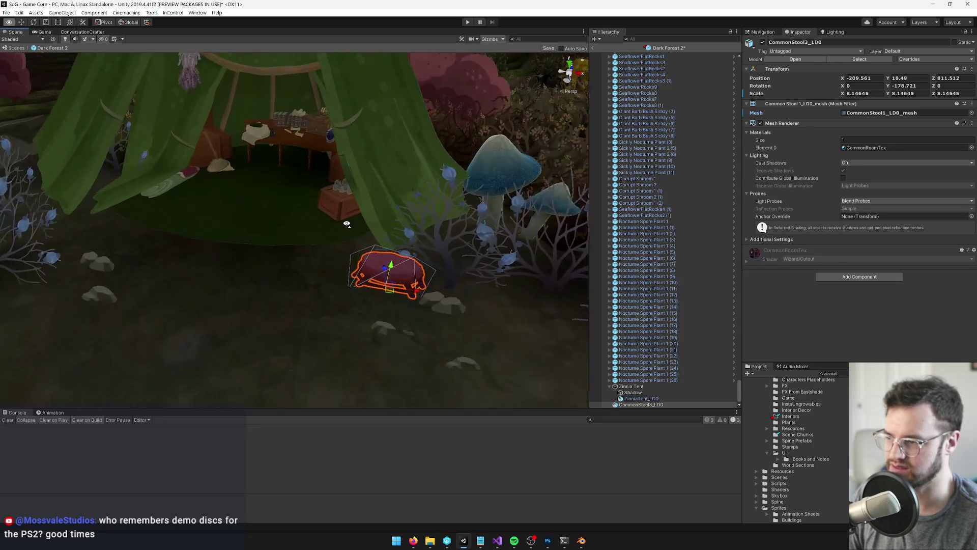
mouse_move(414, 283)
left_mouse_down()
mouse_move(393, 298)
mouse_move(384, 285)
mouse_move(399, 319)
mouse_move(402, 307)
left_mouse_up()
scroll(357, 244, "up", 5)
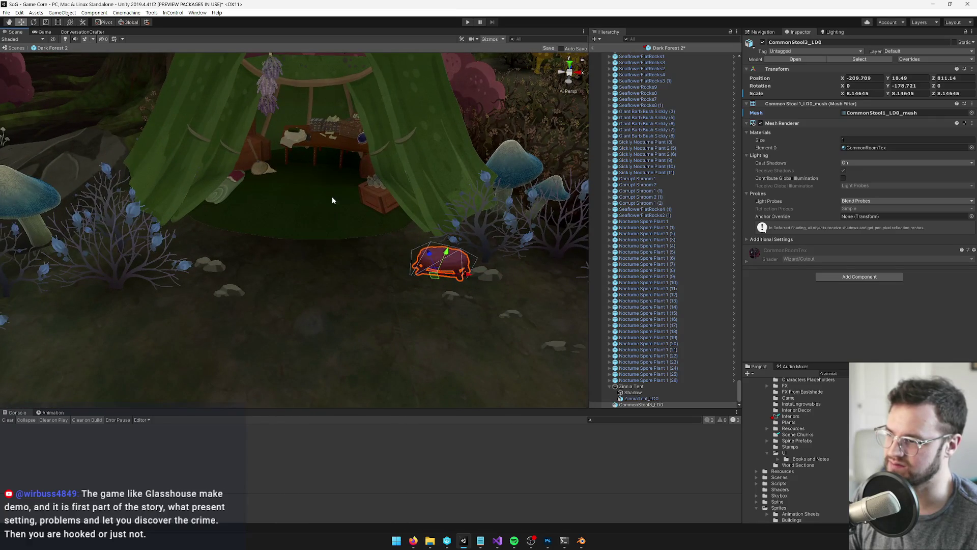
- Raise ZinniaTent_LD0 from Y 0.34 to 0.37, then switch to ZinniaTent.blend in Blender
left_click(310, 200)
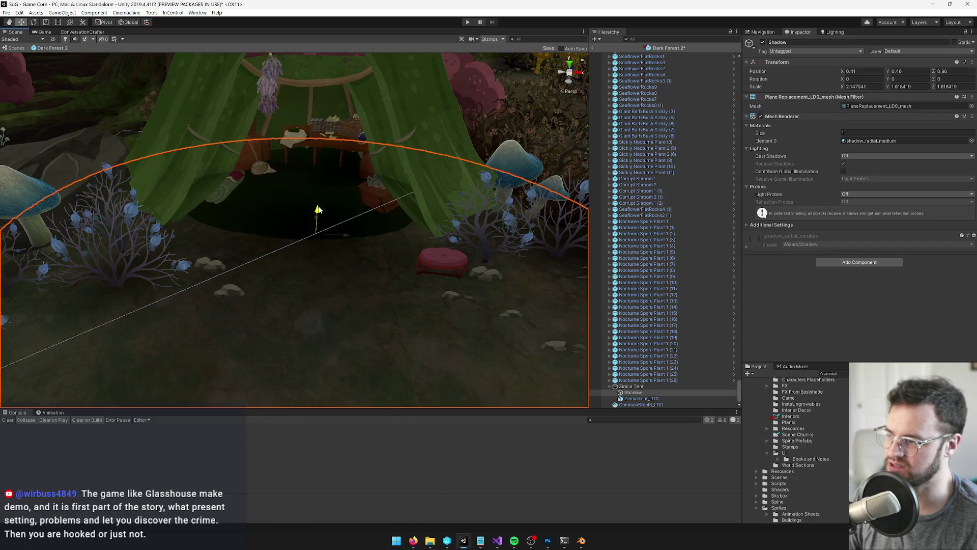
mouse_move(316, 218)
left_mouse_down()
mouse_move(365, 196)
mouse_move(377, 122)
left_mouse_up()
left_click(378, 124)
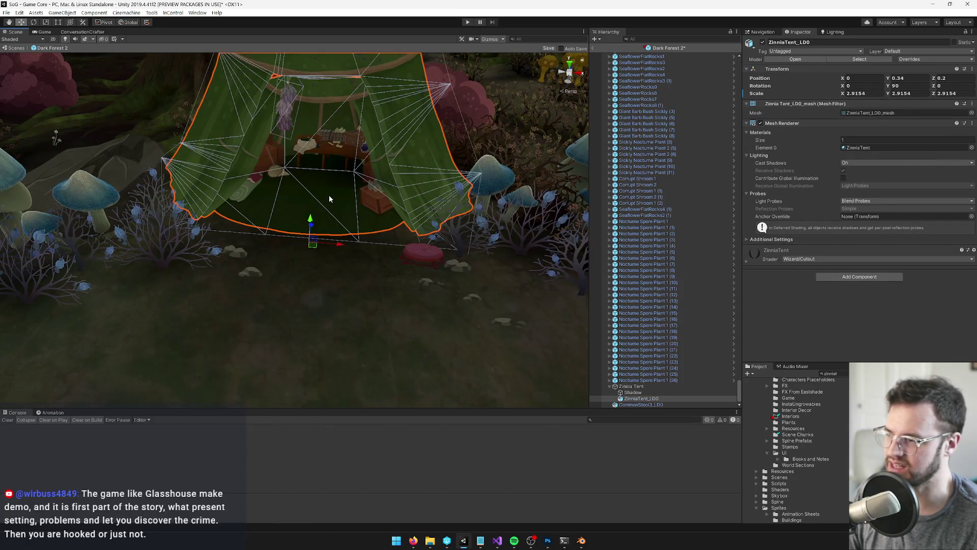
scroll(356, 204, "up", 3)
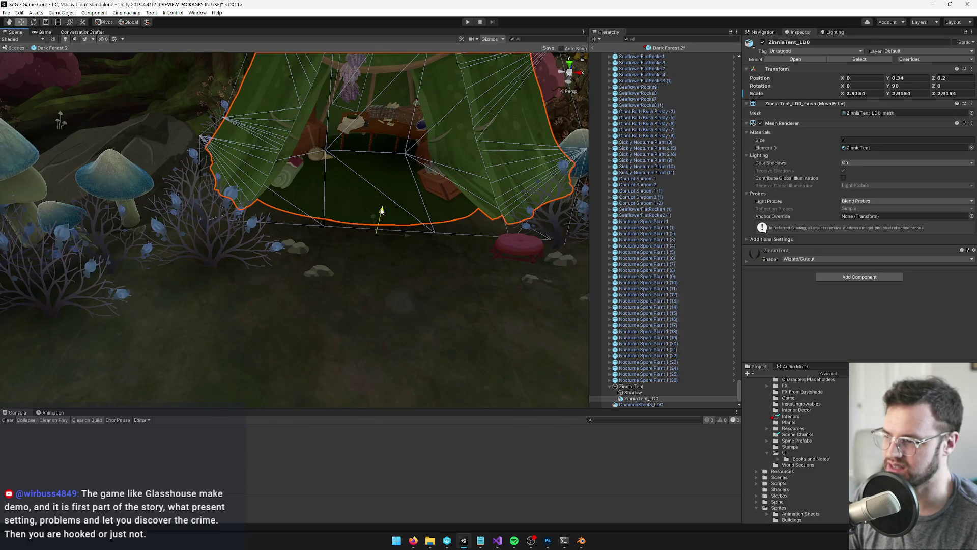
mouse_move(381, 211)
left_mouse_down()
mouse_move(345, 212)
mouse_move(389, 212)
left_mouse_up()
scroll(388, 212, "down", 5)
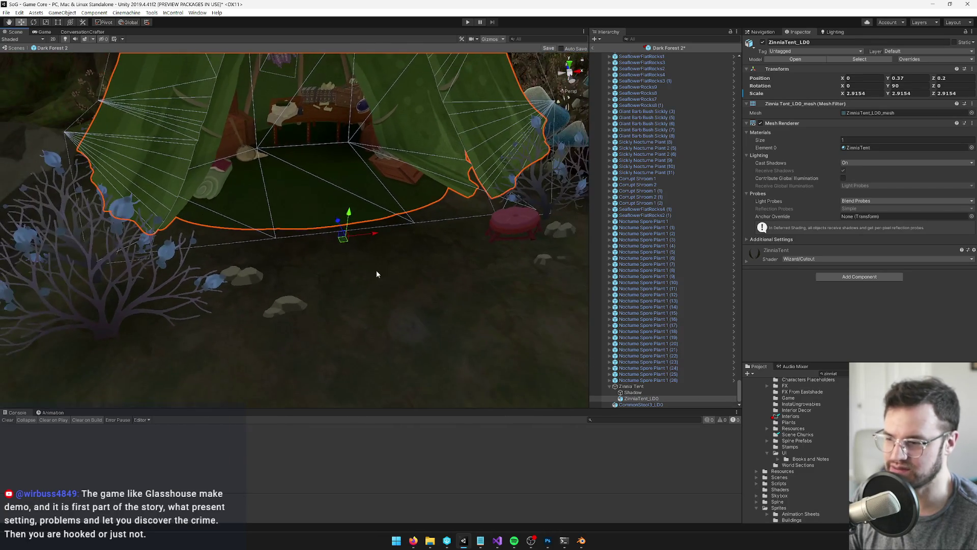
left_click(581, 541)
scroll(353, 260, "up", 4)
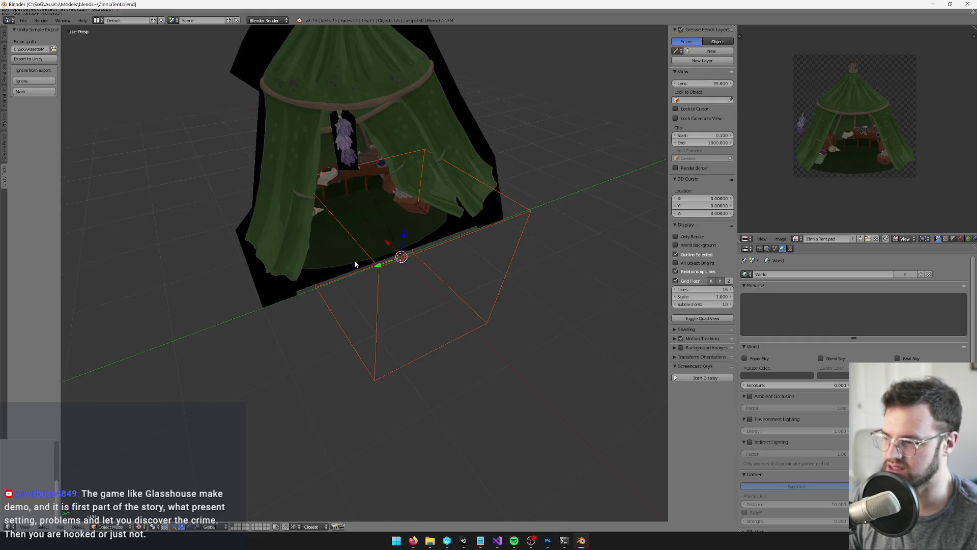
- Duplicate the orange cube empty in place and set its Empty Size to 0.80
scroll(377, 258, "up", 2)
key("shift+d")
right_click(466, 279)
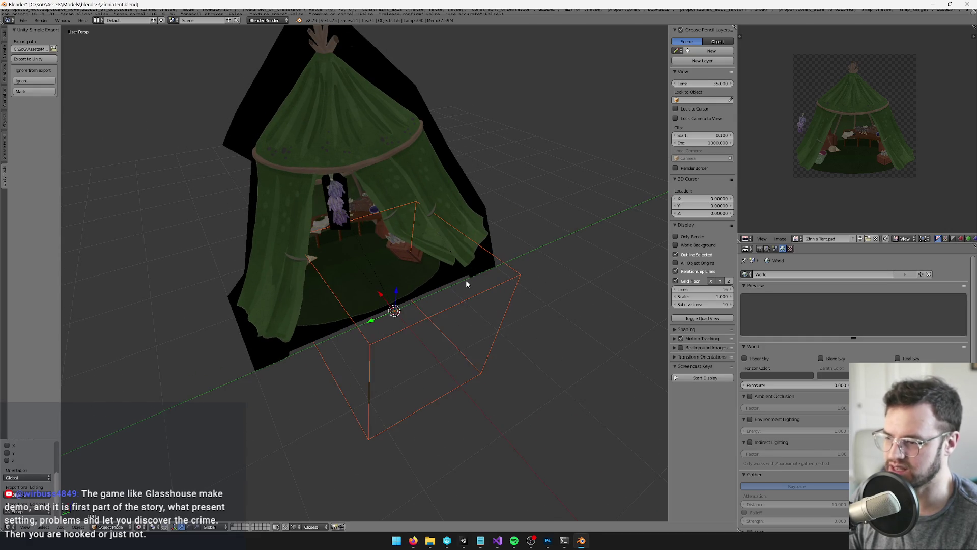
right_click(523, 280)
left_click(791, 249)
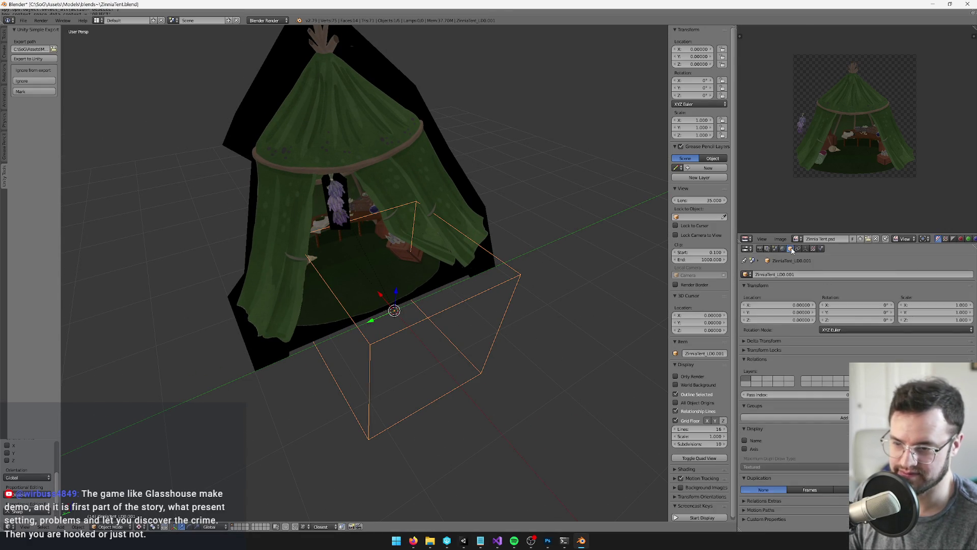
left_click(807, 249)
left_click(905, 293)
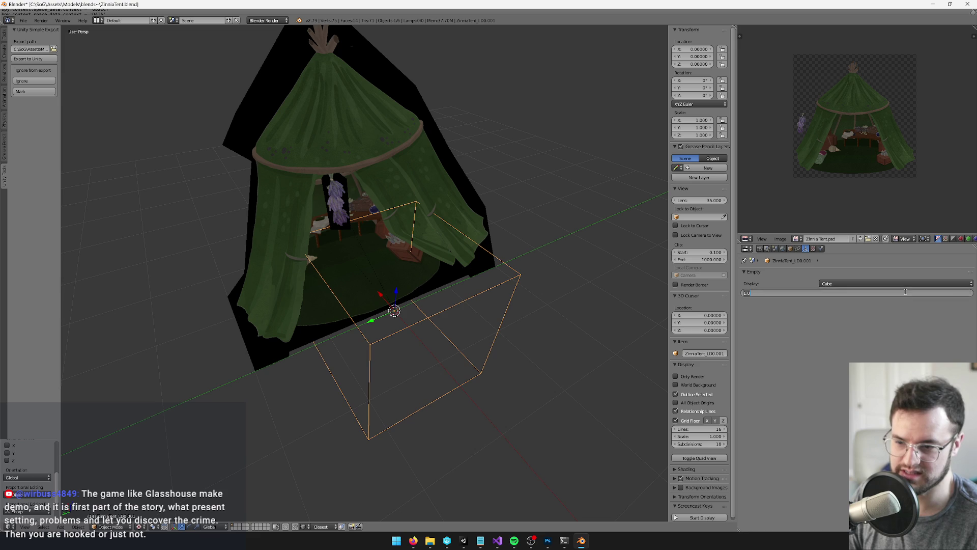
type("0.8")
key("Return")
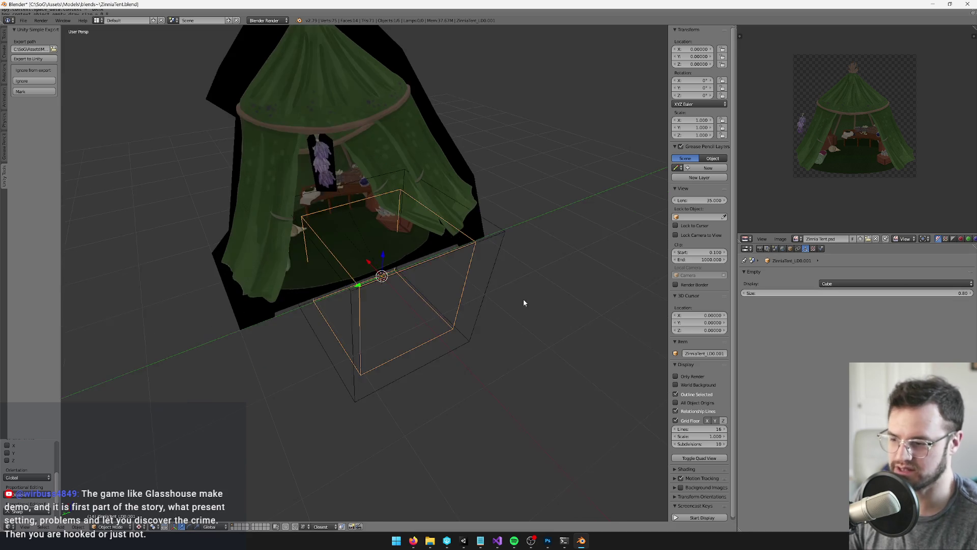
- Move the duplicate empty to its own layer and rename it ZinniaTent_phys
key("m")
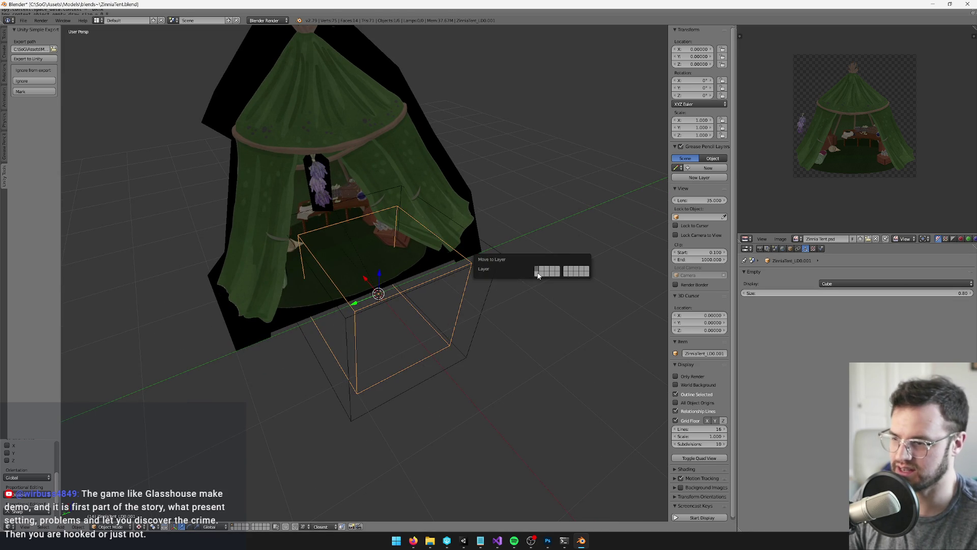
left_click(538, 276)
left_click(234, 527)
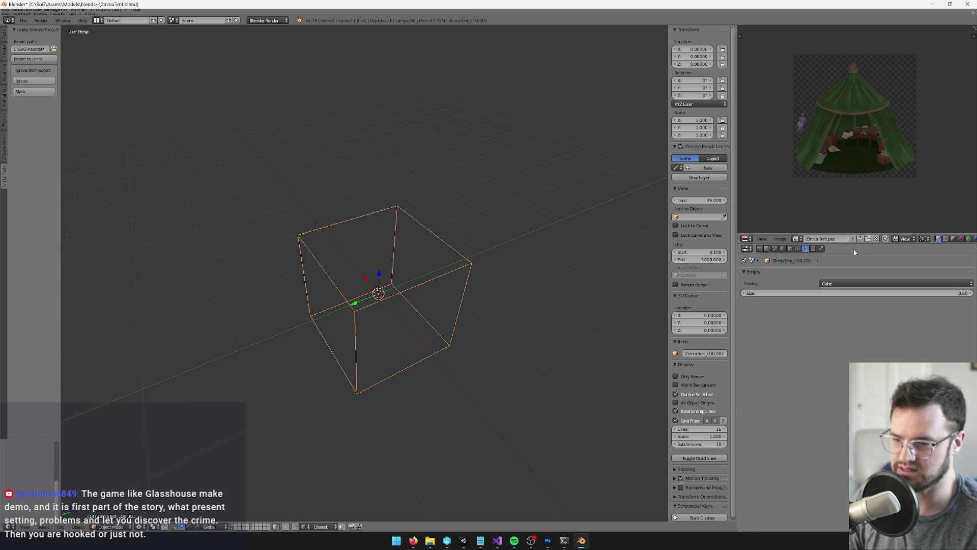
left_click(791, 248)
double_click(818, 274)
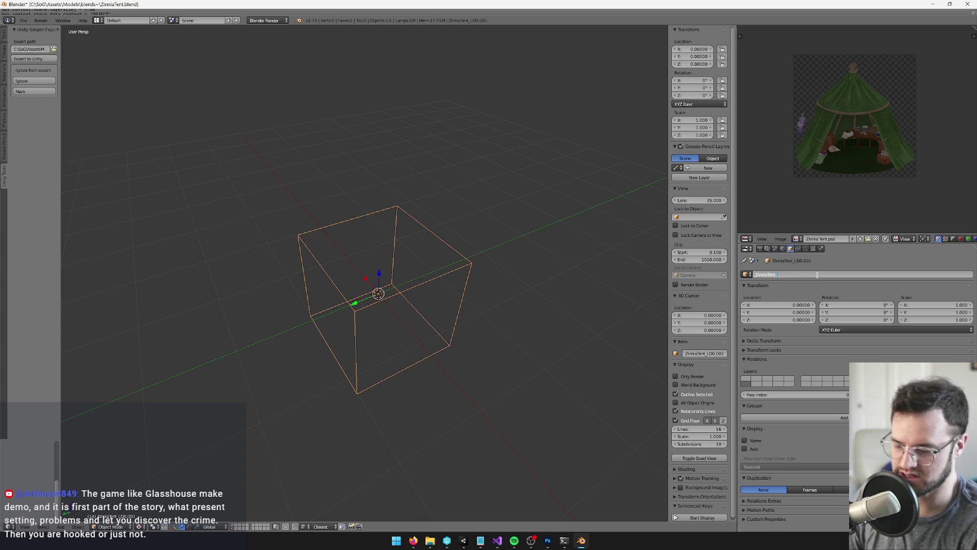
type("_phys")
key("Return")
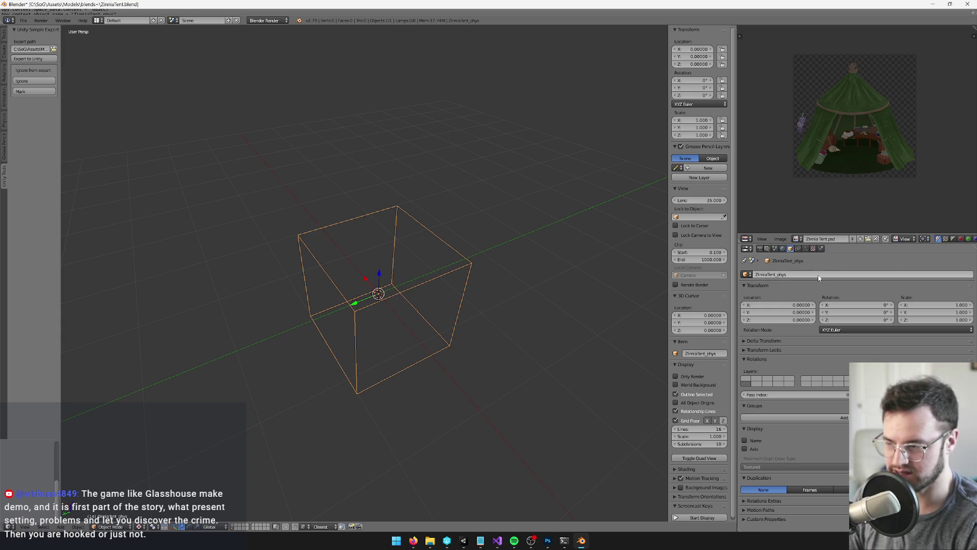
- Orbit around the cube, bring the tent's layer back, and select the tent model
key("KP_6")
key("KP_6")
key("KP_6")
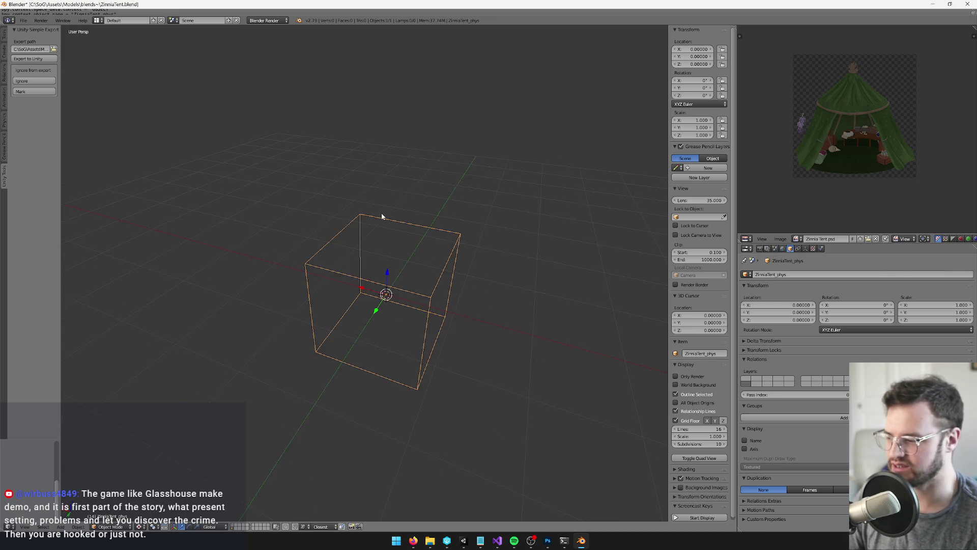
mouse_move(379, 227)
left_mouse_down()
mouse_move(406, 209)
mouse_move(374, 220)
mouse_move(377, 203)
mouse_move(301, 505)
left_mouse_up()
scroll(400, 211, "down", 2)
left_click(233, 529)
right_click(498, 255)
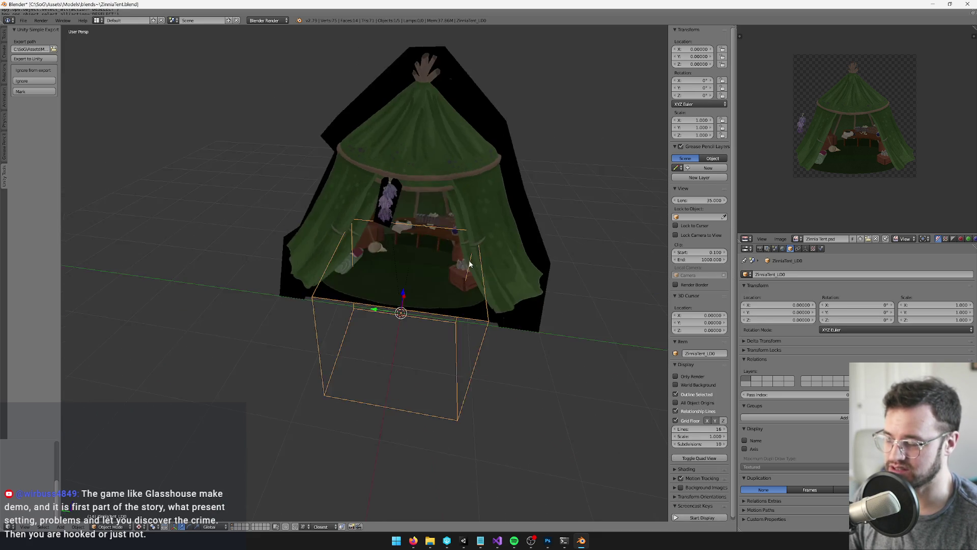
scroll(471, 263, "down", 5)
left_click_drag(458, 266, 515, 264)
scroll(514, 264, "up", 5)
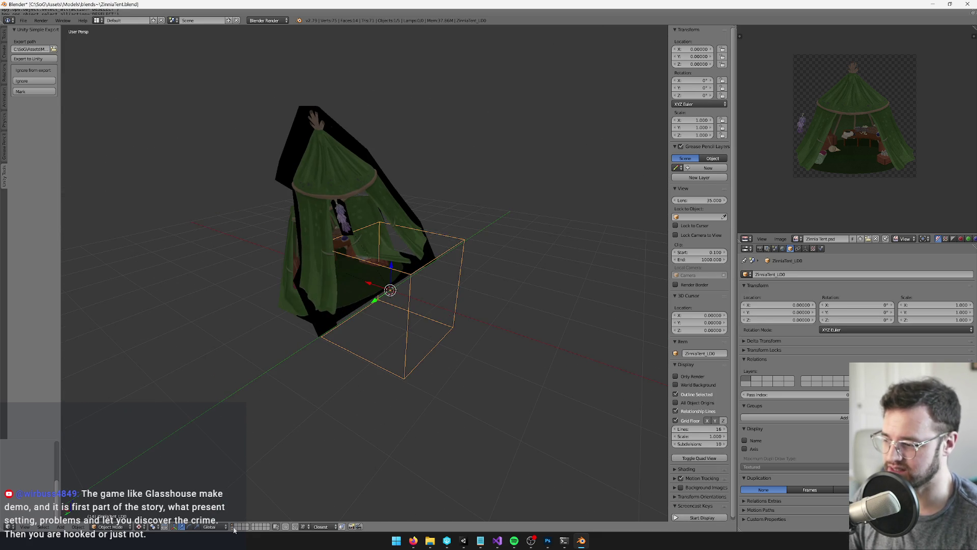
- Toggle the tent's layer off and on to compare tent and cube, then select the tent mesh
left_click(234, 528)
scroll(328, 338, "down", 2)
scroll(368, 370, "up", 2)
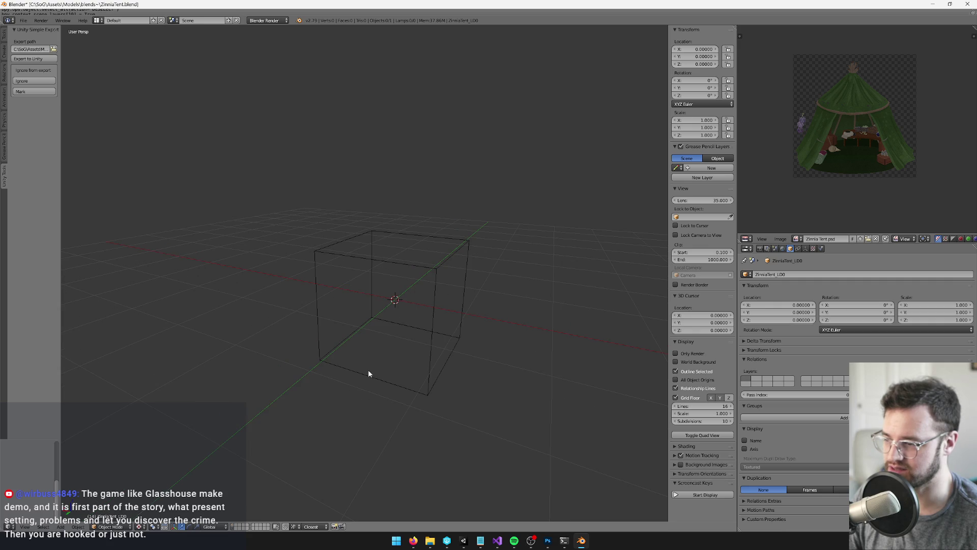
left_click(234, 528)
mouse_move(467, 273)
left_mouse_down()
mouse_move(488, 214)
mouse_move(434, 212)
mouse_move(370, 299)
mouse_move(400, 317)
left_mouse_up()
left_click(234, 528)
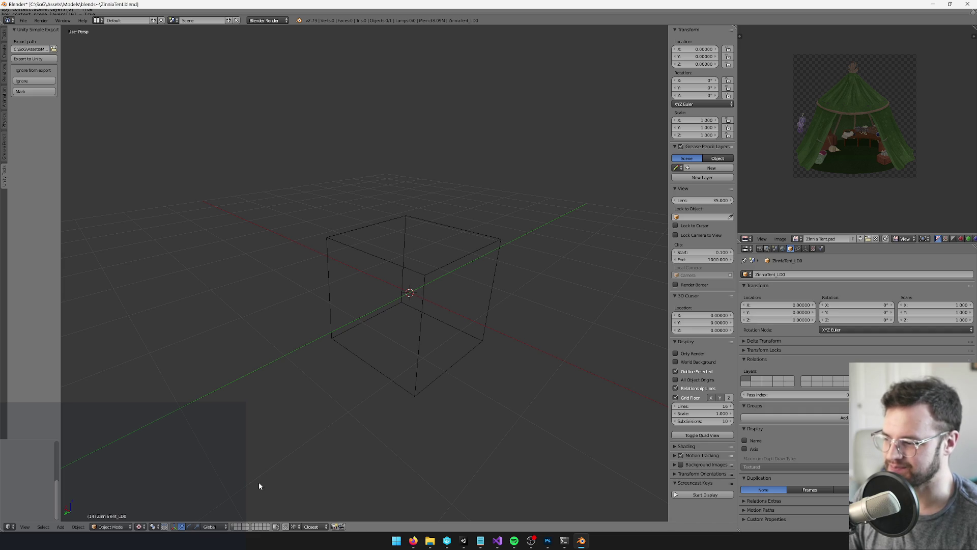
left_click(232, 524)
right_click(338, 164)
- Orbit the view to see the tent and cube empty from a new angle
left_click_drag(338, 164, 387, 195)
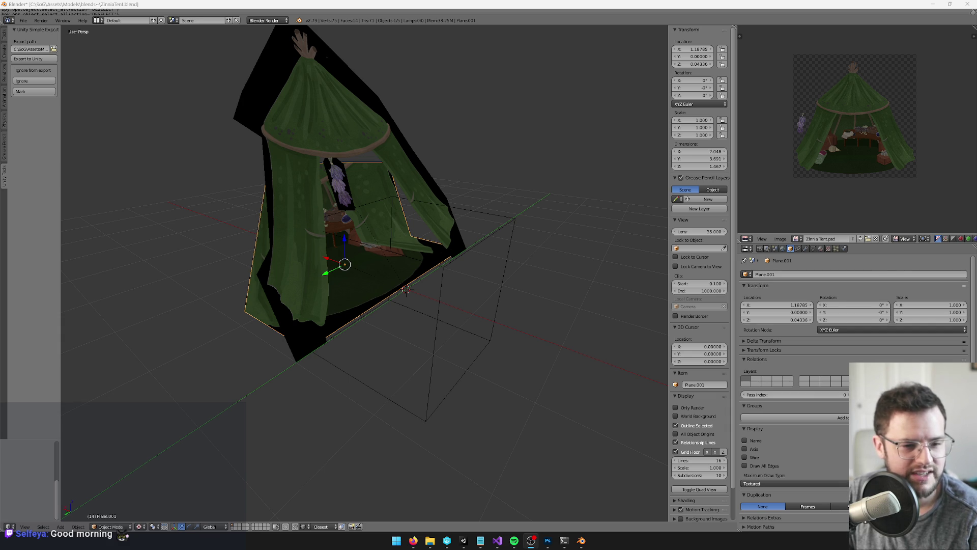
- Duplicate the tent onto its own layer, remove its texture image, and show both layers
mouse_move(357, 261)
left_mouse_down()
mouse_move(430, 251)
mouse_move(473, 362)
mouse_move(349, 290)
mouse_move(376, 303)
mouse_move(412, 297)
mouse_move(428, 276)
mouse_move(367, 276)
mouse_move(436, 258)
left_mouse_up()
key("shift+d")
key("Escape")
key("m")
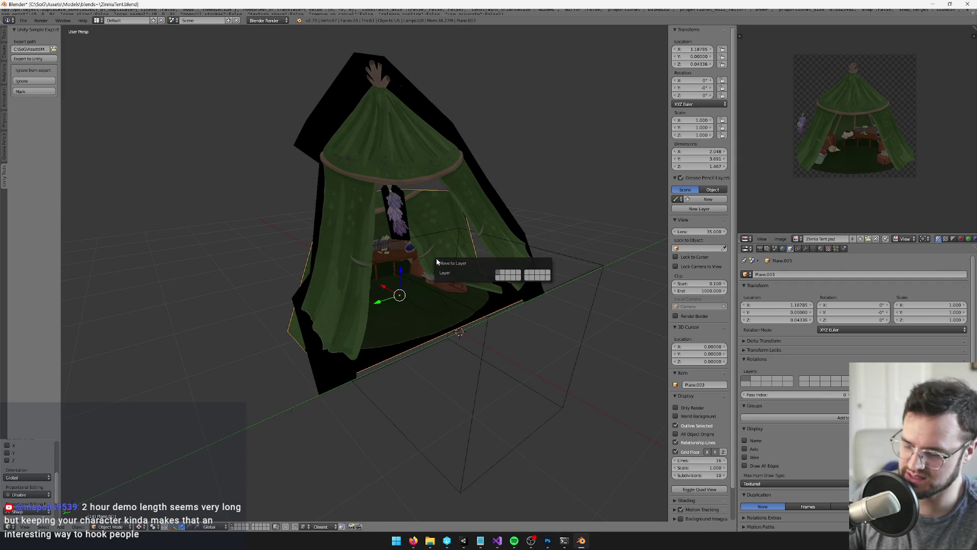
key("alt+1")
key("alt+1")
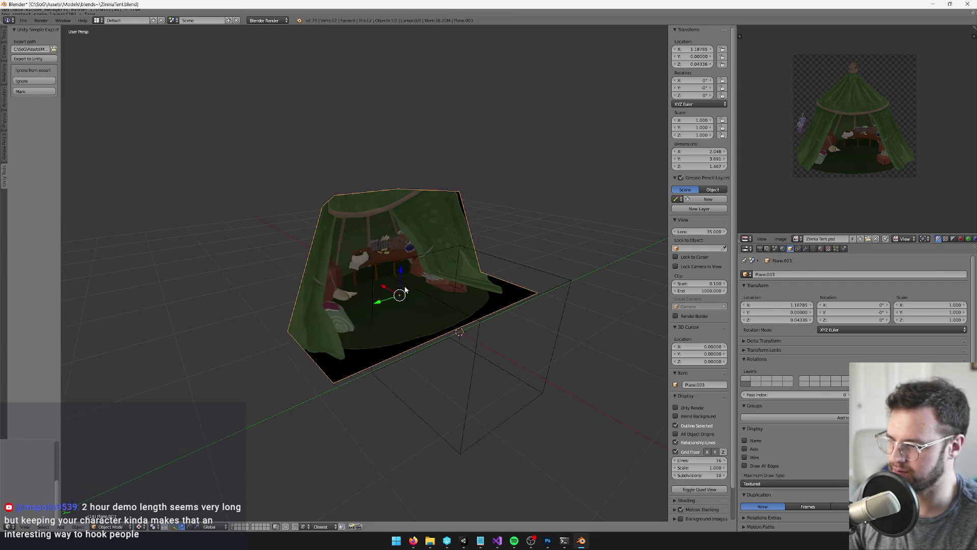
left_click_drag(420, 240, 554, 237)
key("Tab")
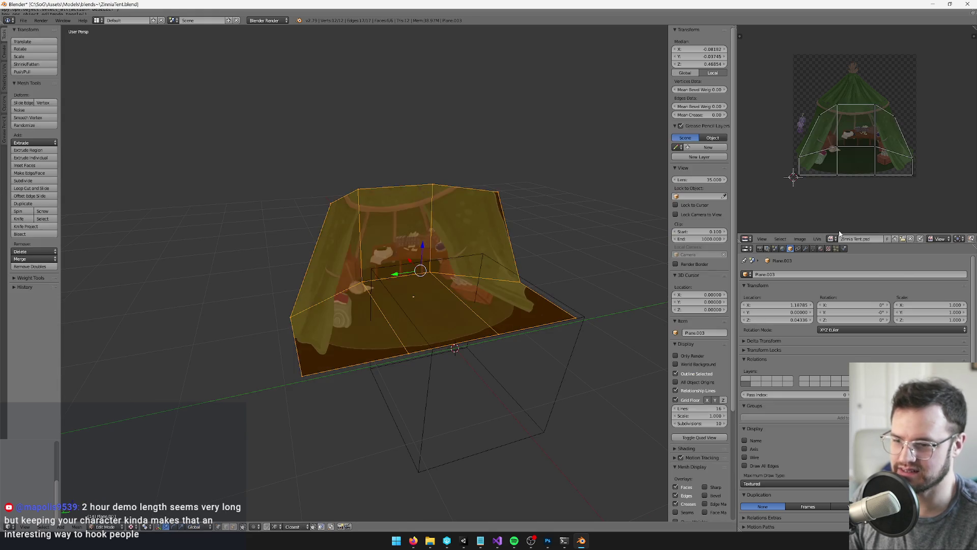
left_click(909, 239)
key("Tab")
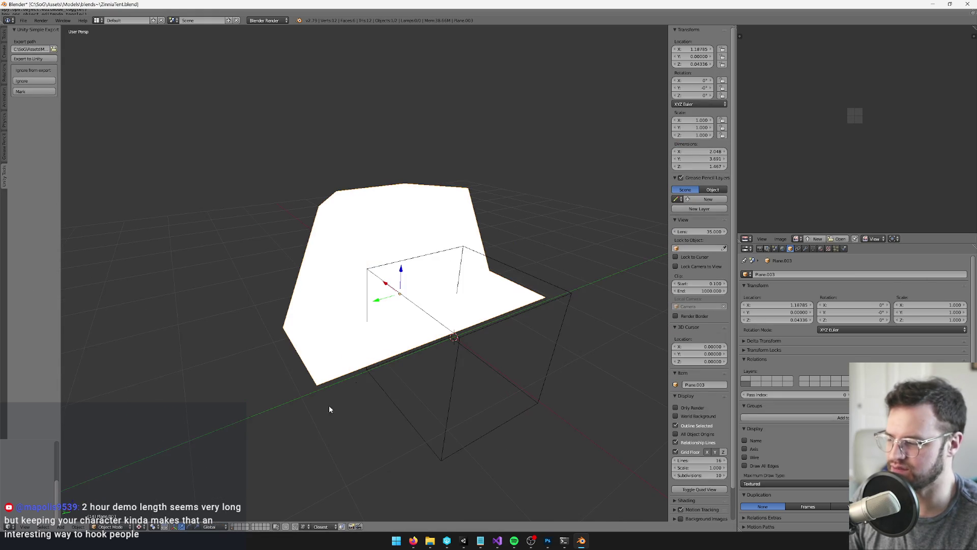
left_click(233, 526)
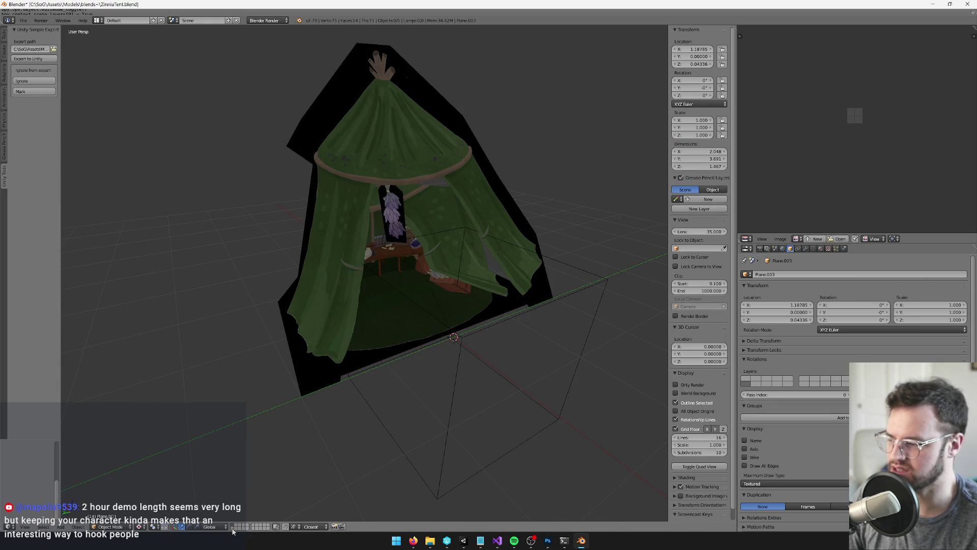
left_click(237, 525, "shift")
scroll(458, 215, "up", 2)
- In Edit Mode, select the duplicate's long left vertical edge and move it along X
key("Tab")
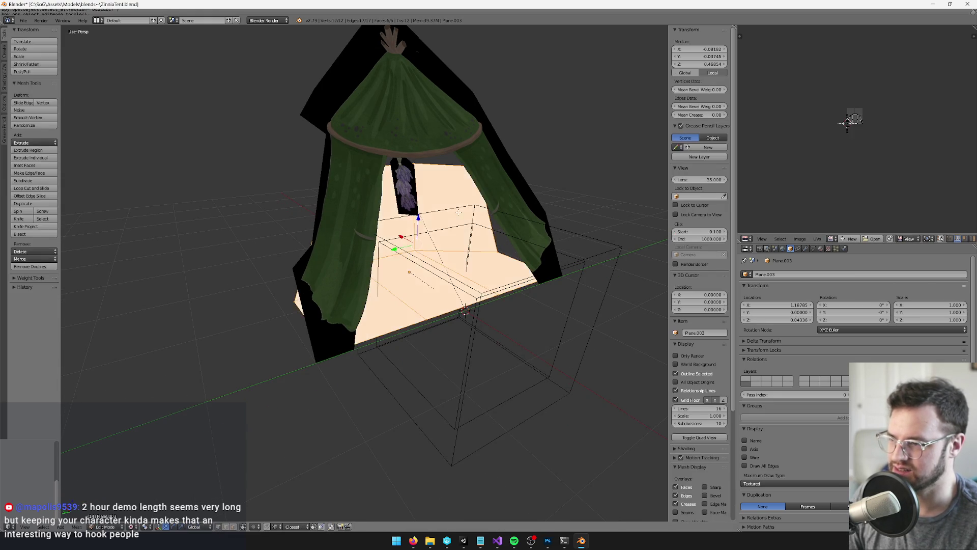
mouse_move(448, 285)
left_mouse_down()
mouse_move(502, 266)
mouse_move(453, 305)
mouse_move(406, 302)
mouse_move(386, 330)
left_mouse_up()
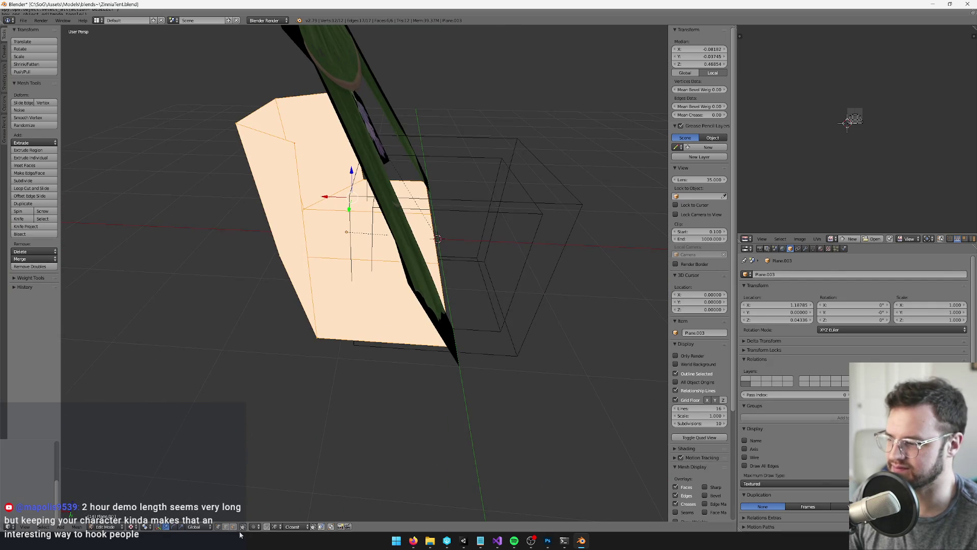
key("alt+a")
right_click(316, 262)
mouse_move(316, 262)
left_mouse_down()
mouse_move(315, 239)
mouse_move(402, 260)
left_mouse_up()
right_click(295, 253)
left_click(283, 249)
key("g")
key("x")
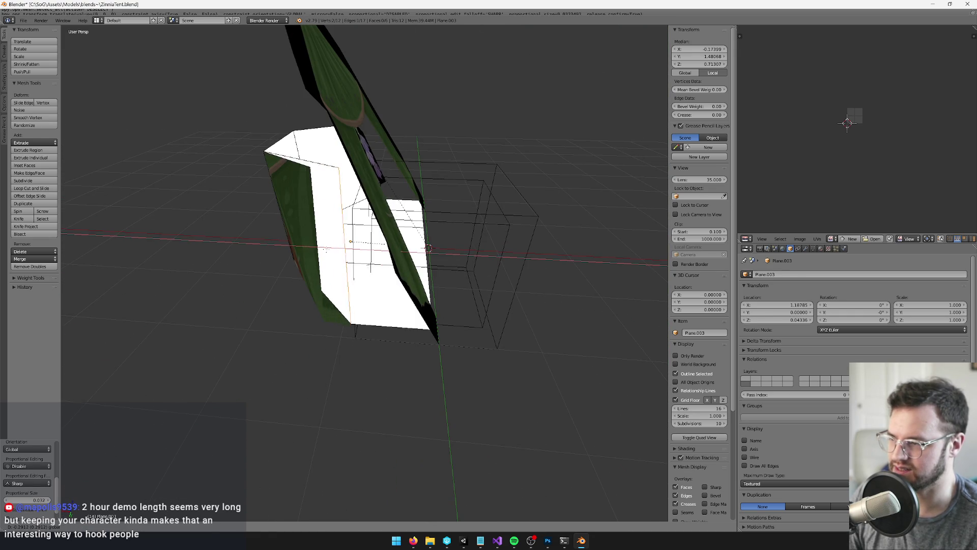
left_click(324, 249)
mouse_move(324, 249)
left_mouse_down()
mouse_move(323, 219)
mouse_move(297, 252)
mouse_move(196, 218)
mouse_move(272, 242)
mouse_move(341, 221)
mouse_move(364, 310)
mouse_move(404, 279)
mouse_move(410, 292)
mouse_move(433, 282)
mouse_move(415, 299)
left_mouse_up()
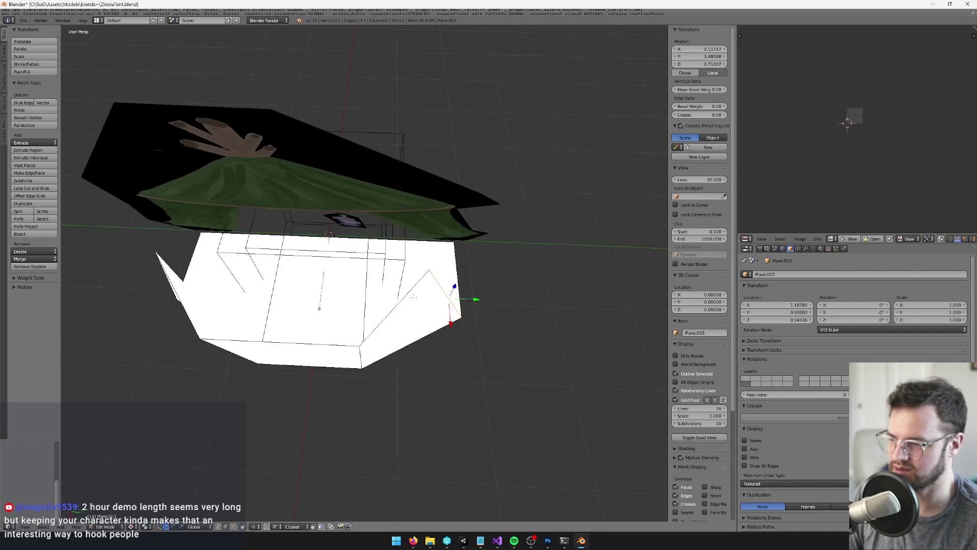
- Add loop cuts across the right and left faces, the second slid to 0.330
key("ctrl+r")
left_click(415, 299)
left_click(355, 288)
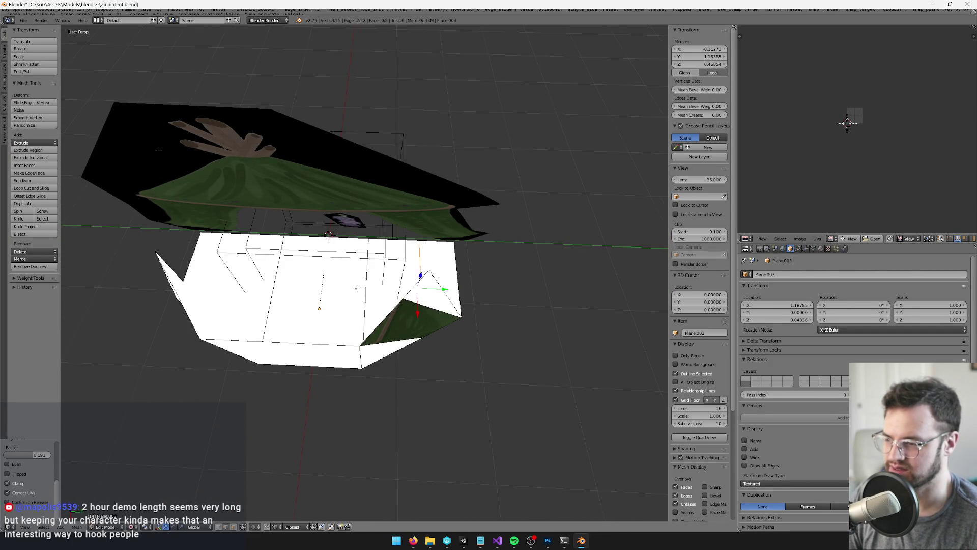
left_click_drag(354, 289, 285, 320)
key("ctrl+r")
left_click(282, 320)
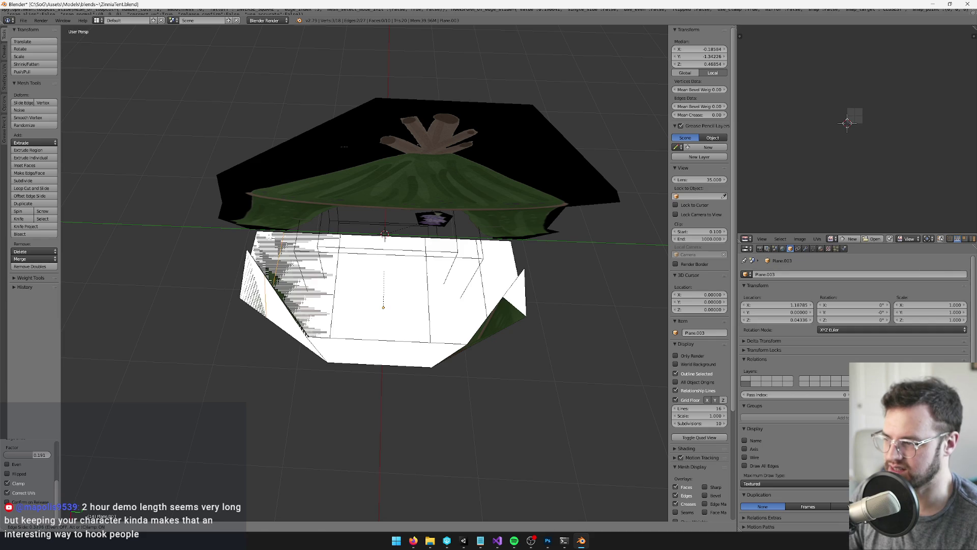
key("Return")
- Grow the selection to four faces and extrude them upward into walls
mouse_move(226, 509)
left_mouse_down()
mouse_move(288, 362)
mouse_move(346, 344)
left_mouse_up()
key("ctrl+KP_Add")
scroll(357, 229, "down", 3)
key("e")
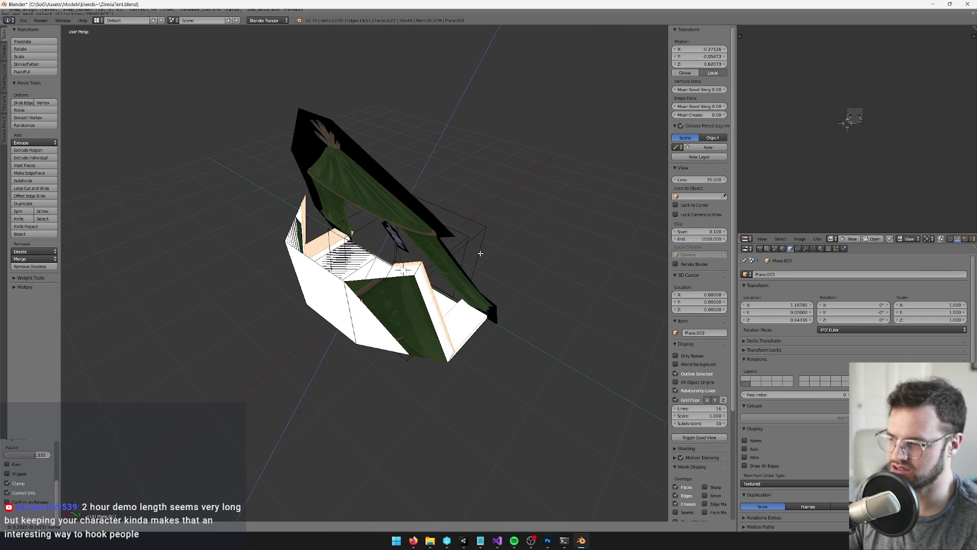
left_click(519, 191)
mouse_move(519, 191)
left_mouse_down()
mouse_move(499, 196)
mouse_move(503, 188)
left_mouse_up()
scroll(504, 188, "up", 3)
left_click_drag(407, 245, 412, 242)
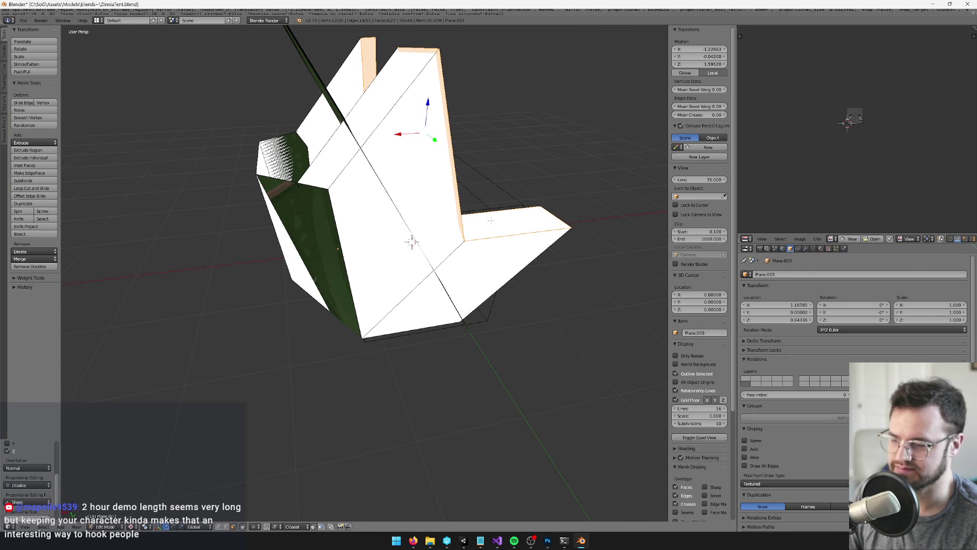
- Delete the selected faces, then the top strip and large front faces (six faces)
key("x")
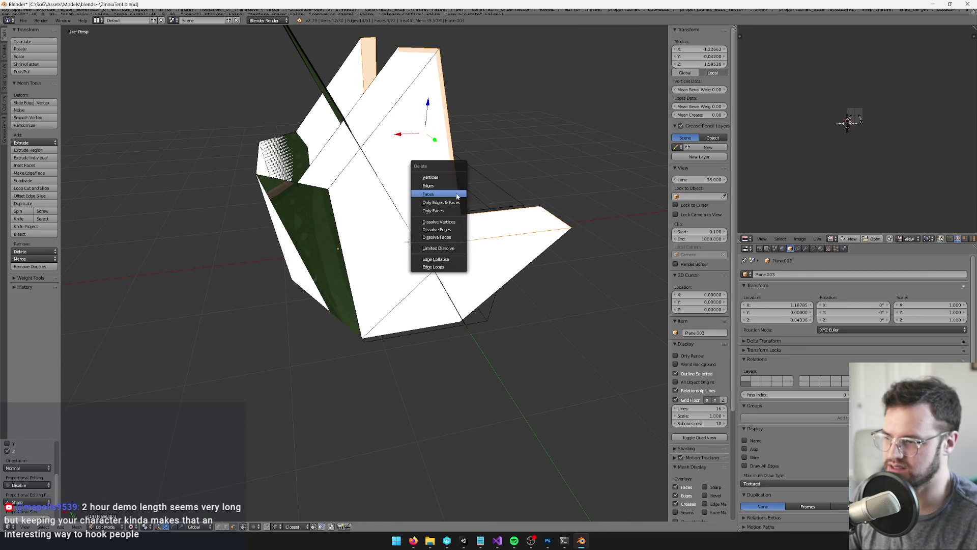
left_click(456, 194)
right_click(387, 117, "shift")
right_click(397, 245, "shift")
left_click_drag(397, 245, 351, 239)
mouse_move(174, 253)
left_mouse_down()
mouse_move(514, 251)
mouse_move(407, 240)
left_mouse_up()
key("x")
left_click(422, 242)
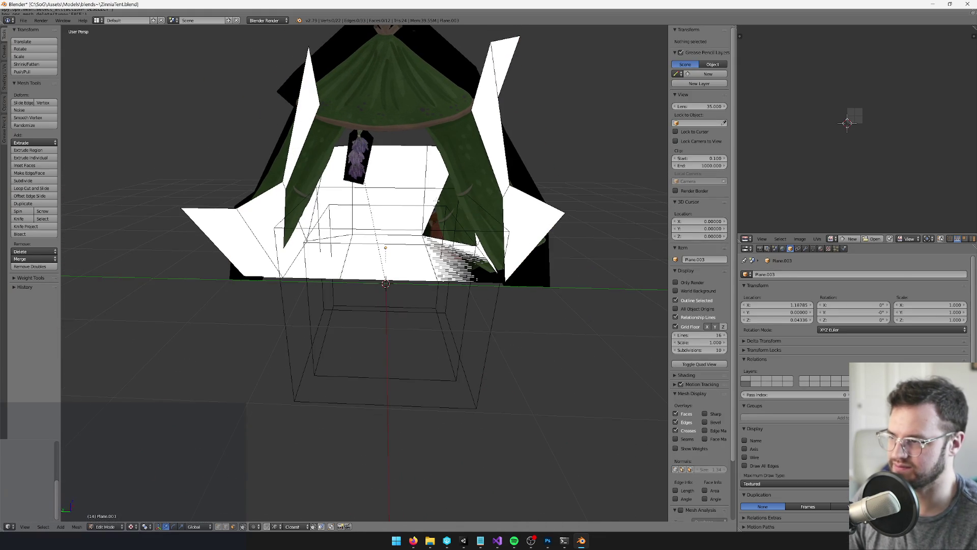
- Delete the two wing faces of the plane
right_click(501, 66)
right_click(230, 231, "shift")
key("x")
left_click(231, 231)
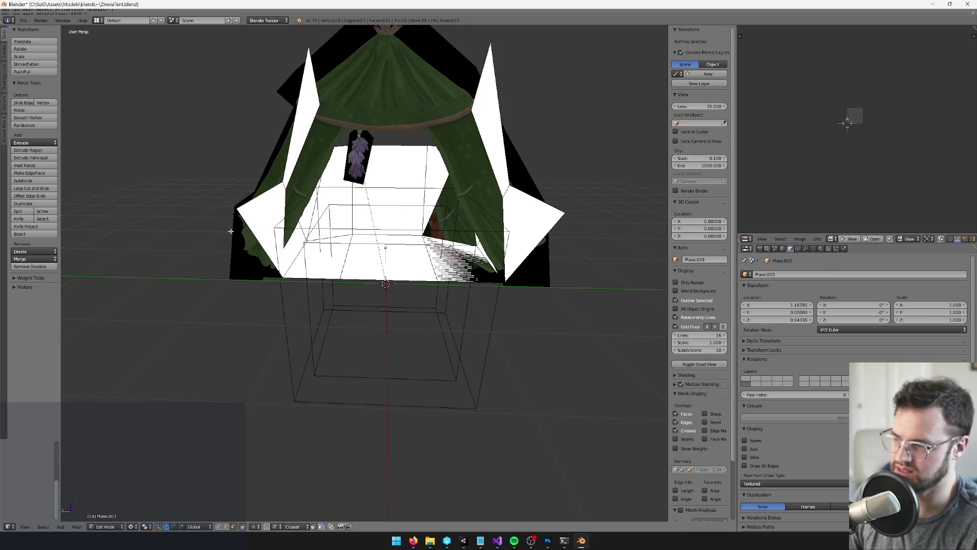
scroll(230, 229, "down", 3)
mouse_move(231, 229)
left_mouse_down()
mouse_move(249, 218)
mouse_move(215, 201)
mouse_move(163, 218)
mouse_move(227, 255)
mouse_move(345, 299)
left_mouse_up()
- Select the two top vertices and move them into a new position
right_click(414, 122)
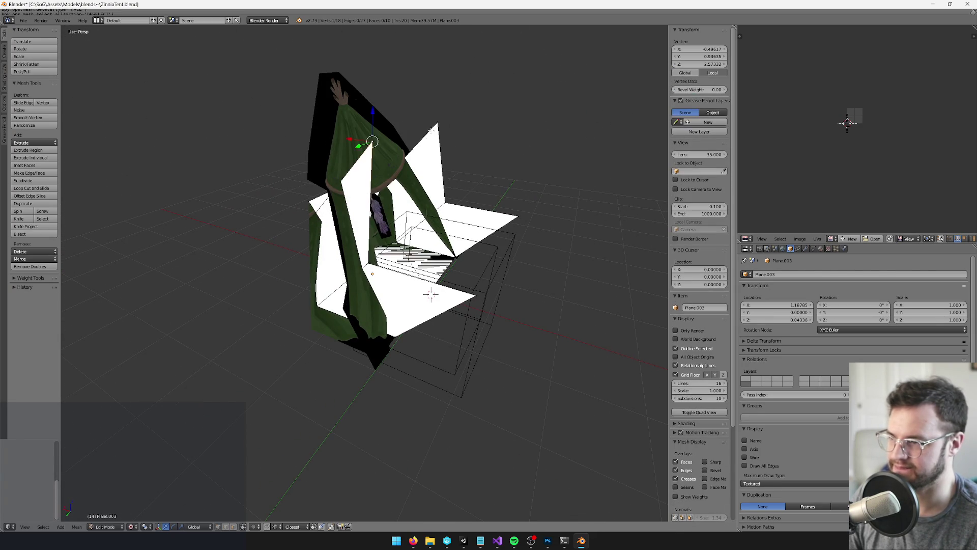
key("g")
key("shift+y")
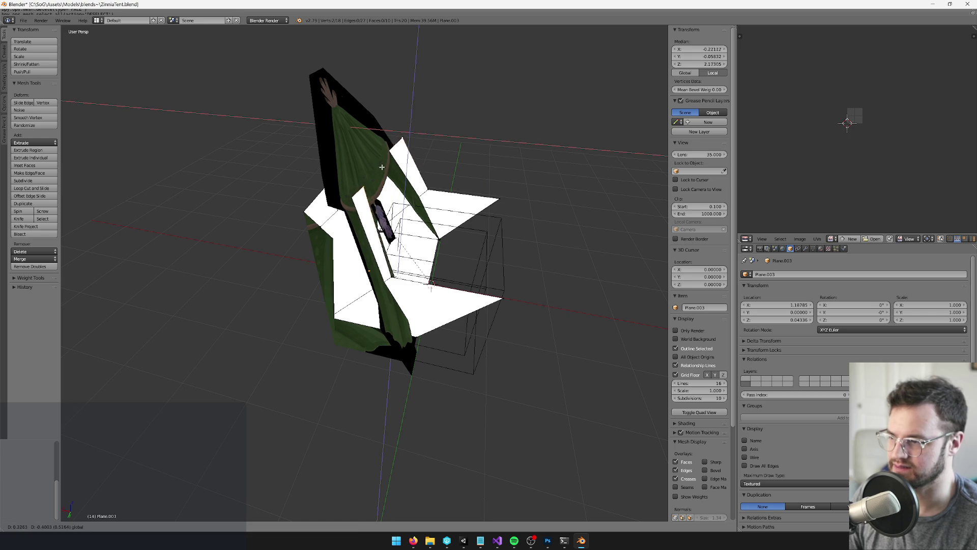
left_click(327, 174)
scroll(327, 175, "up", 3)
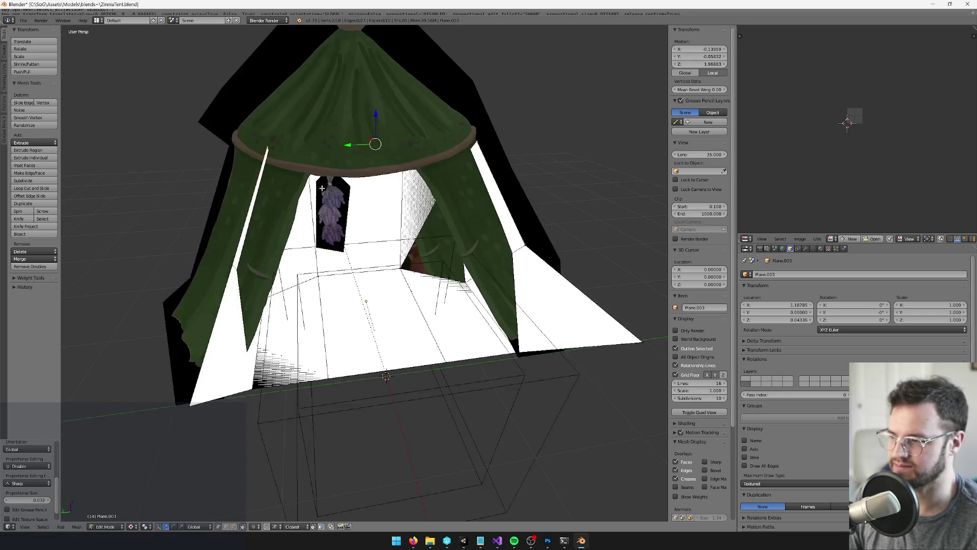
key("g")
left_click(358, 147)
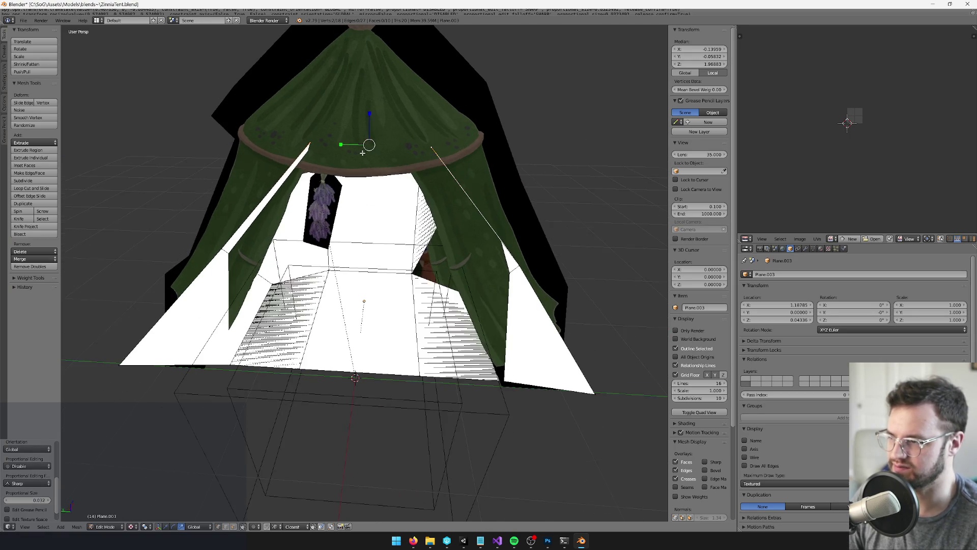
- Scale the top vertices along Y and lower them along Z
key("s")
key("y")
left_click(384, 147)
key("g")
key("z")
left_click(384, 147)
key("s")
key("y")
left_click(367, 145)
scroll(455, 237, "down", 3)
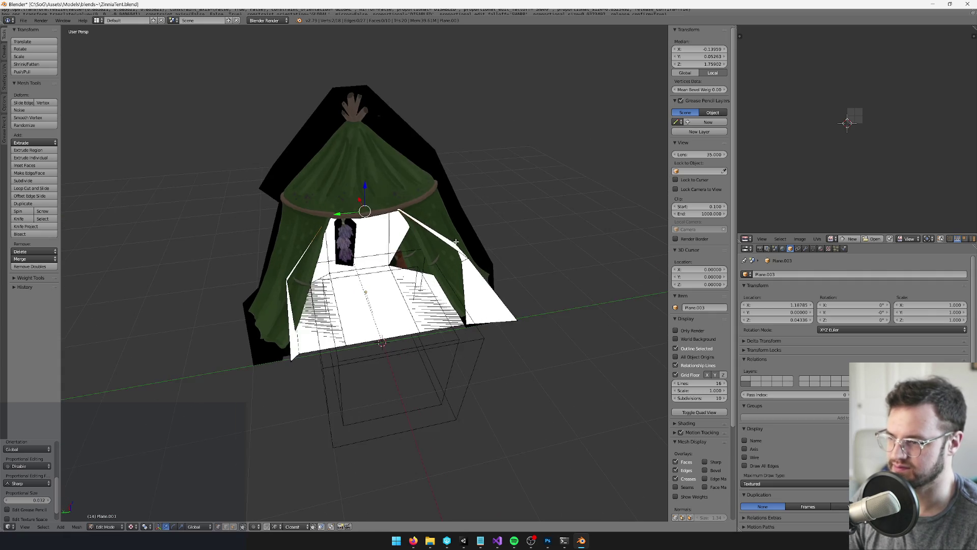
- Select a lower set of vertices, narrow them along Y and move them along X
key("a")
right_click(357, 272)
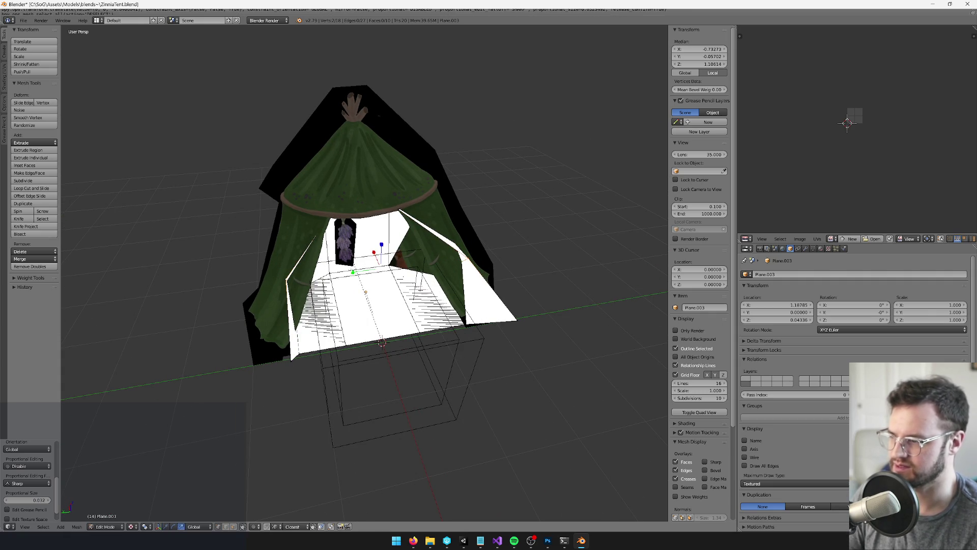
key("s")
key("y")
left_click(359, 275)
left_click_drag(359, 274, 387, 242)
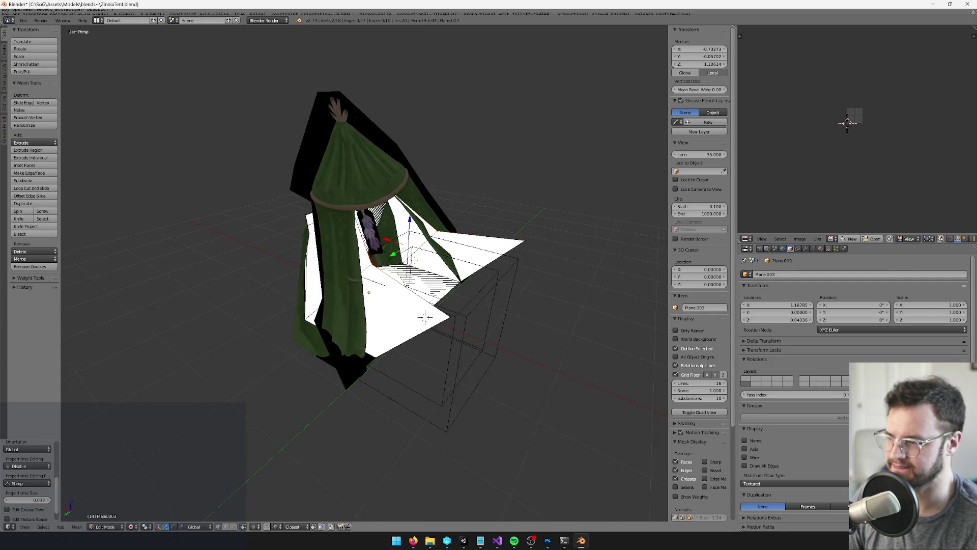
key("g")
key("x")
- Readjust the selected vertices, widening them slightly along Y
left_click_drag(390, 237, 352, 258)
key("g")
key("Return")
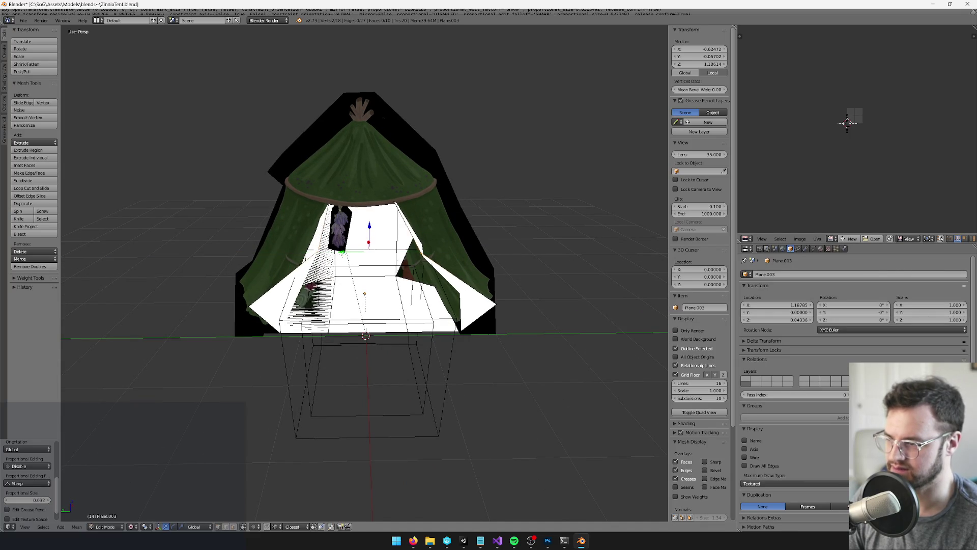
key("s")
key("Return")
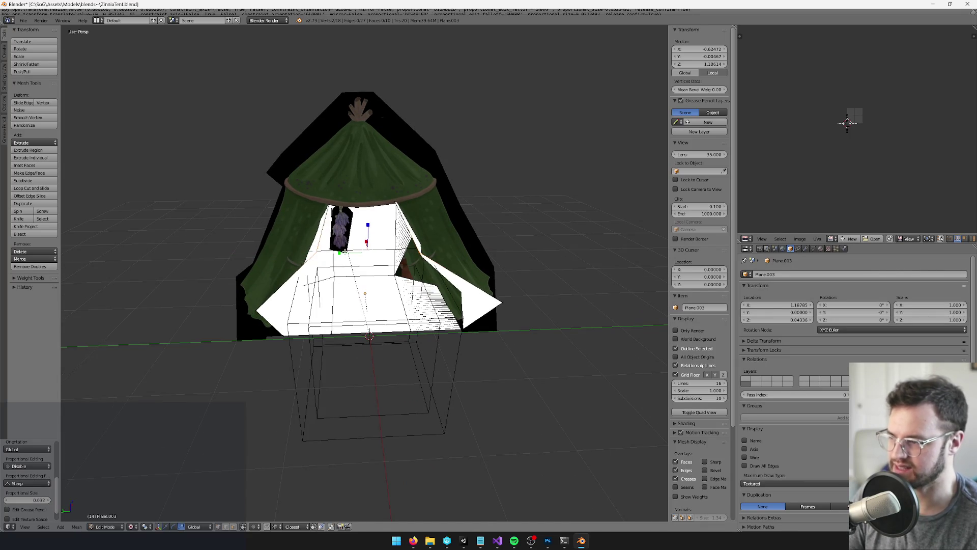
key("s")
key("y")
key("Return")
- Merge two pairs of stray vertices using Merge At Last
right_click(402, 251)
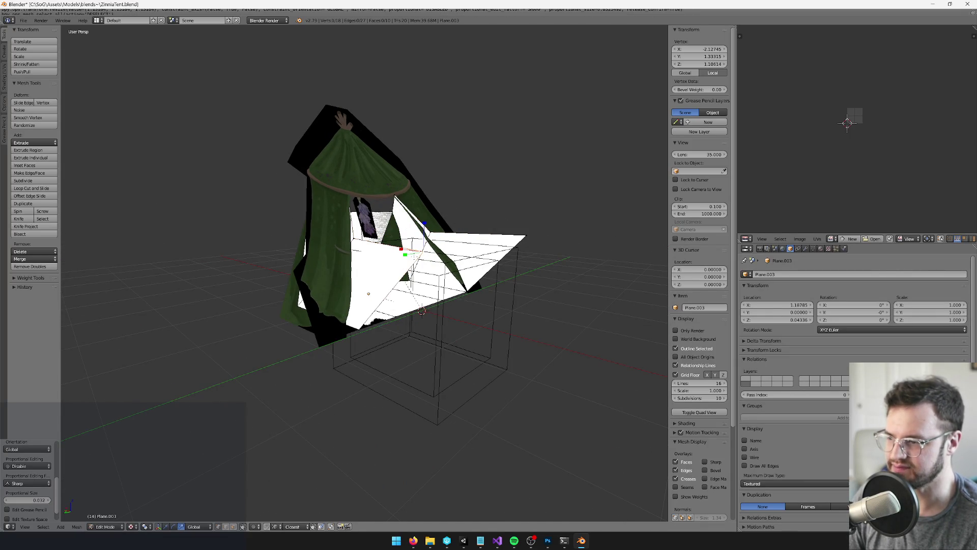
right_click(358, 328, "shift")
key("alt+m")
left_click(350, 337)
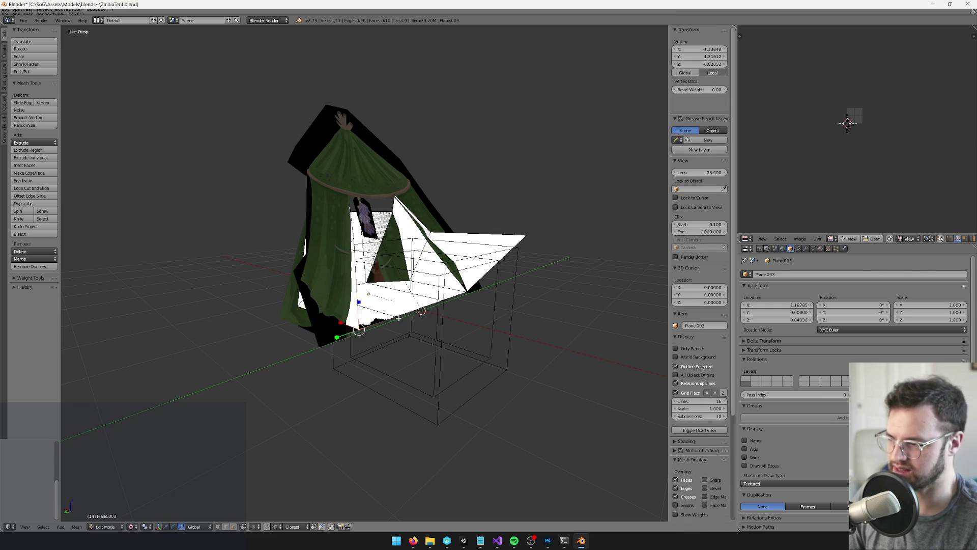
right_click(471, 293, "shift")
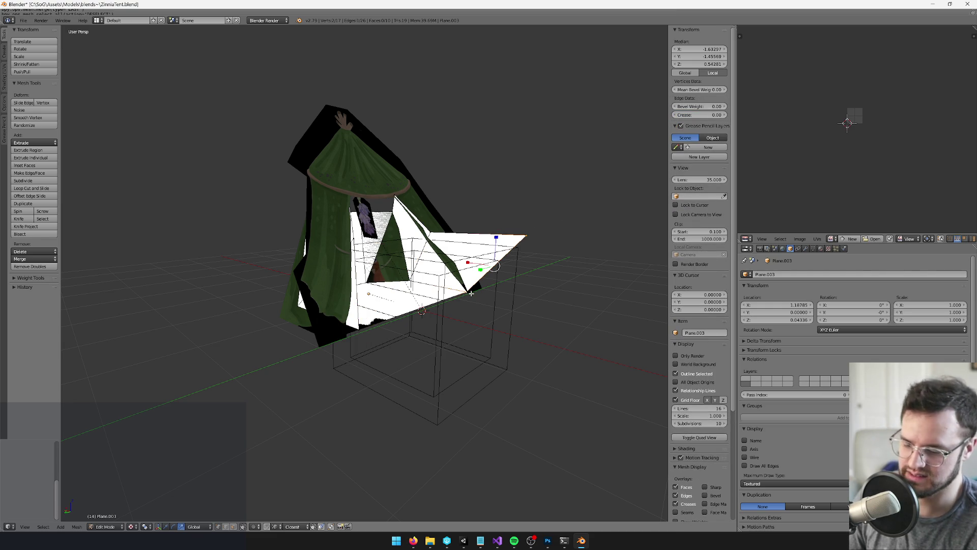
key("alt+m")
left_click(469, 293)
mouse_move(503, 331)
left_mouse_down()
mouse_move(356, 253)
mouse_move(336, 151)
mouse_move(418, 202)
left_mouse_up()
scroll(356, 253, "up", 3)
left_click(361, 244)
- Move the remaining vertex along Y, then return to Object Mode
mouse_move(434, 304)
left_mouse_down()
mouse_move(447, 255)
mouse_move(508, 262)
mouse_move(522, 284)
mouse_move(446, 283)
mouse_move(379, 255)
left_mouse_up()
scroll(436, 219, "up", 4)
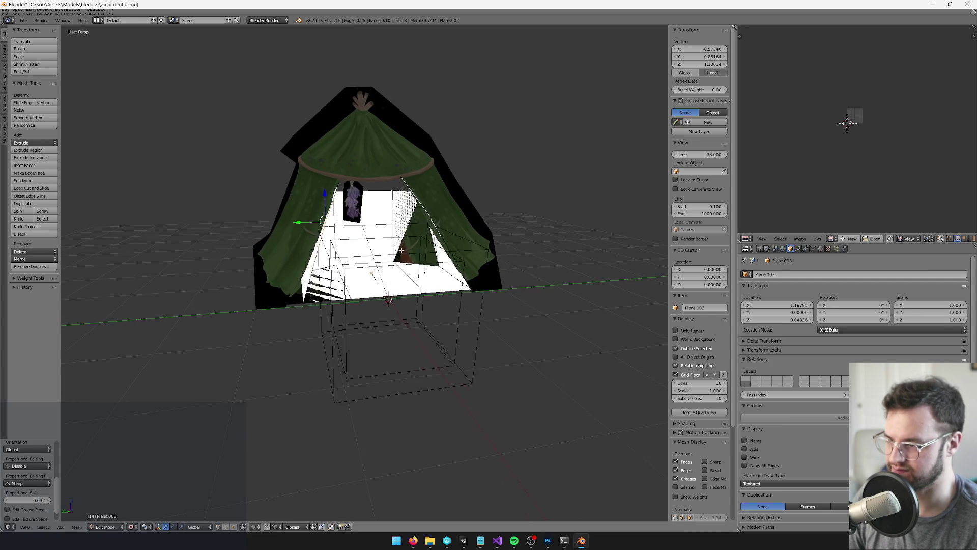
key("g")
key("y")
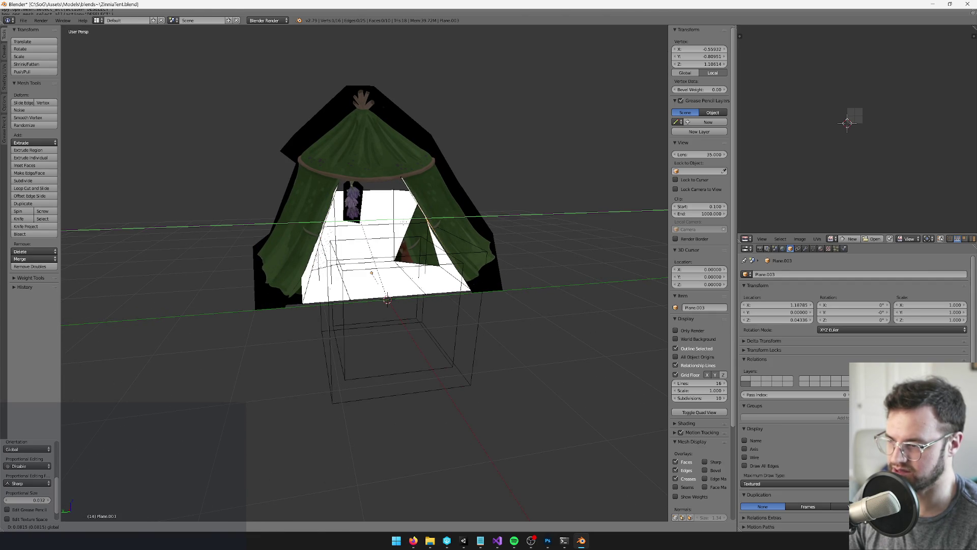
left_click(419, 213)
mouse_move(418, 213)
left_mouse_down()
mouse_move(477, 262)
mouse_move(498, 267)
left_mouse_up()
key("Tab")
left_click(805, 249)
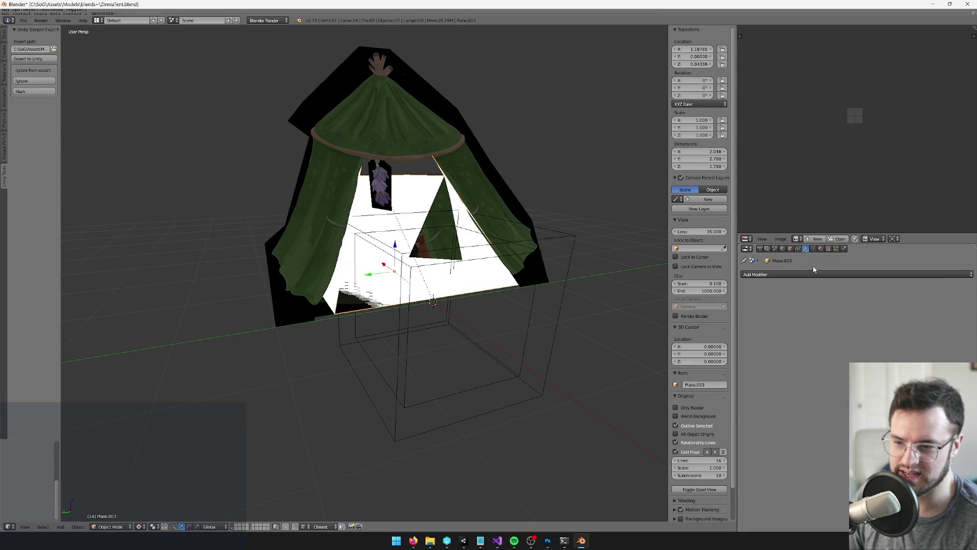
- Add a Solidify modifier with Thickness about 0.68 and Even Thickness, then apply it
left_click(813, 274)
left_click(820, 393)
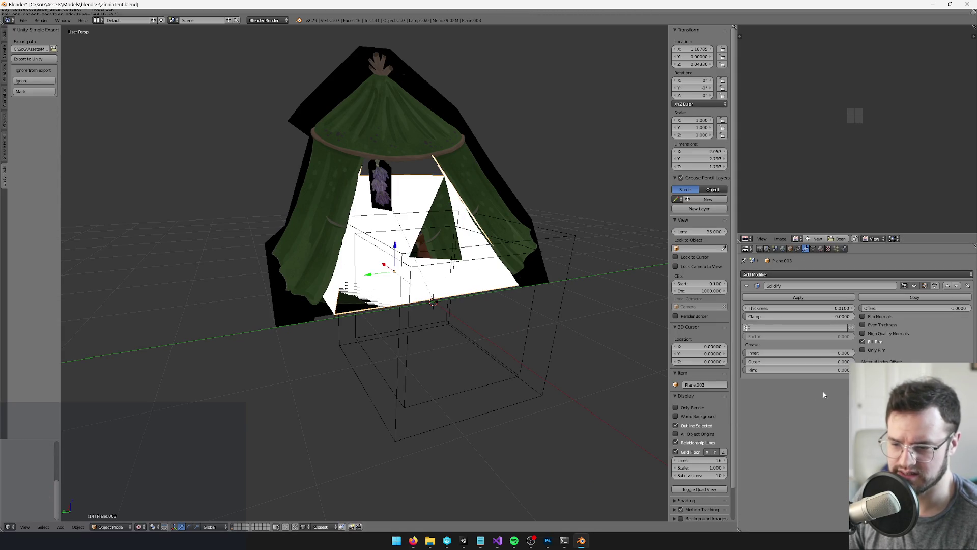
left_click_drag(782, 308, 831, 308)
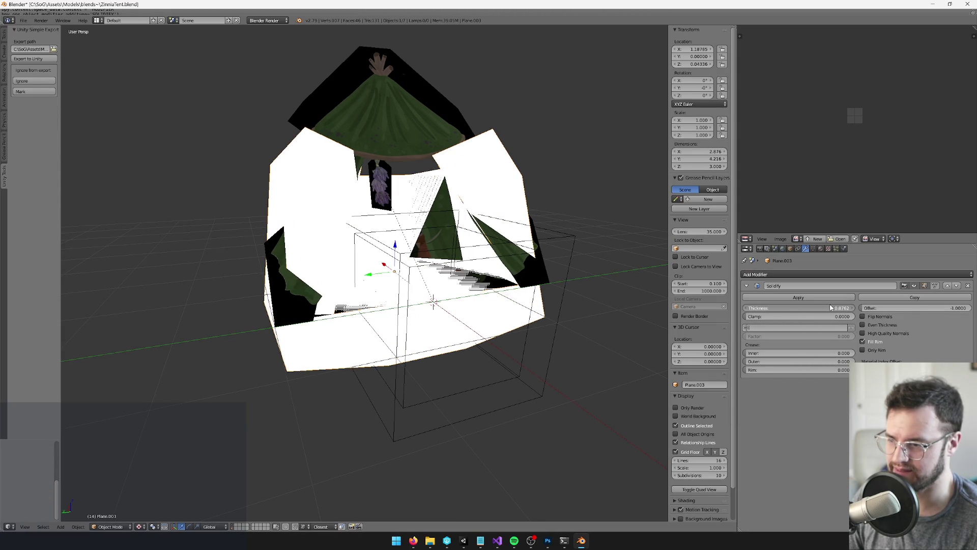
left_click(862, 325)
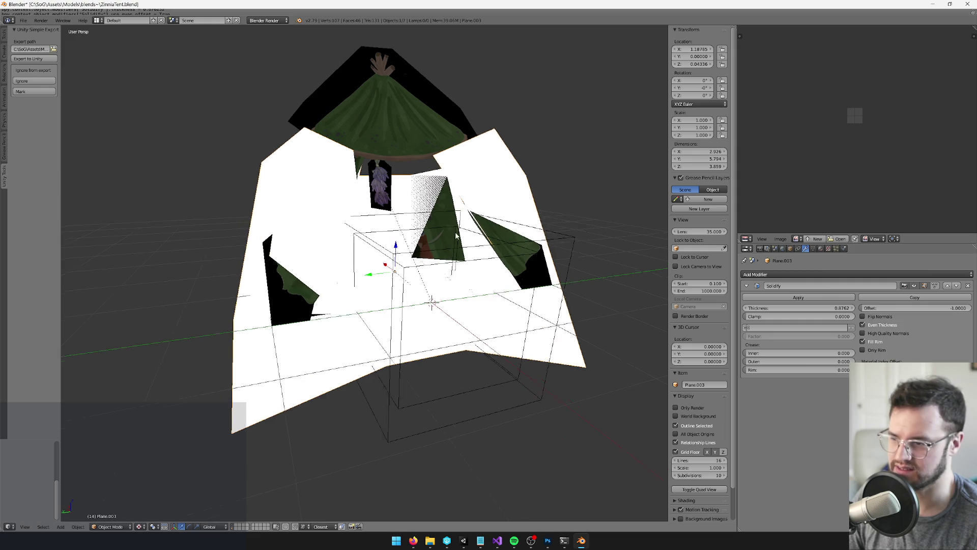
left_click_drag(824, 310, 796, 317)
mouse_move(356, 204)
left_mouse_down()
mouse_move(282, 169)
mouse_move(441, 220)
mouse_move(381, 220)
mouse_move(478, 232)
mouse_move(490, 253)
mouse_move(540, 274)
mouse_move(356, 407)
mouse_move(285, 488)
mouse_move(268, 484)
left_mouse_up()
left_click(798, 297)
- Flatten the mesh's bottom faces with a Z scale of 0 and shift a base edge along X
key("Tab")
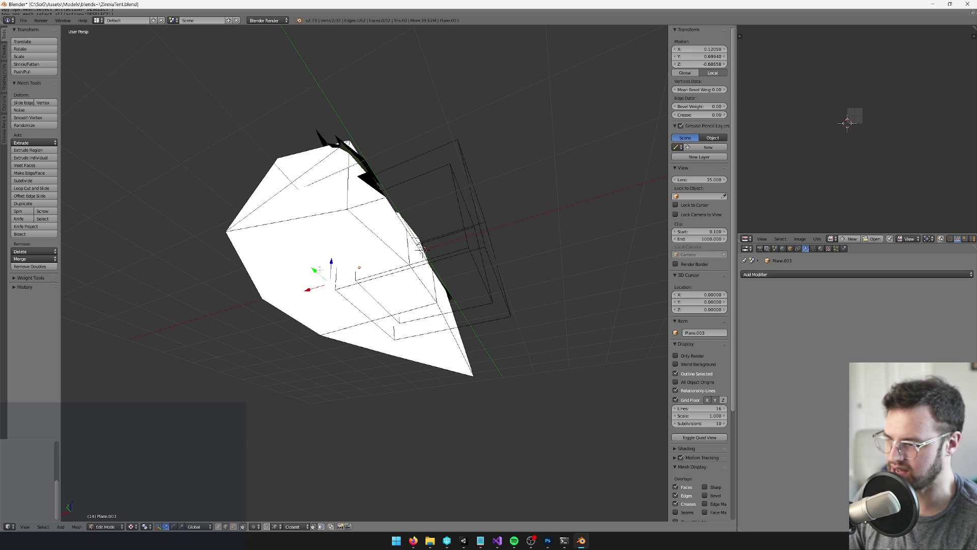
left_click_drag(416, 344, 489, 294)
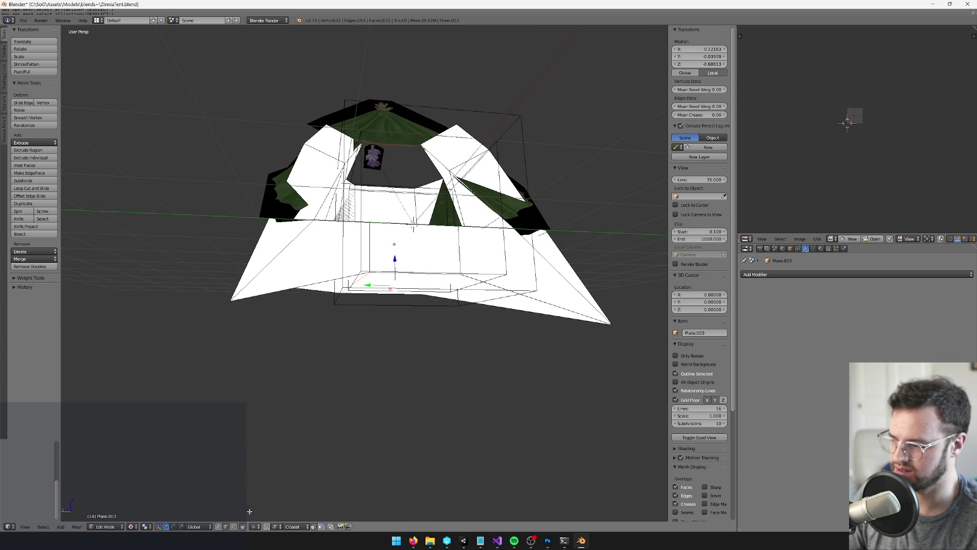
key("ctrl+l")
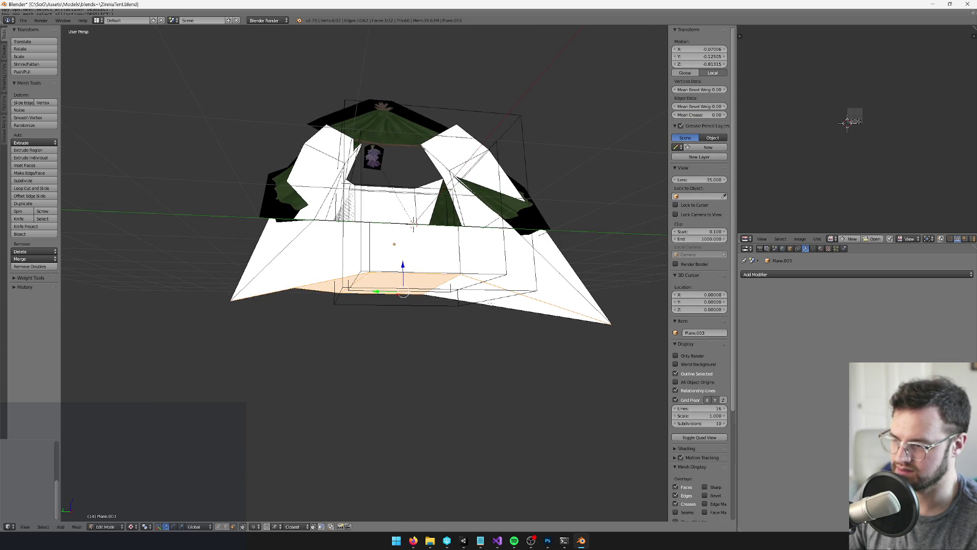
key("s")
key("z")
key("0")
key("Return")
left_click_drag(426, 266, 296, 503)
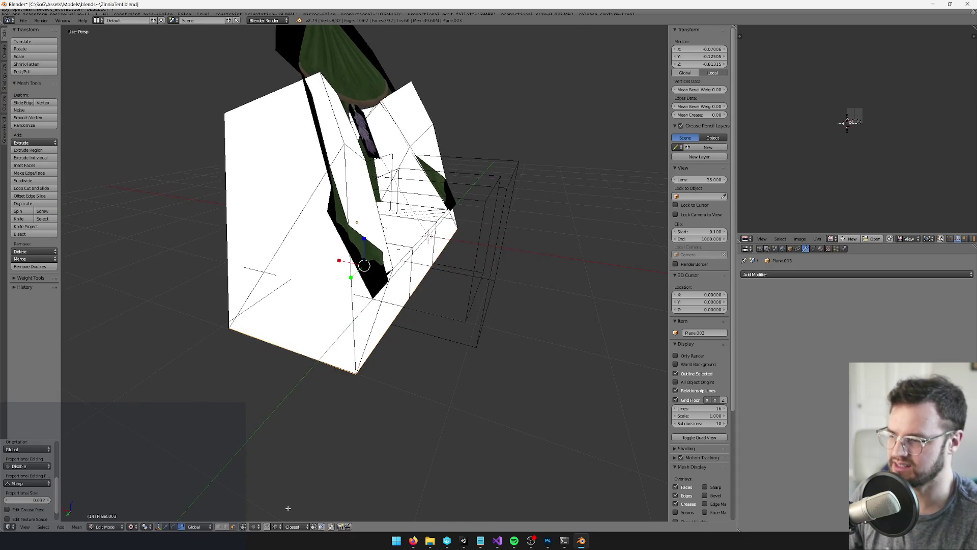
right_click(375, 303)
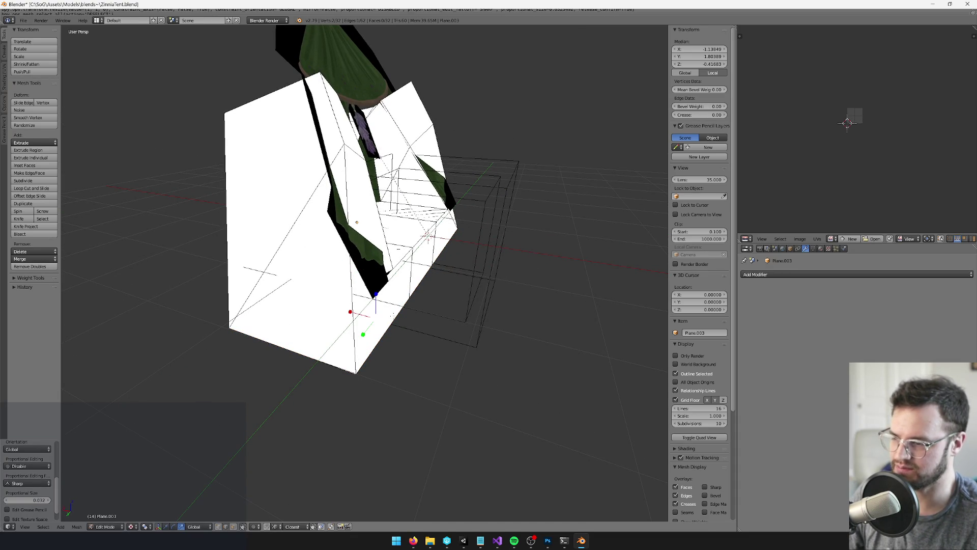
mouse_move(407, 274)
left_mouse_down()
mouse_move(438, 278)
mouse_move(454, 256)
left_mouse_up()
key("g")
left_click(433, 294)
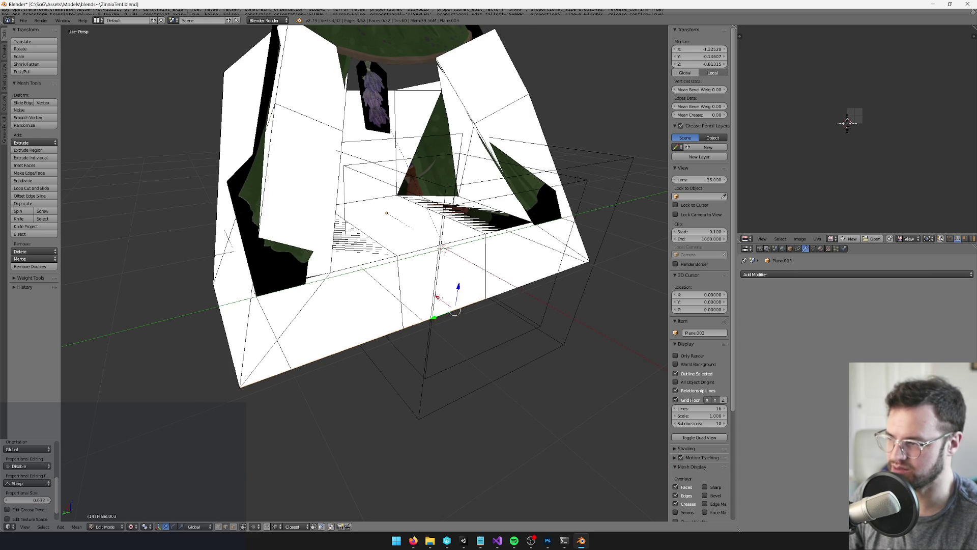
scroll(458, 316, "down", 8)
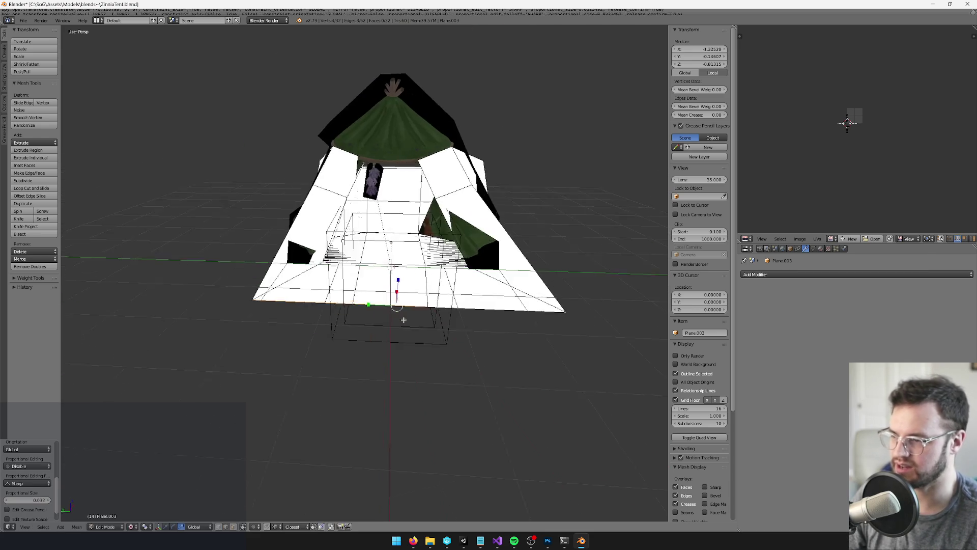
- Show the collider layer, delete the ZinniaTent_phys box, and switch to Unity
key("Tab")
mouse_move(490, 312)
left_mouse_down()
mouse_move(410, 290)
mouse_move(334, 309)
mouse_move(401, 307)
left_mouse_up()
scroll(288, 467, "up", 6)
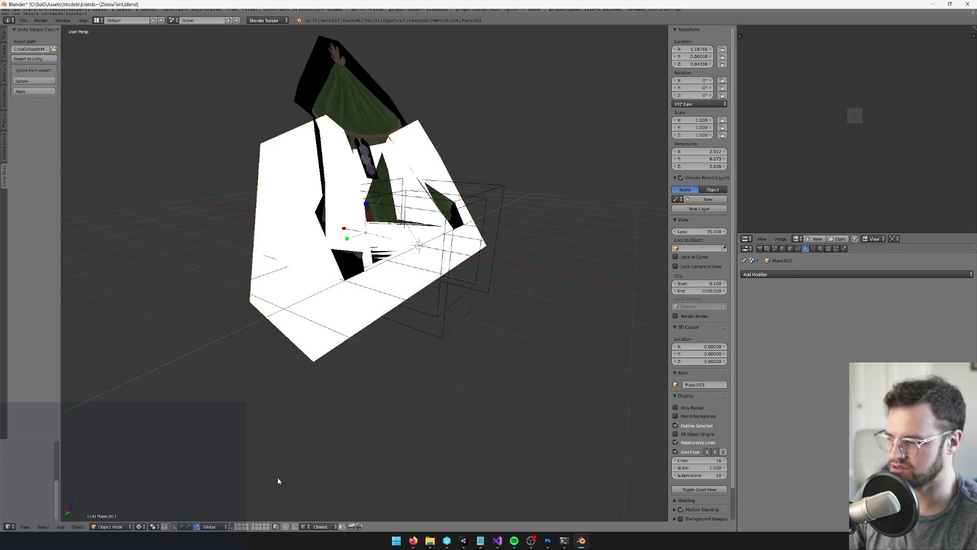
left_click(233, 529)
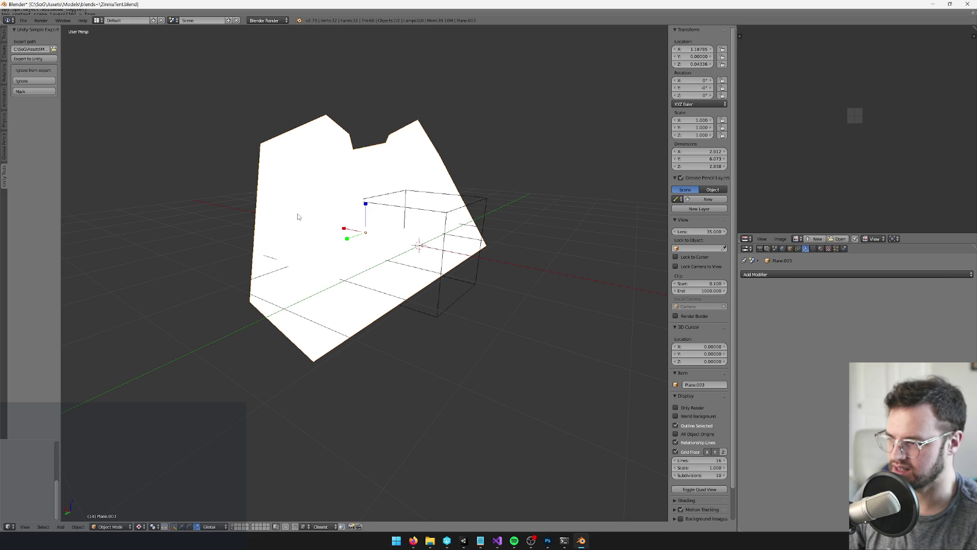
right_click(485, 204)
key("x")
left_click(484, 203)
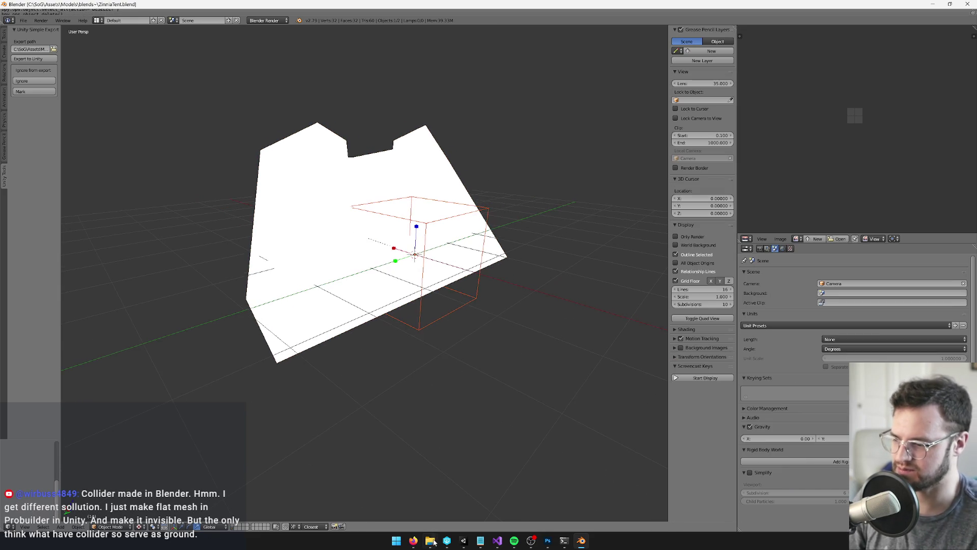
left_click(465, 540)
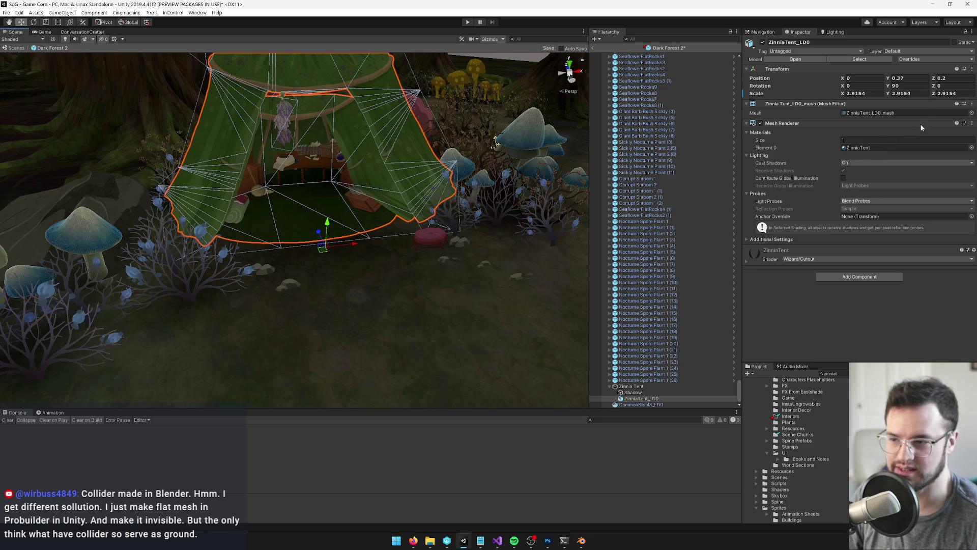
- Try ZinniaTent_phys_mesh as the tent's visible mesh, then revert to the original LOD0 mesh
left_click(972, 113)
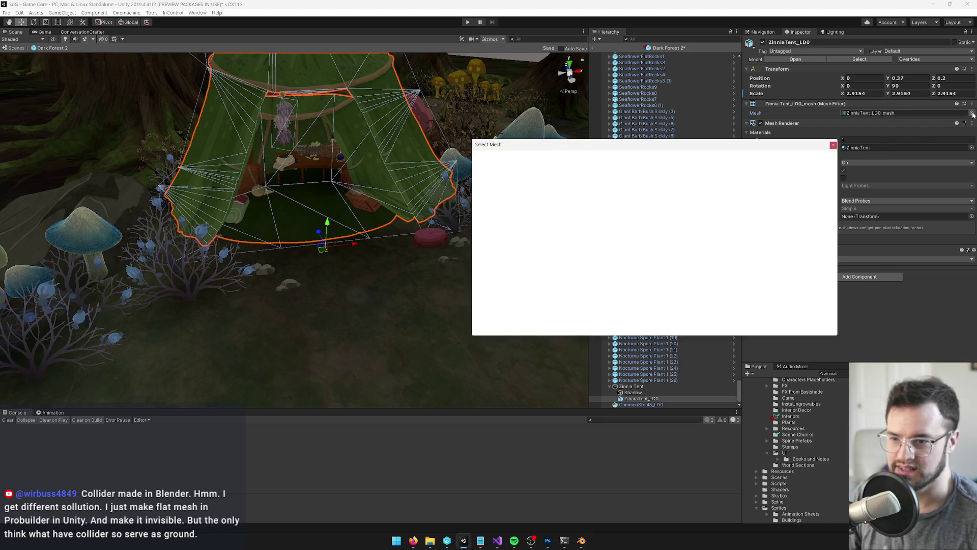
left_click(533, 232)
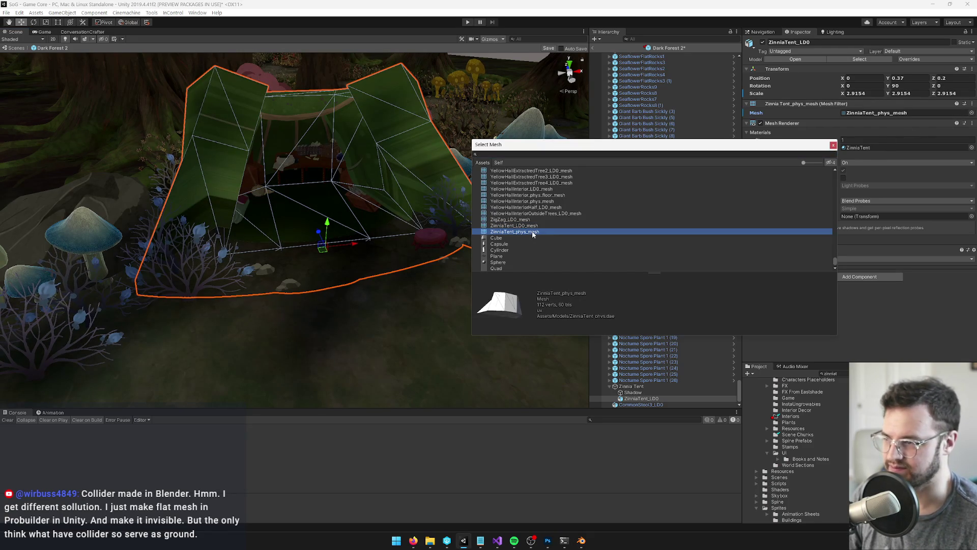
left_click(833, 146)
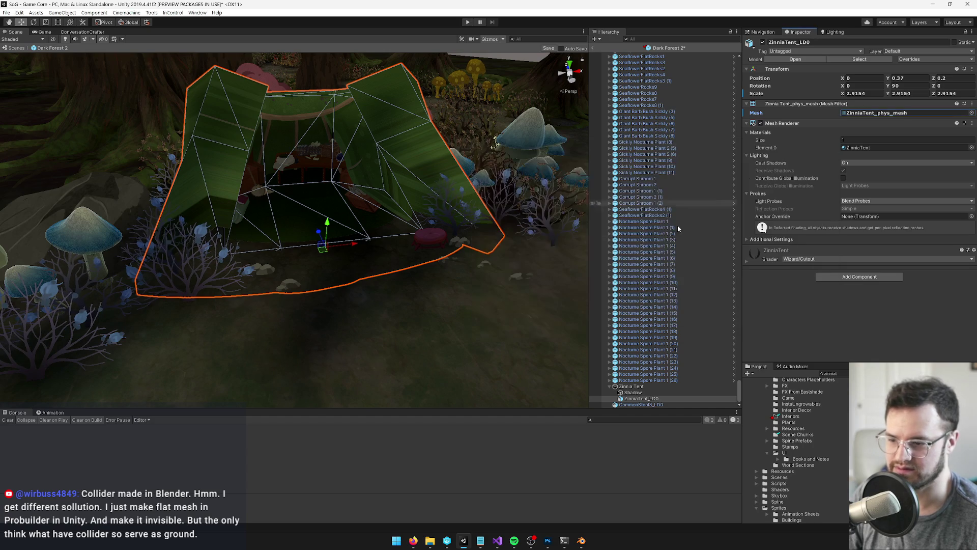
key("ctrl+z")
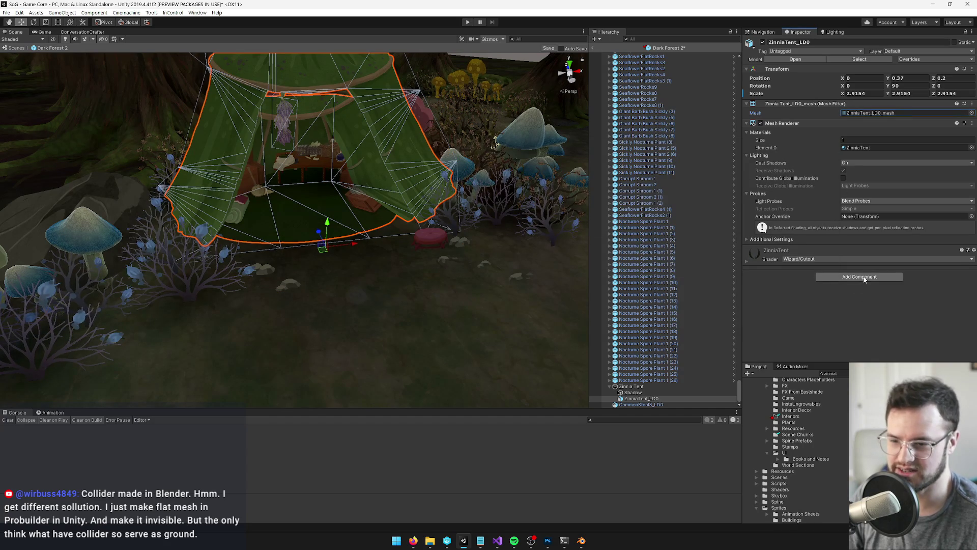
- Add a Mesh Collider to the tent with Sand physics material and ZinniaTent_phys_mesh as its mesh
left_click(864, 277)
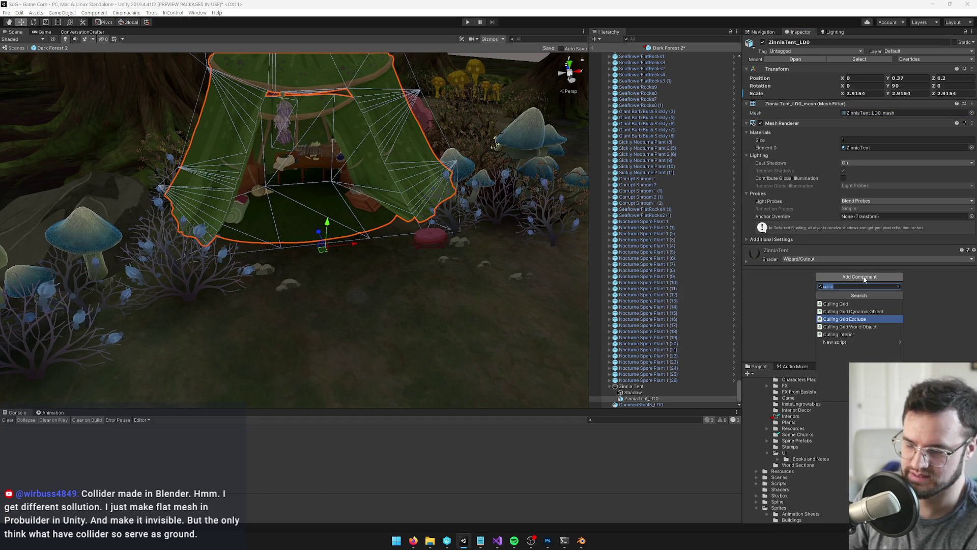
type("mes")
key("Up")
key("Up")
key("Return")
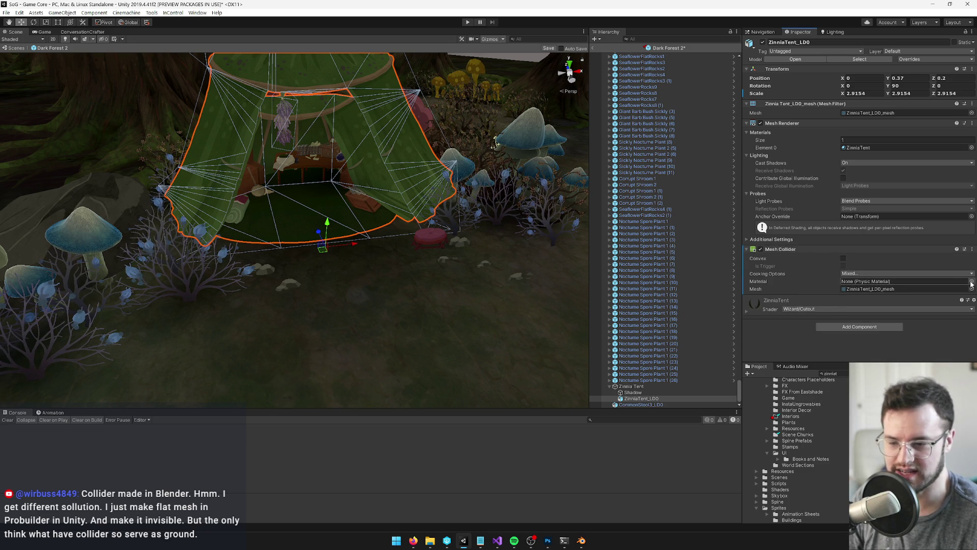
left_click(972, 282)
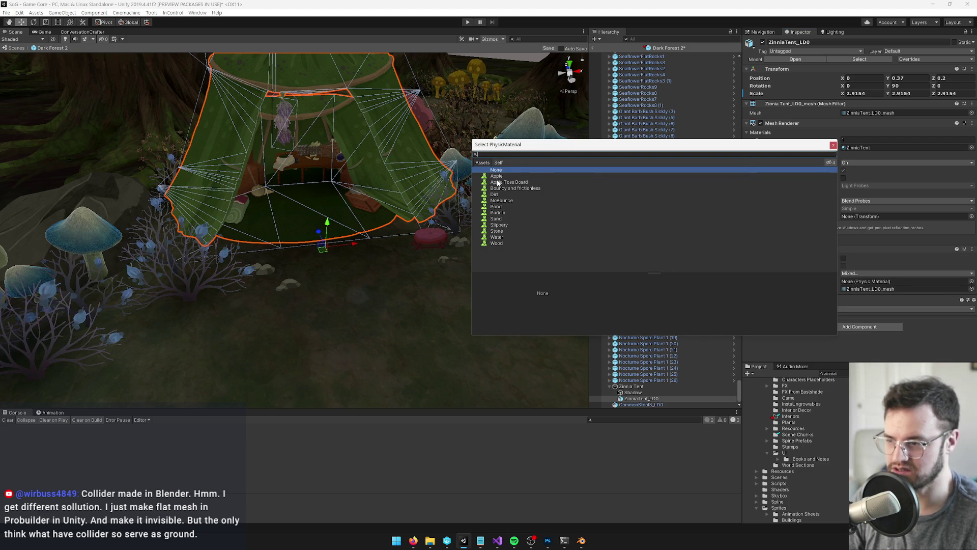
double_click(496, 219)
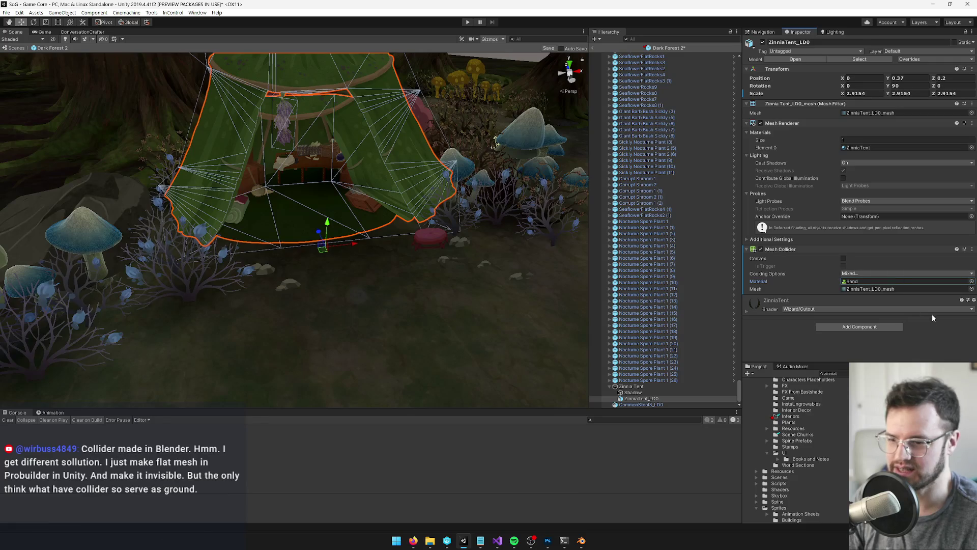
left_click(972, 289)
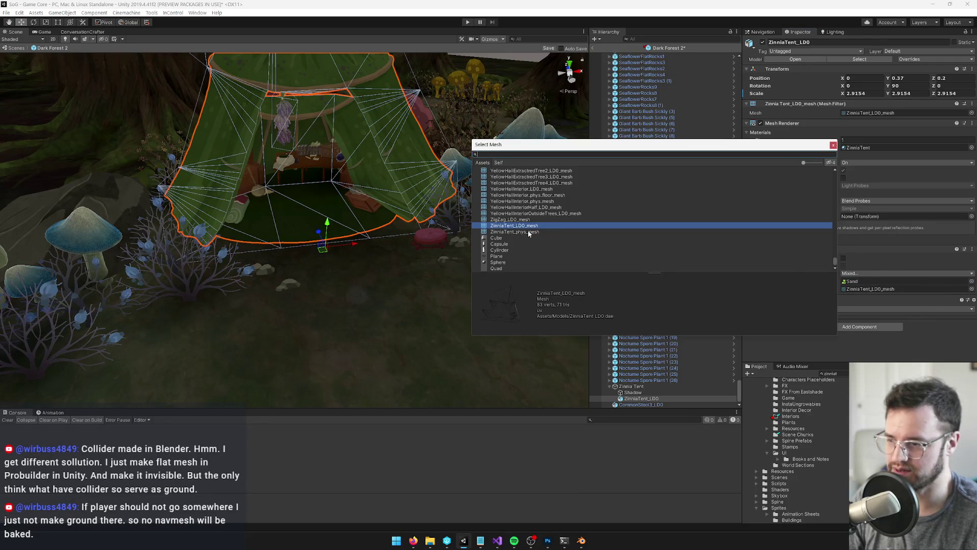
double_click(530, 231)
- Slightly darken the Main Color of the ZinniaTent material
left_click_drag(527, 231, 354, 194)
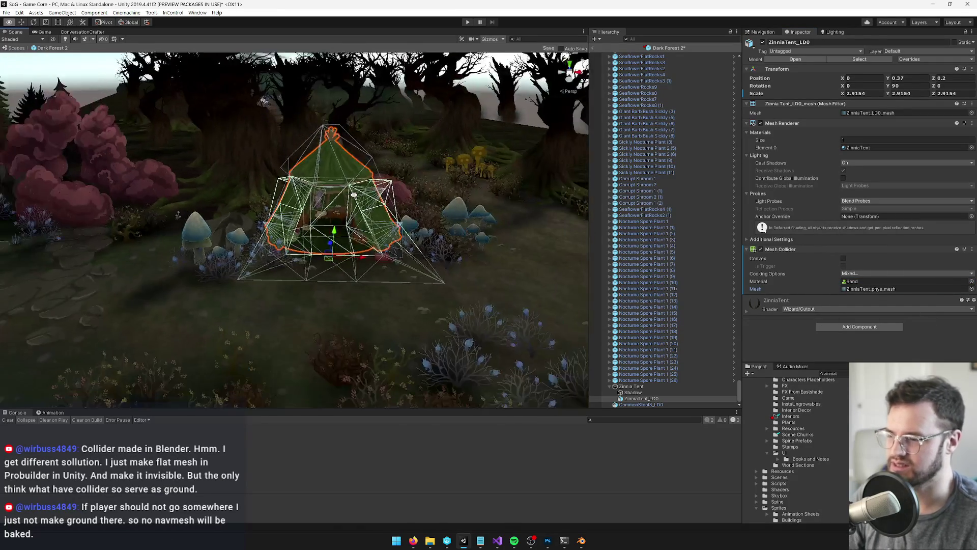
scroll(354, 195, "up", 5)
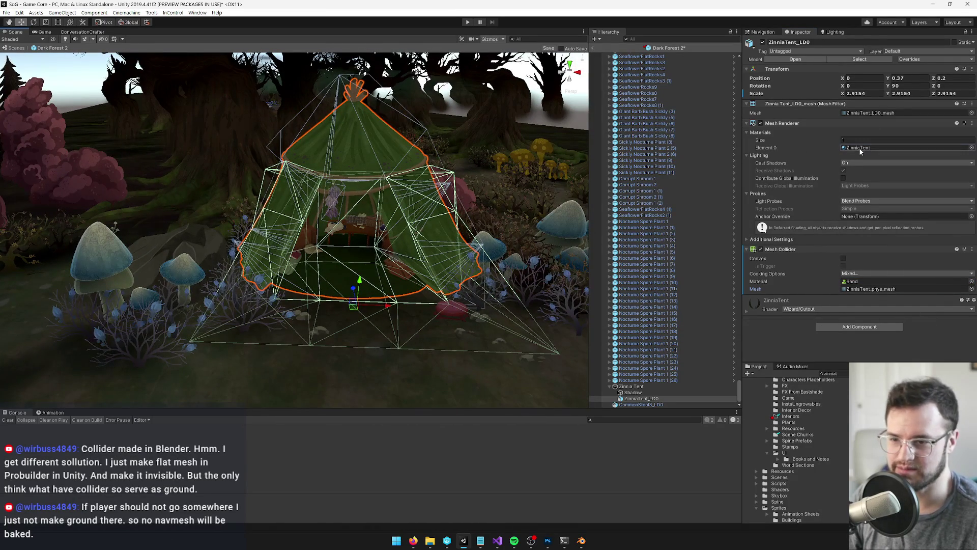
left_click(860, 148)
double_click(865, 147)
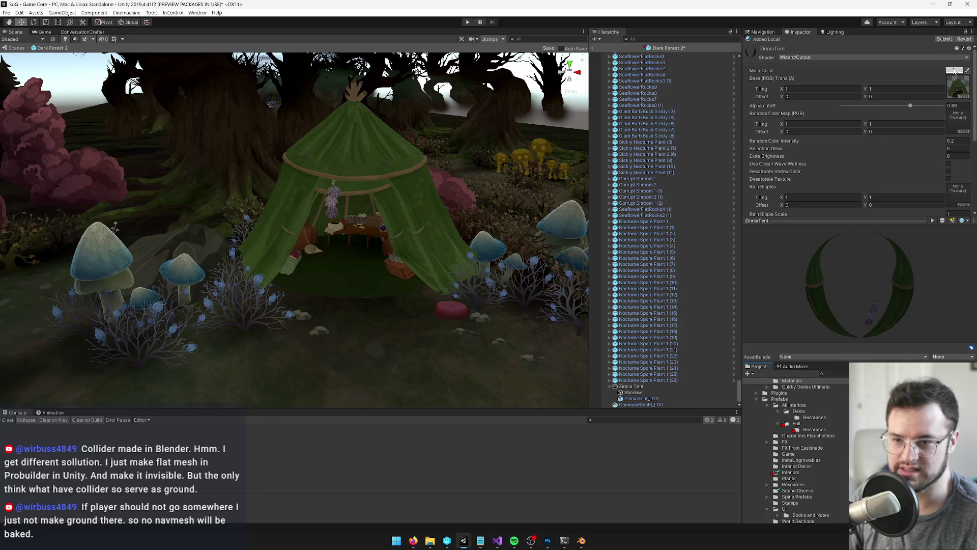
left_click(954, 71)
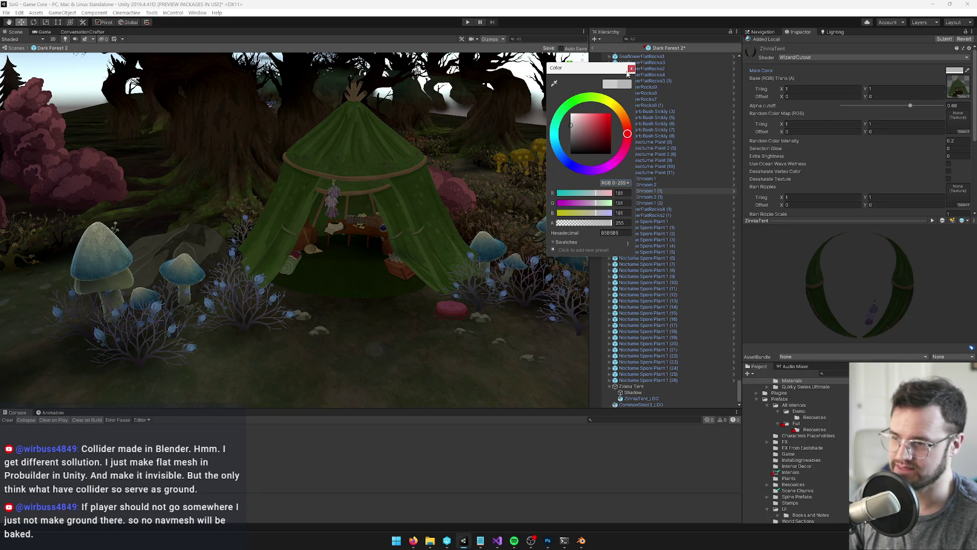
left_click(631, 68)
scroll(422, 193, "down", 10)
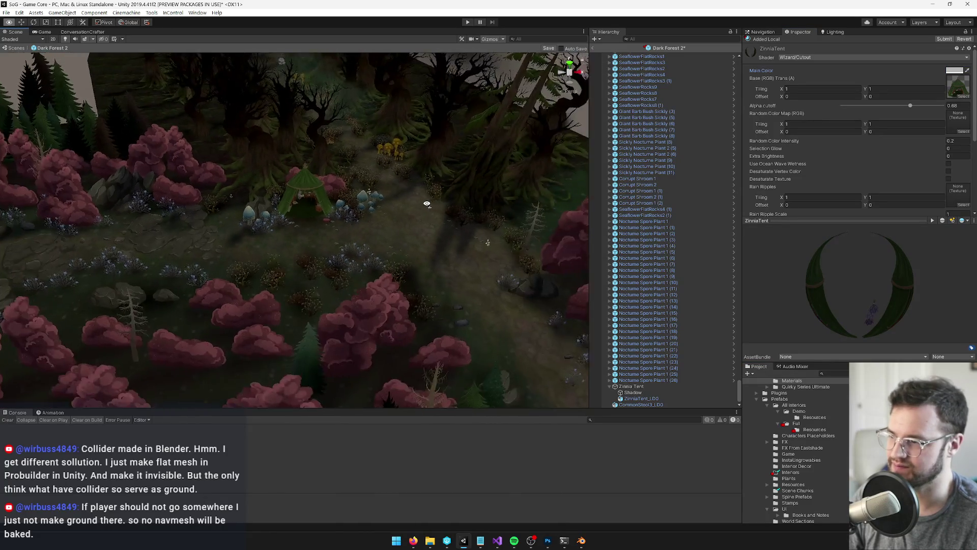
scroll(428, 204, "up", 10)
scroll(527, 167, "up", 1)
left_click(951, 70)
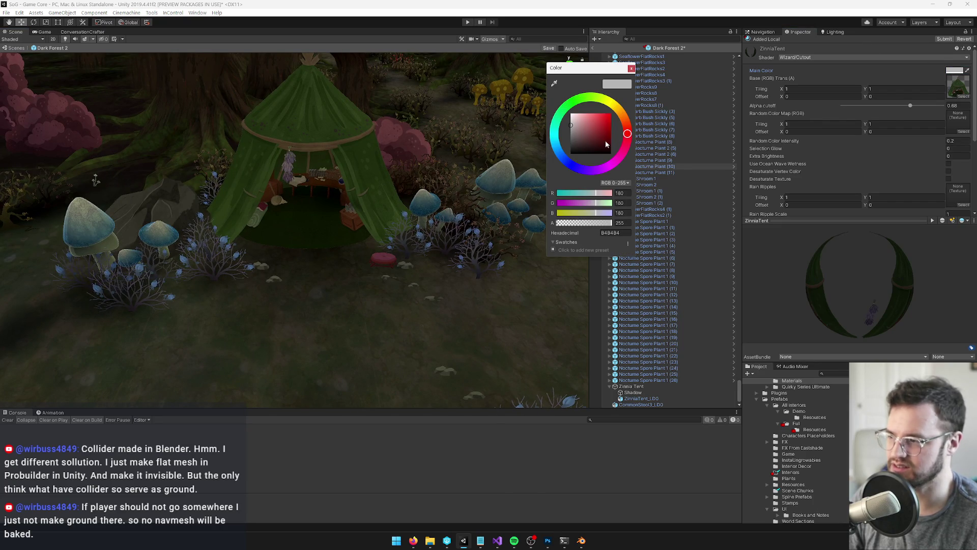
left_click(631, 68)
scroll(328, 201, "up", 6)
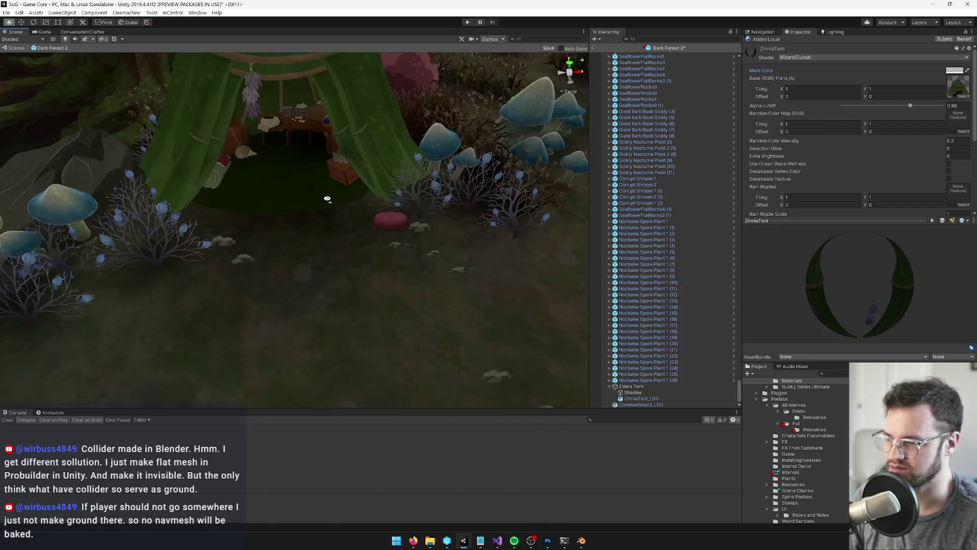
- Select the red stool, then the tent, to check the new collider
left_click(417, 190)
scroll(391, 144, "down", 8)
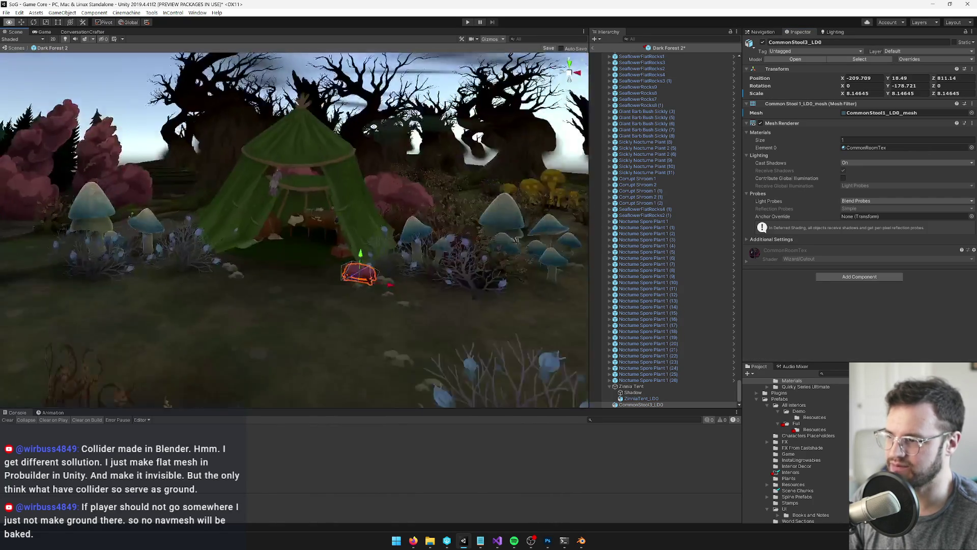
scroll(362, 158, "up", 5)
left_click(308, 243)
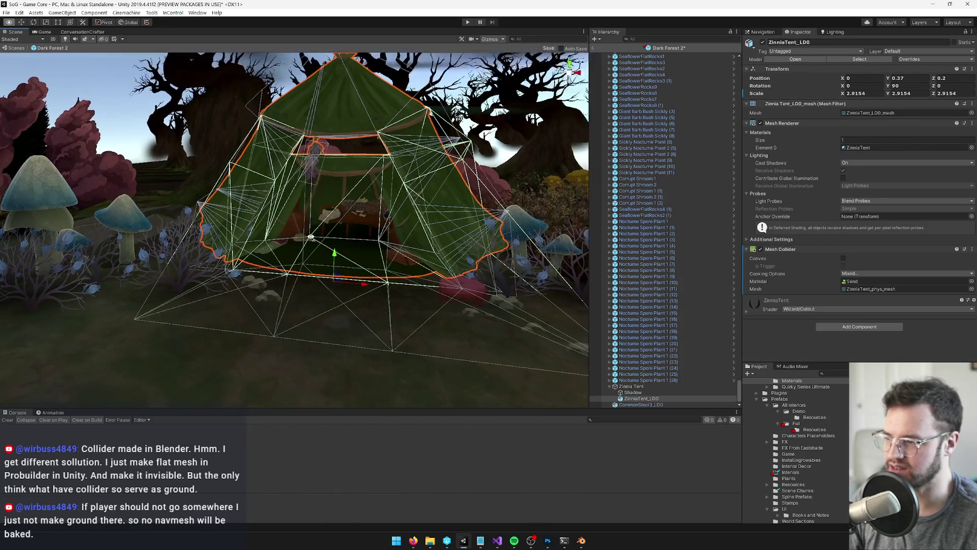
scroll(319, 249, "up", 2)
scroll(319, 249, "down", 3)
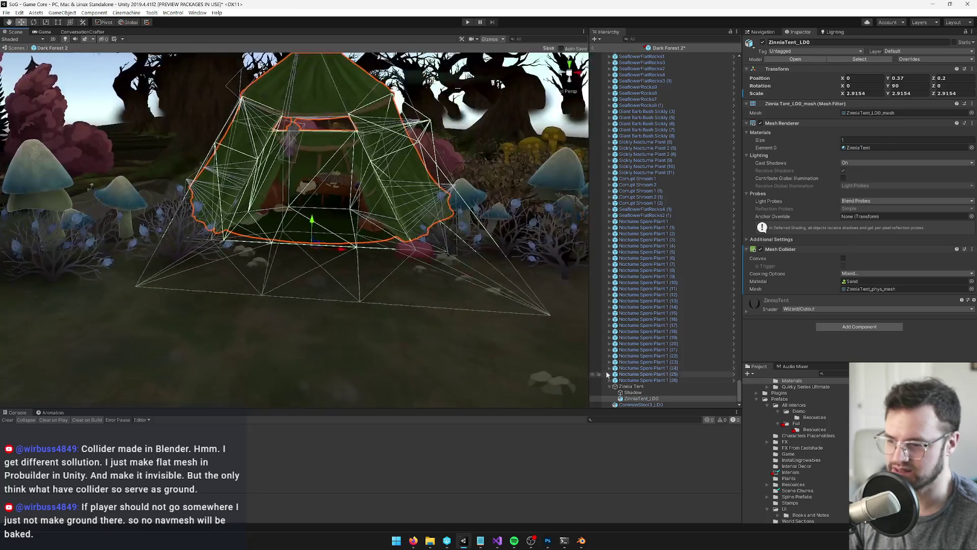
- Move the tent's Shadow object under the tent floor and switch to scaling it
left_click(637, 393)
left_click_drag(351, 286, 381, 323)
scroll(380, 323, "down", 5)
left_click_drag(349, 204, 325, 202)
key("r")
left_click(972, 141)
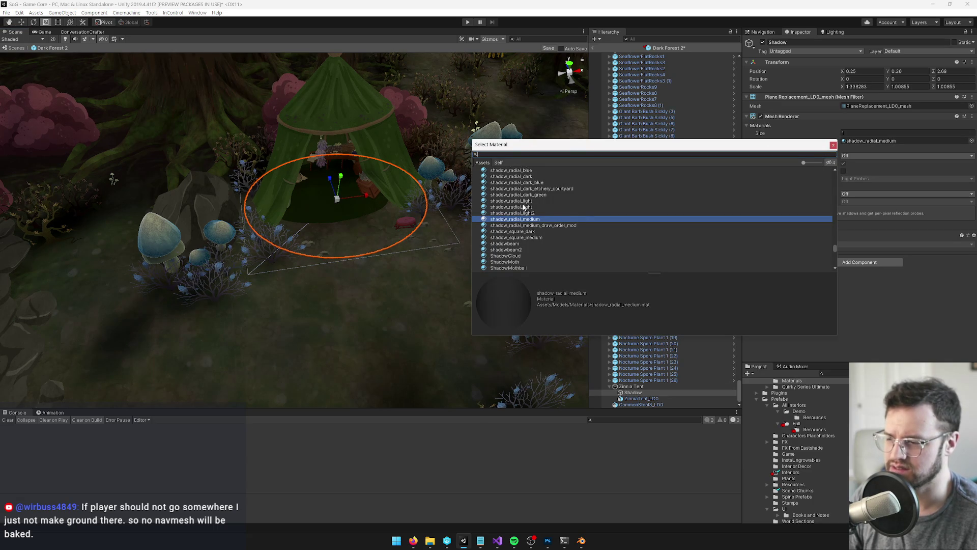
- Give the Shadow the shadow_circle_dark material and scale it down
scroll(531, 237, "up", 1)
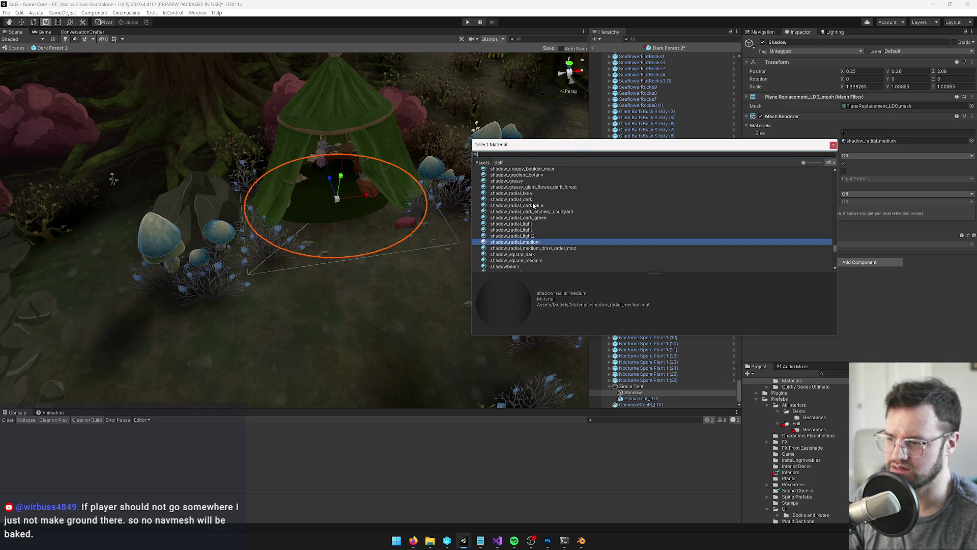
left_click(524, 255)
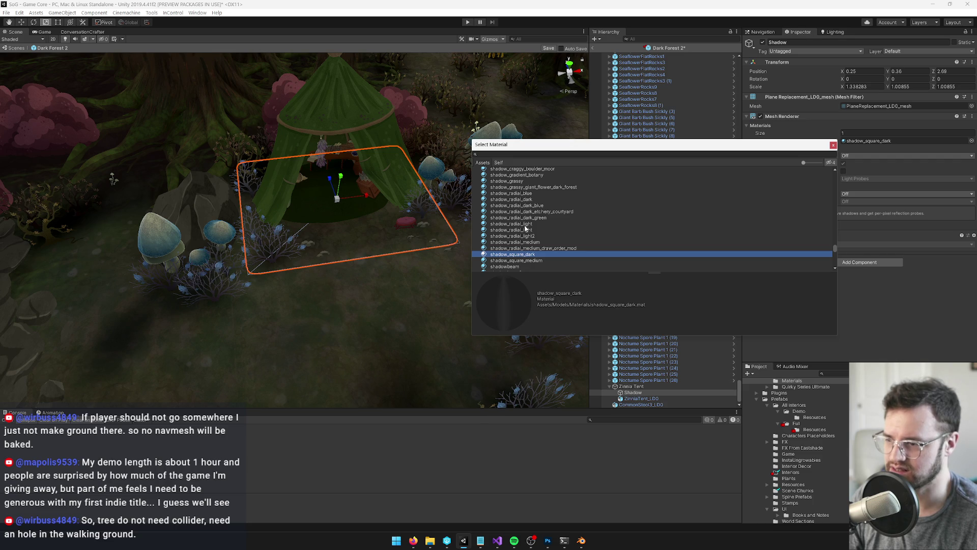
left_click(537, 154)
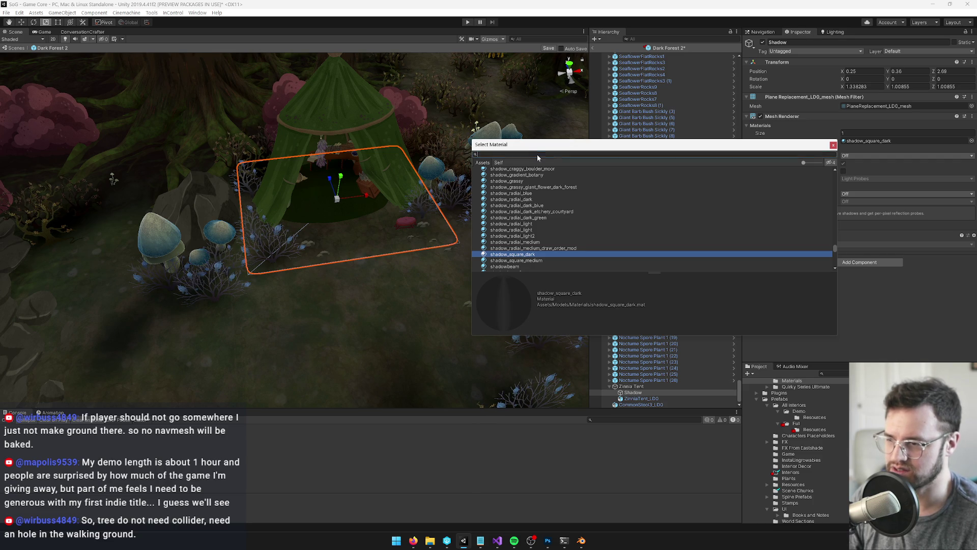
type("circl")
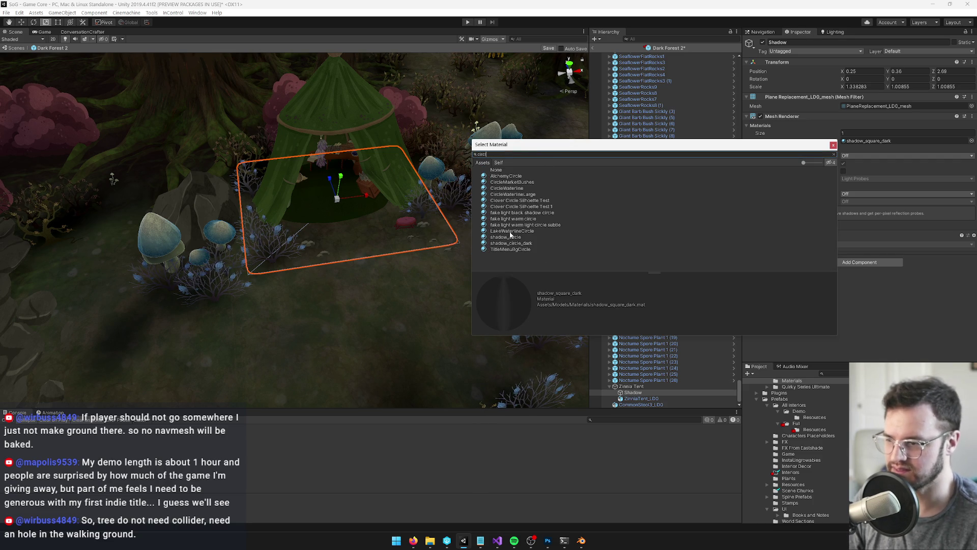
left_click(508, 237)
double_click(512, 244)
mouse_move(377, 234)
left_mouse_down()
mouse_move(335, 213)
mouse_move(367, 210)
mouse_move(328, 207)
mouse_move(393, 219)
mouse_move(381, 230)
left_mouse_up()
key("r")
key("w")
key("f")
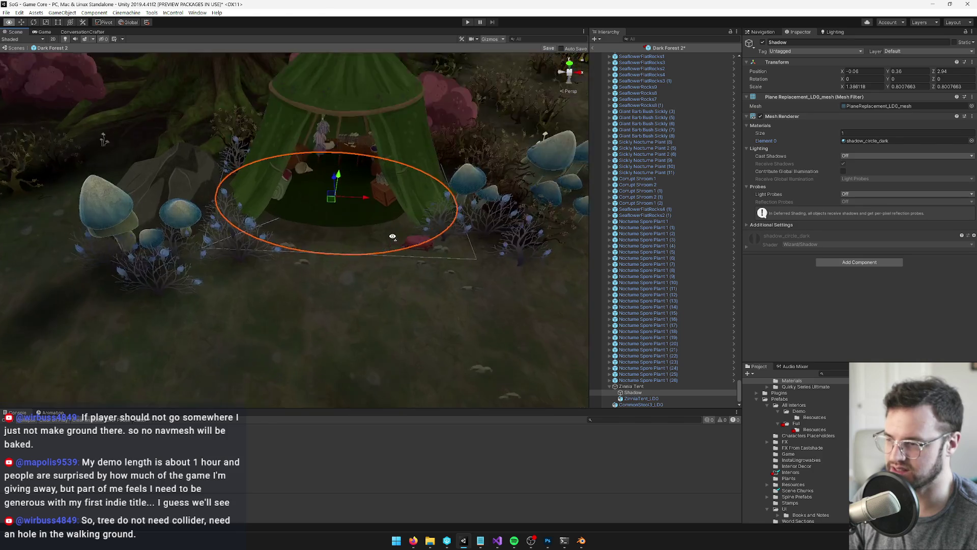
- Duplicate the Shadow and move the copy beside the red stool
key("ctrl+d")
mouse_move(396, 198)
left_mouse_down()
mouse_move(526, 264)
mouse_move(493, 272)
mouse_move(538, 264)
left_mouse_up()
key("f")
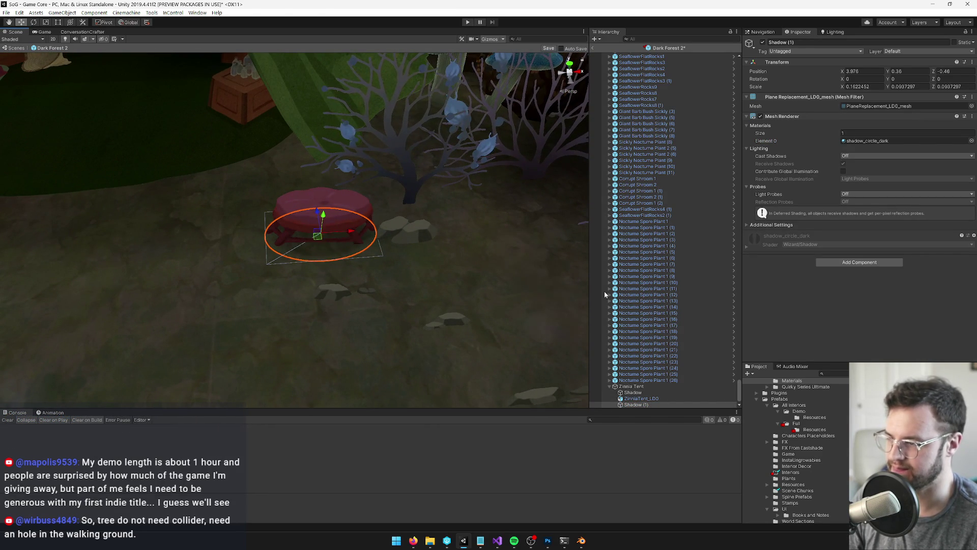
double_click(651, 300)
mouse_move(401, 240)
left_mouse_down()
mouse_move(402, 209)
mouse_move(394, 219)
mouse_move(371, 164)
mouse_move(388, 219)
mouse_move(406, 206)
mouse_move(387, 211)
left_mouse_up()
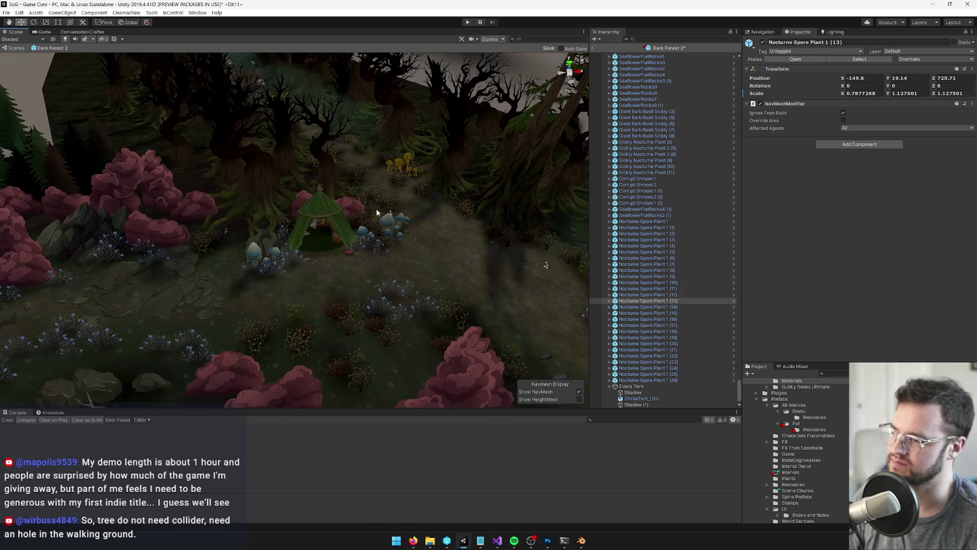
- Shrink, nudge and slightly lower the Shadow (2) ellipse on the tent's inner floor
scroll(401, 191, "up", 10)
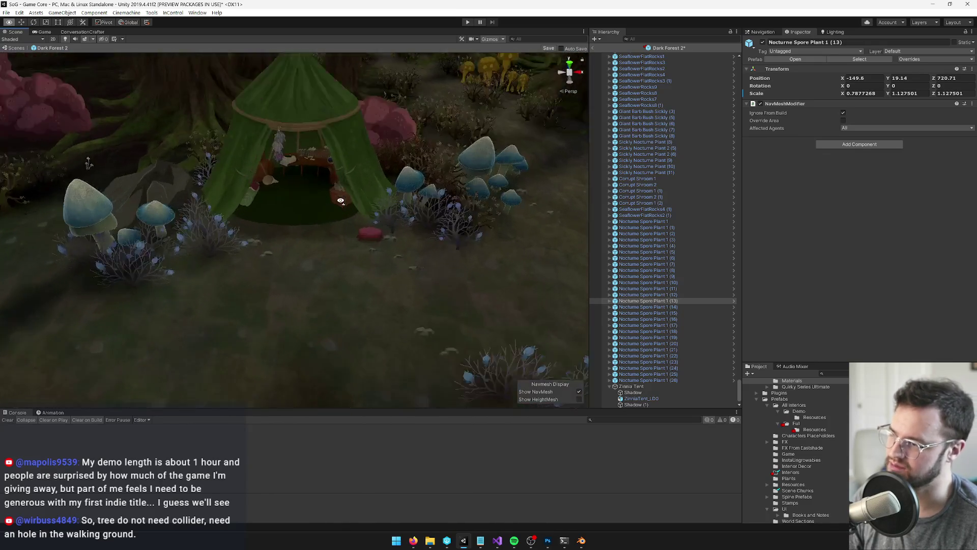
left_click(325, 235)
scroll(328, 233, "up", 5)
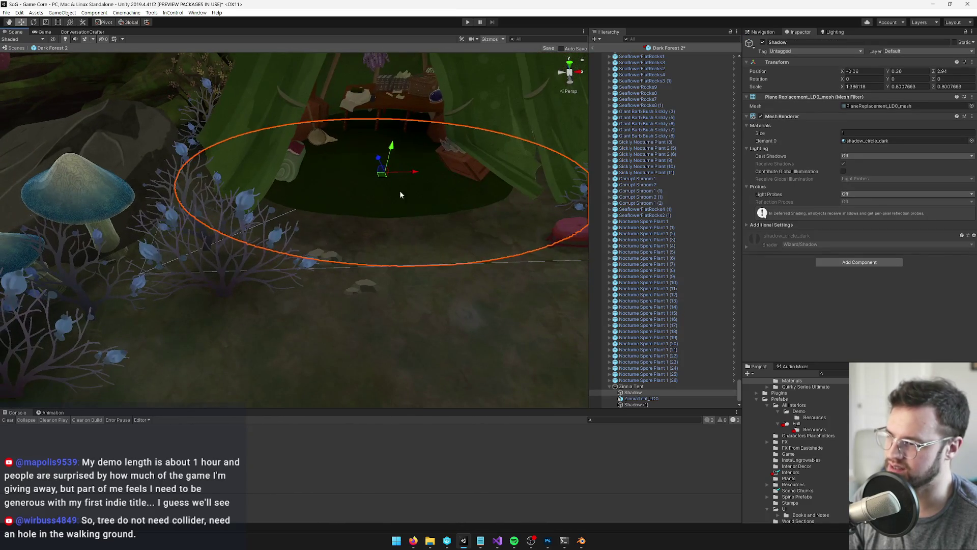
left_click_drag(380, 170, 371, 170)
scroll(372, 170, "up", 3)
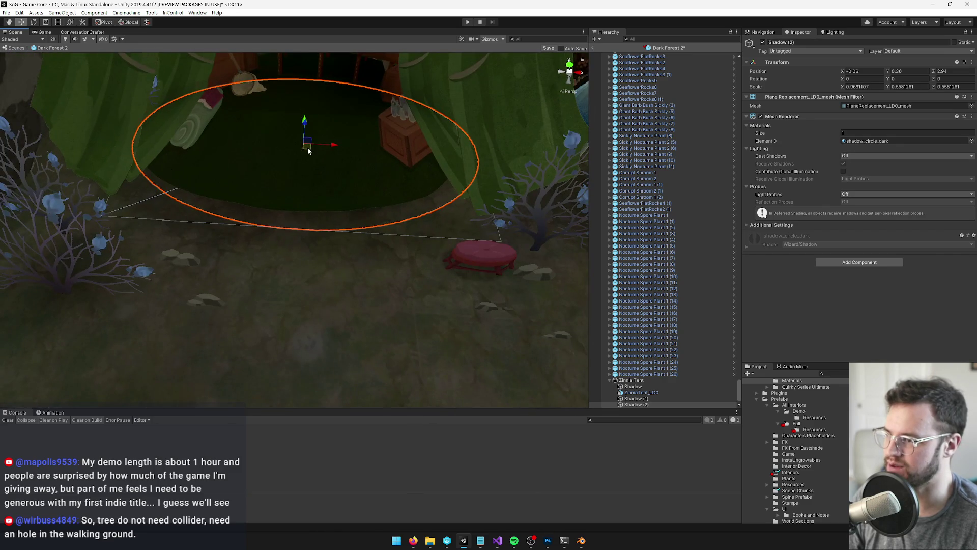
mouse_move(308, 151)
left_mouse_down()
mouse_move(296, 146)
mouse_move(322, 128)
mouse_move(286, 114)
mouse_move(266, 133)
mouse_move(279, 117)
mouse_move(255, 115)
left_mouse_up()
scroll(255, 114, "up", 5)
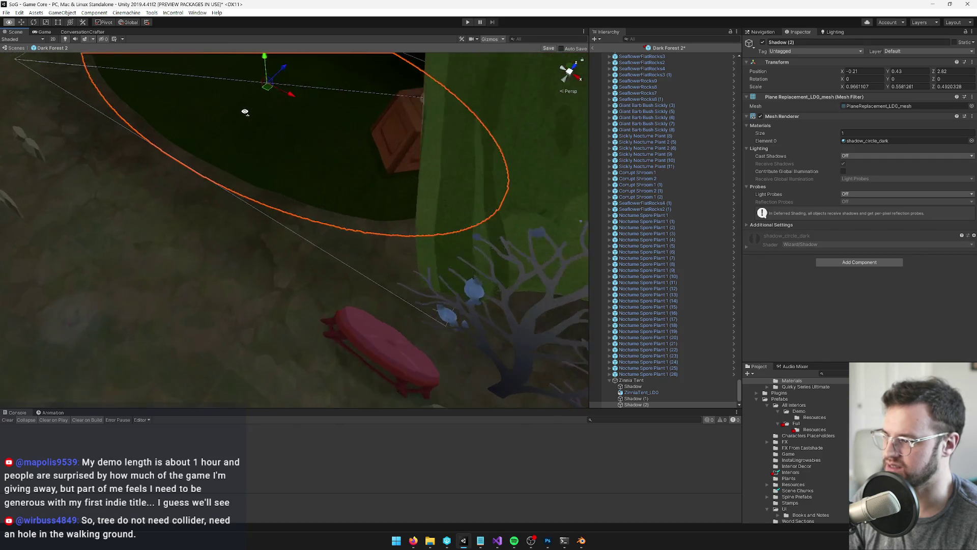
mouse_move(363, 69)
left_mouse_down()
mouse_move(360, 91)
mouse_move(346, 92)
left_mouse_up()
scroll(391, 95, "down", 5)
scroll(391, 95, "down", 3)
- Select Nocturne Spore Plant 1 (9) to review placement, then save the Dark Forest 2 prefab
left_click(698, 270)
scroll(371, 246, "down", 2)
scroll(404, 256, "down", 8)
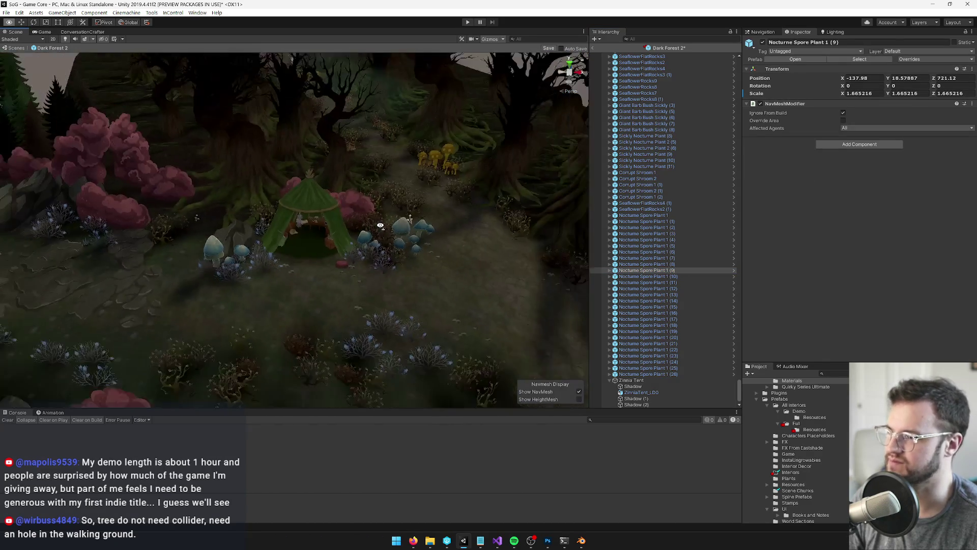
scroll(387, 222, "up", 8)
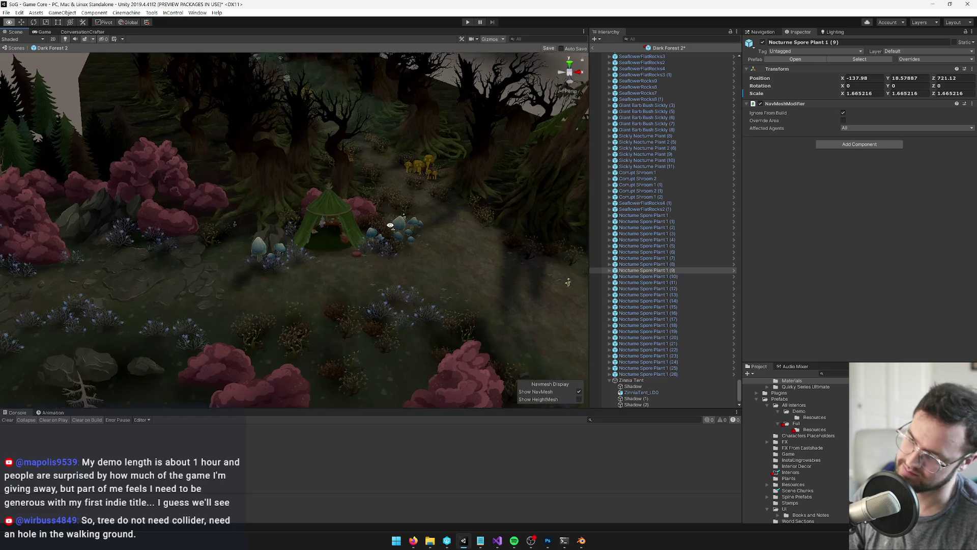
scroll(400, 229, "up", 5)
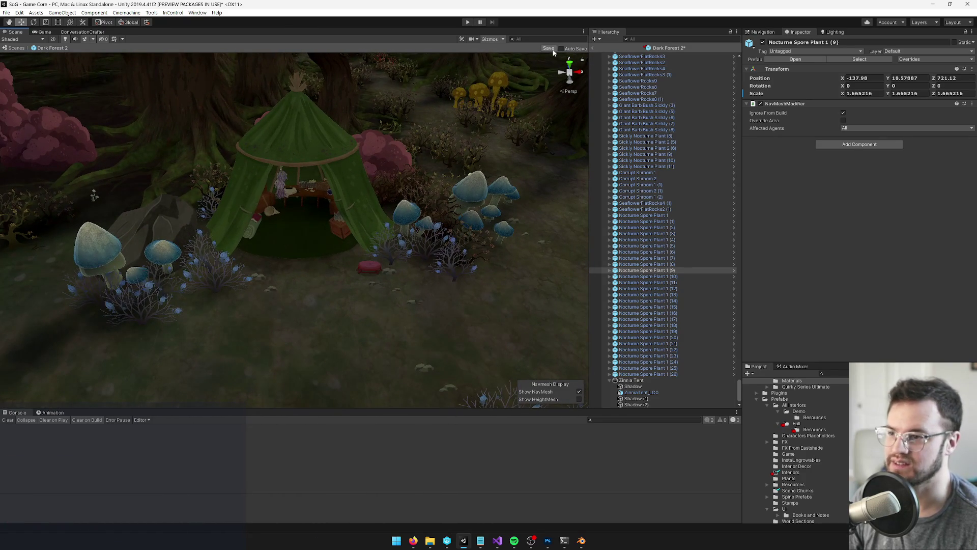
left_click(548, 49)
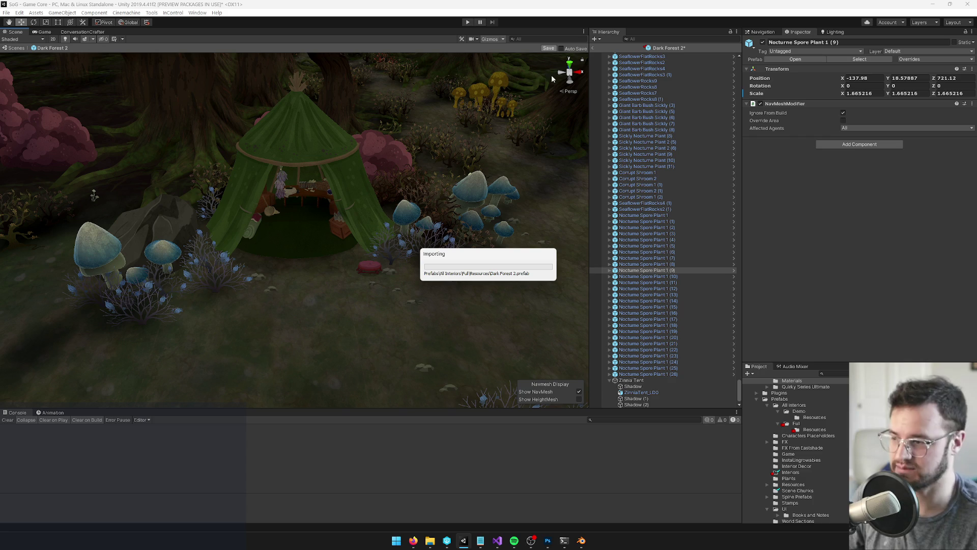
- Orbit the Scene view around the saved tent among the blue mushrooms
key("alt")
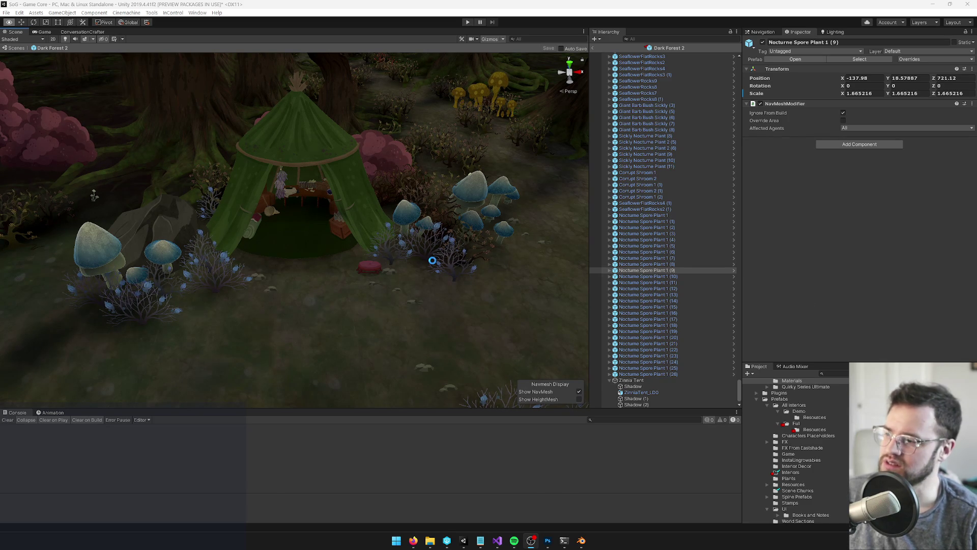
- Zoom in on ZinniaTent_LOD0 to inspect its floor collider, testing a raise then undoing it
scroll(393, 262, "up", 10)
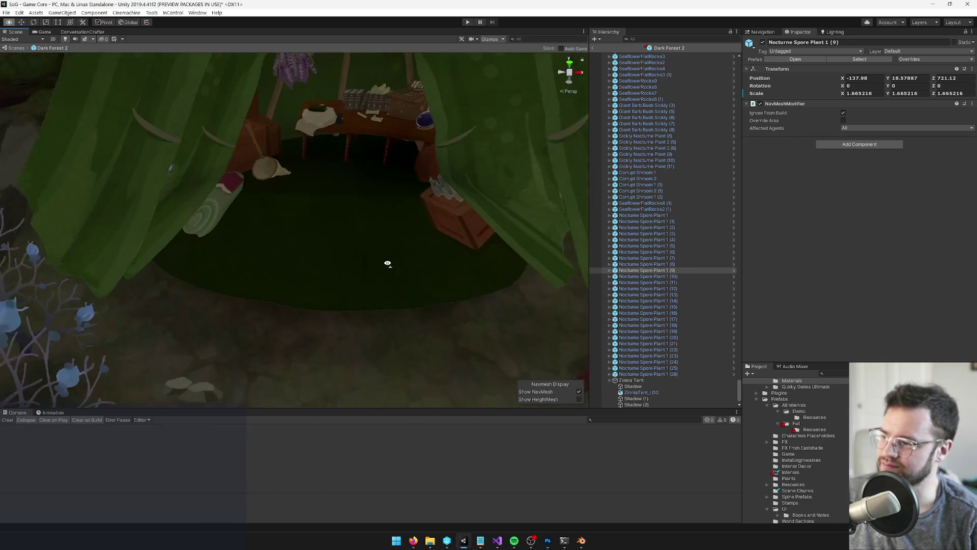
scroll(388, 263, "down", 10)
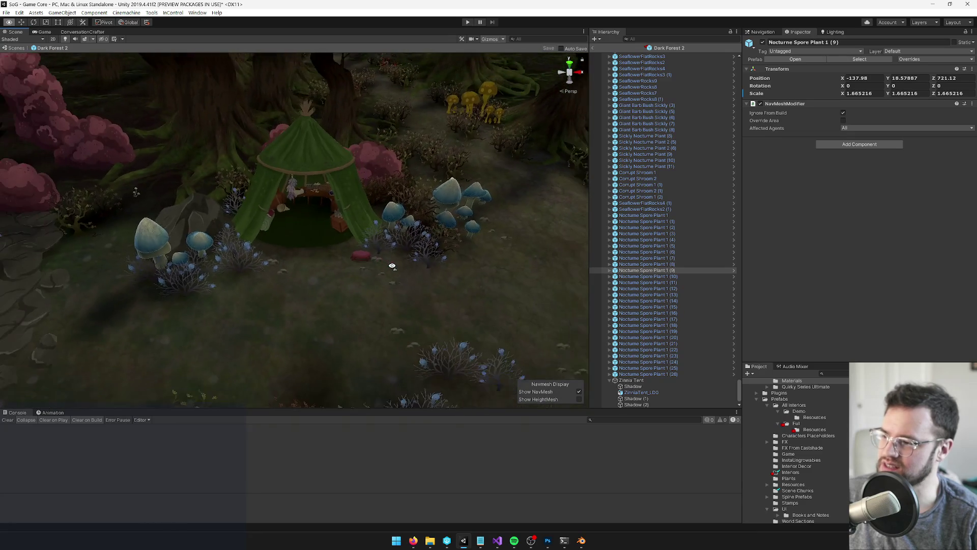
scroll(392, 264, "up", 10)
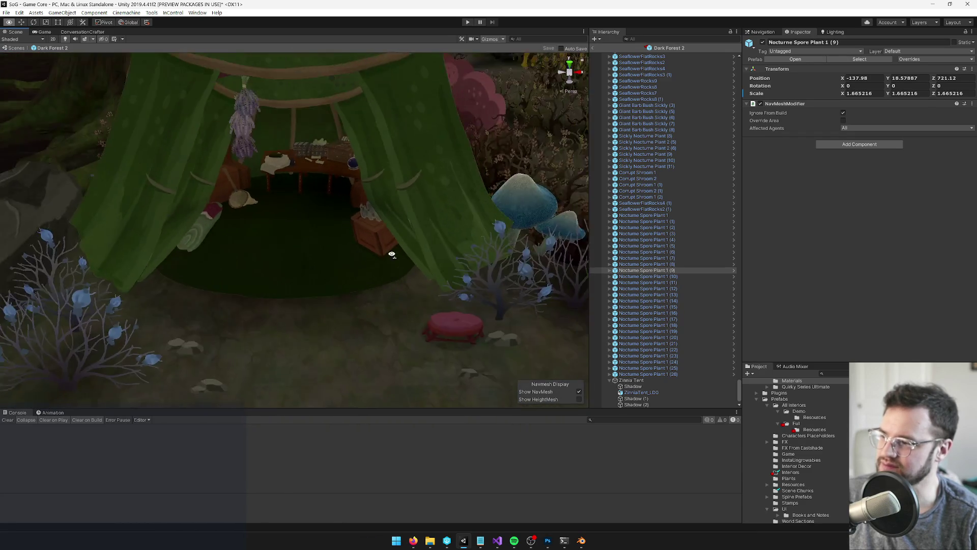
scroll(392, 257, "up", 5)
left_click(349, 202)
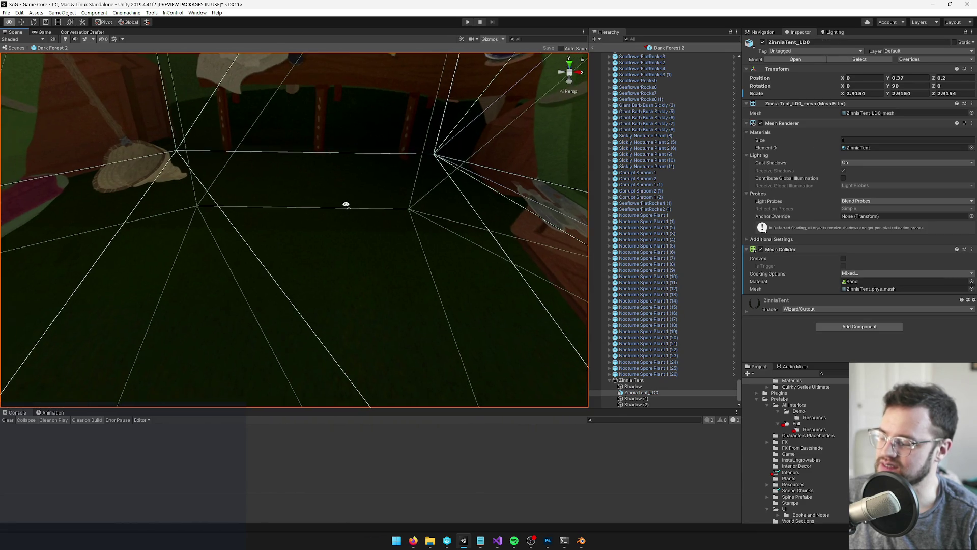
scroll(347, 204, "down", 10)
scroll(347, 202, "down", 5)
scroll(324, 309, "up", 15)
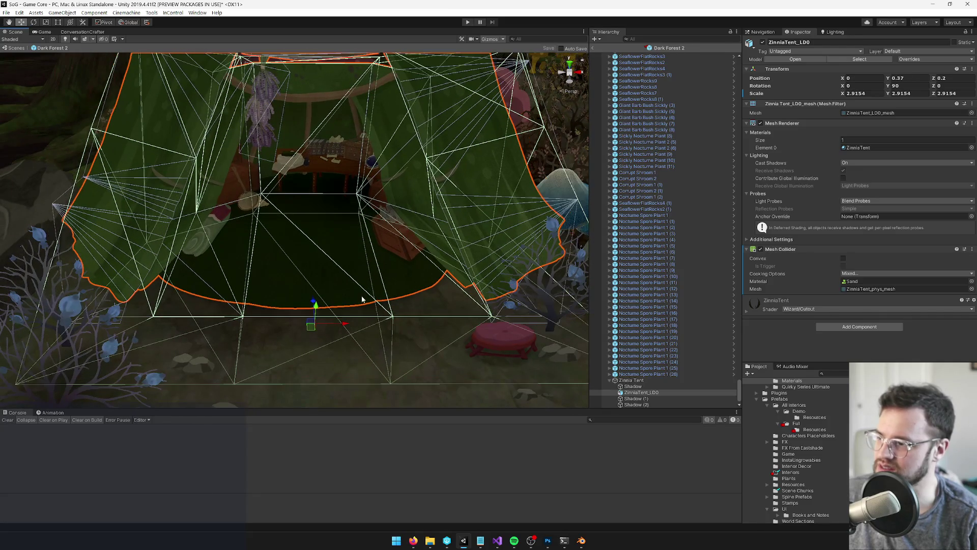
scroll(389, 282, "up", 3)
left_click_drag(371, 312, 478, 142)
key("ctrl+z")
scroll(479, 141, "down", 10)
- Orbit out to a wider forest view and search the Project assets for 'dark forest 2'
left_click(570, 137)
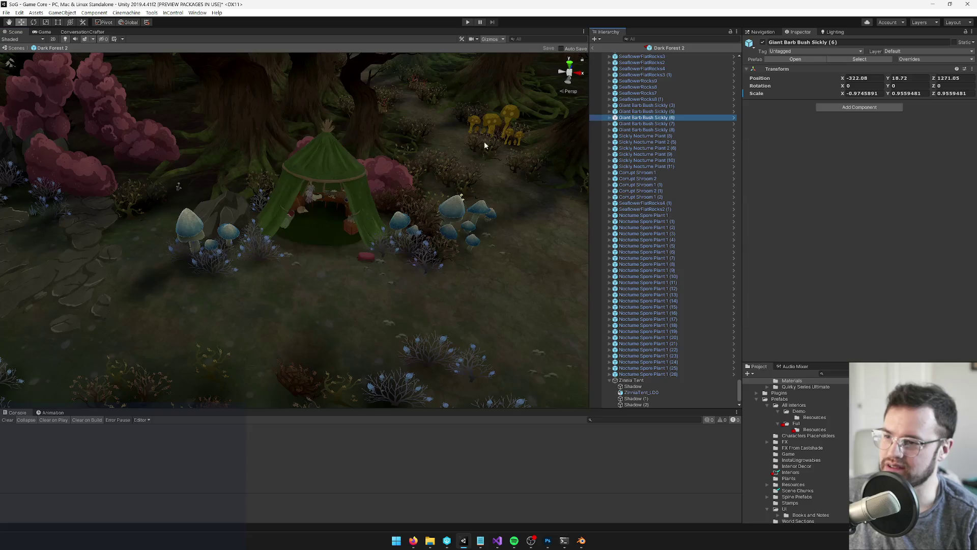
scroll(387, 127, "up", 5)
left_click_drag(386, 127, 233, 273)
scroll(353, 233, "up", 3)
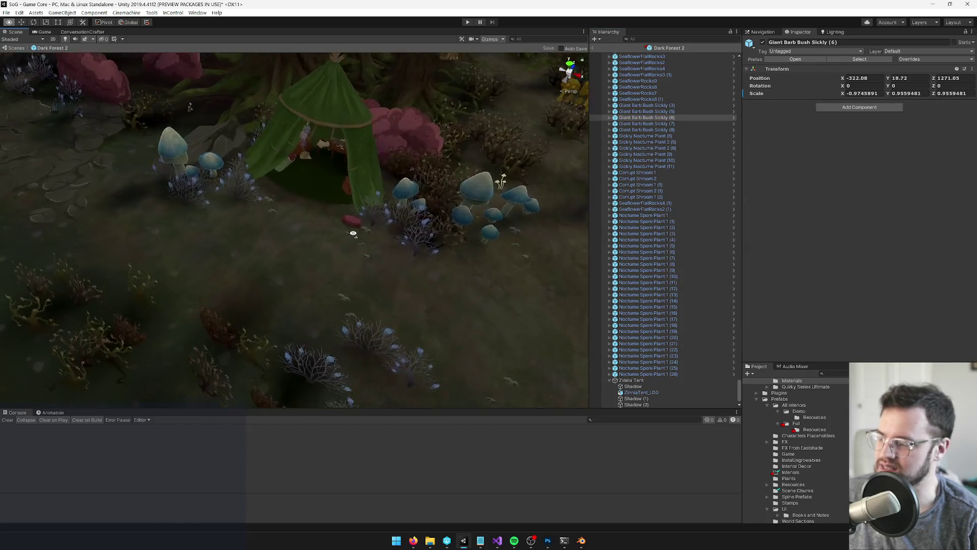
mouse_move(353, 233)
left_mouse_down()
mouse_move(310, 209)
mouse_move(306, 225)
mouse_move(234, 208)
mouse_move(336, 206)
left_mouse_up()
left_click(835, 373)
type("dark forest 2")
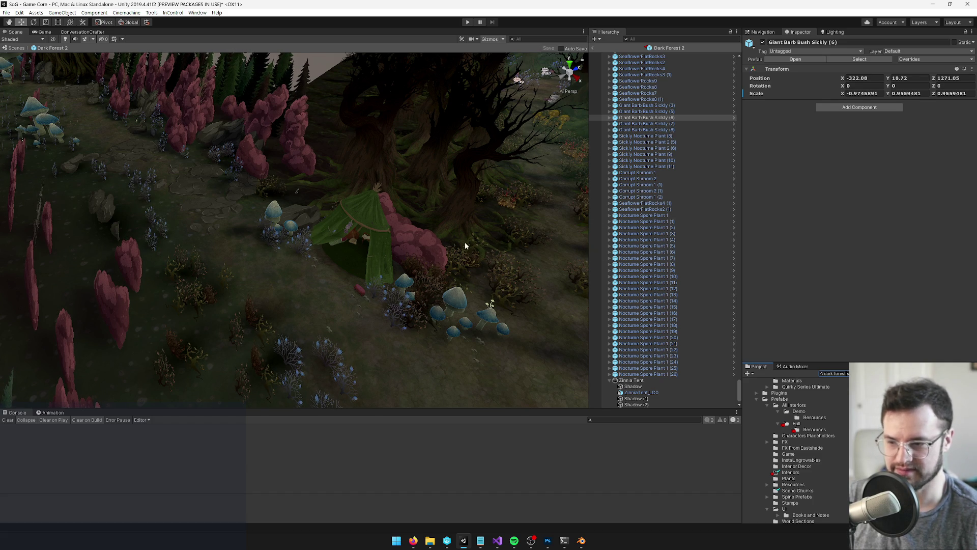
- Inspect Entry, Shortcut Dev Entry and the Dark Forest 2 root's Entry Points Element 0
scroll(723, 285, "up", 2)
left_click_drag(739, 383, 738, 56)
left_click(625, 68)
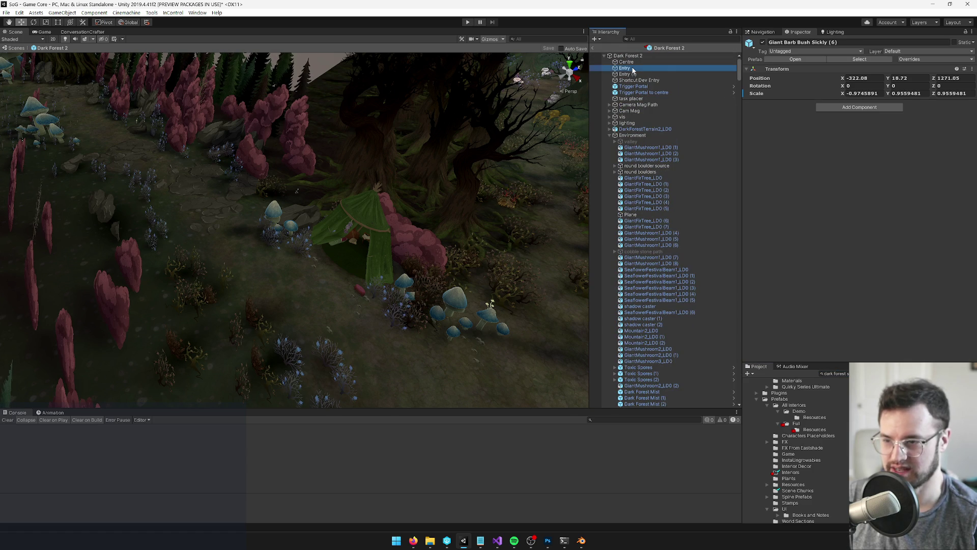
left_click(640, 81)
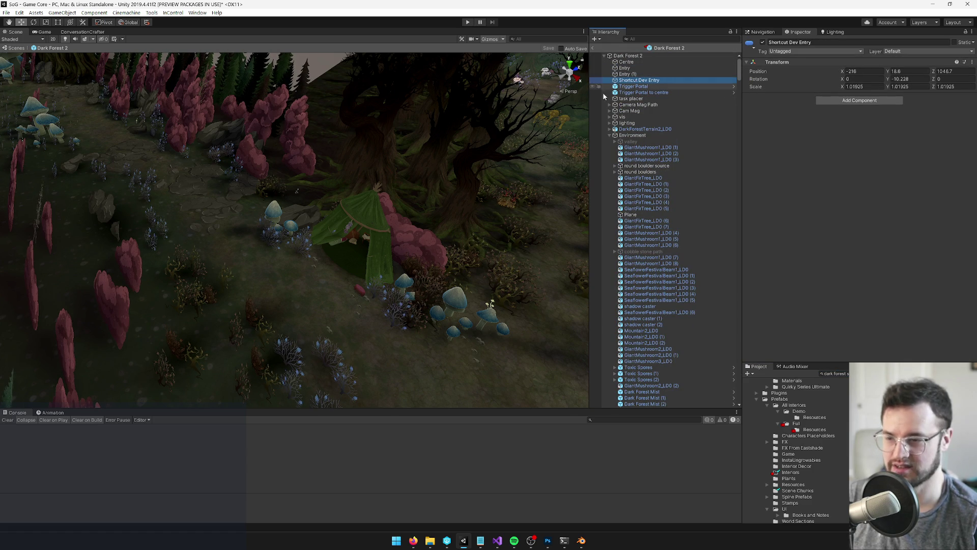
left_click(638, 56)
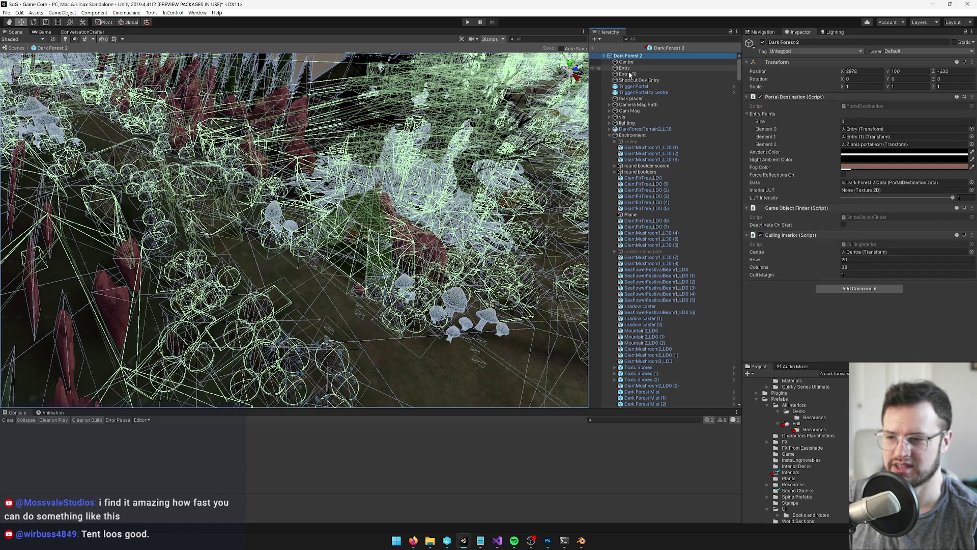
left_click(857, 130)
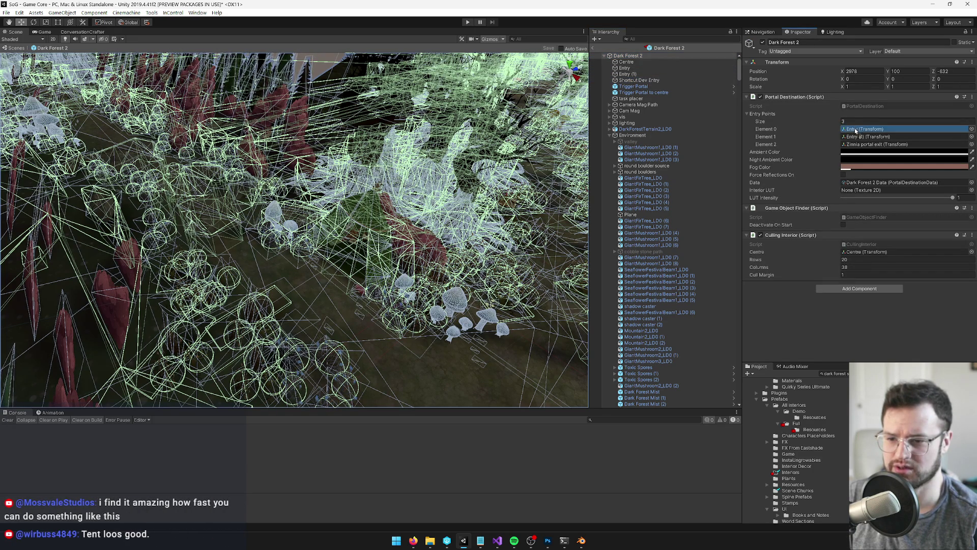
left_click(639, 80)
mouse_move(307, 213)
left_mouse_down()
mouse_move(313, 154)
mouse_move(338, 366)
left_mouse_up()
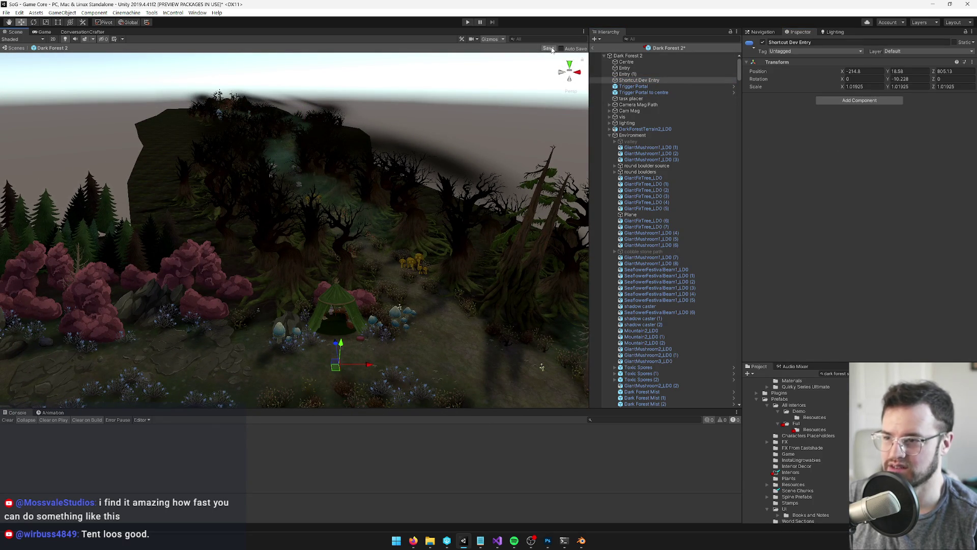
- Exit prefab mode and set GameCore's Game Start Settings to Developer Start Settings
left_click(593, 49)
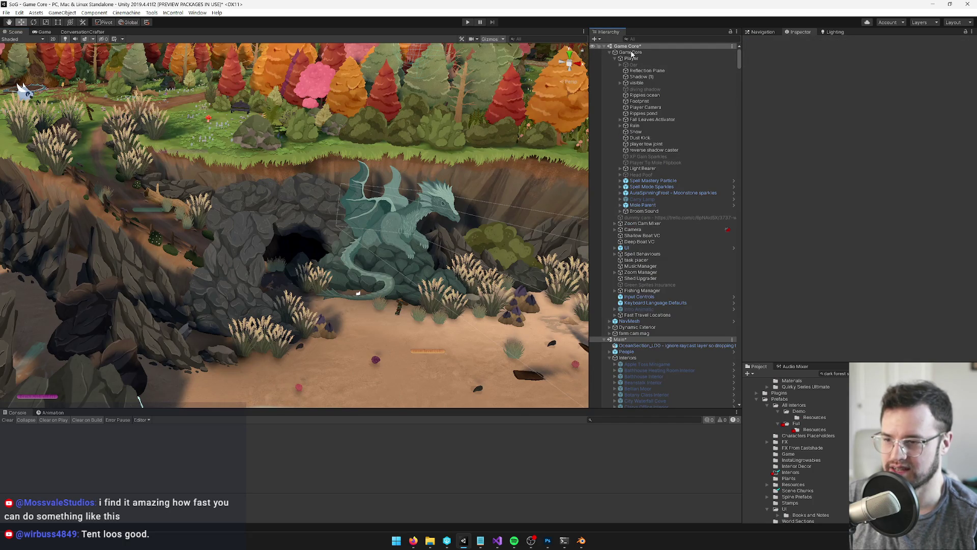
left_click(631, 52)
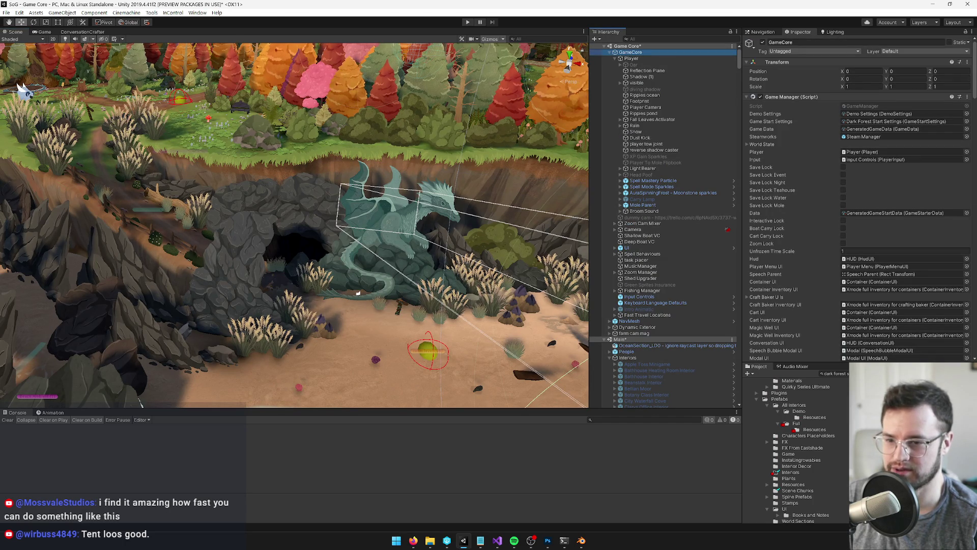
left_click(966, 121)
type("deve")
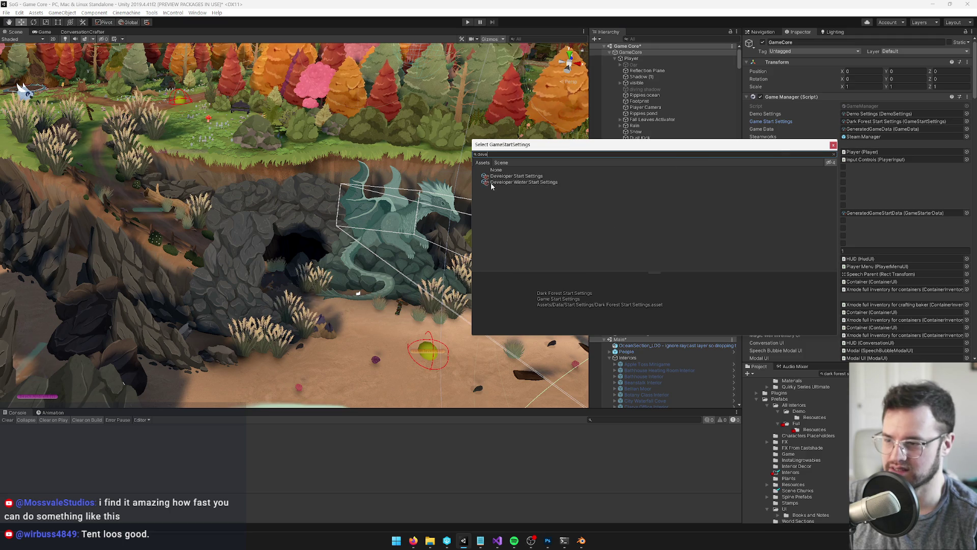
left_click(497, 176)
double_click(497, 176)
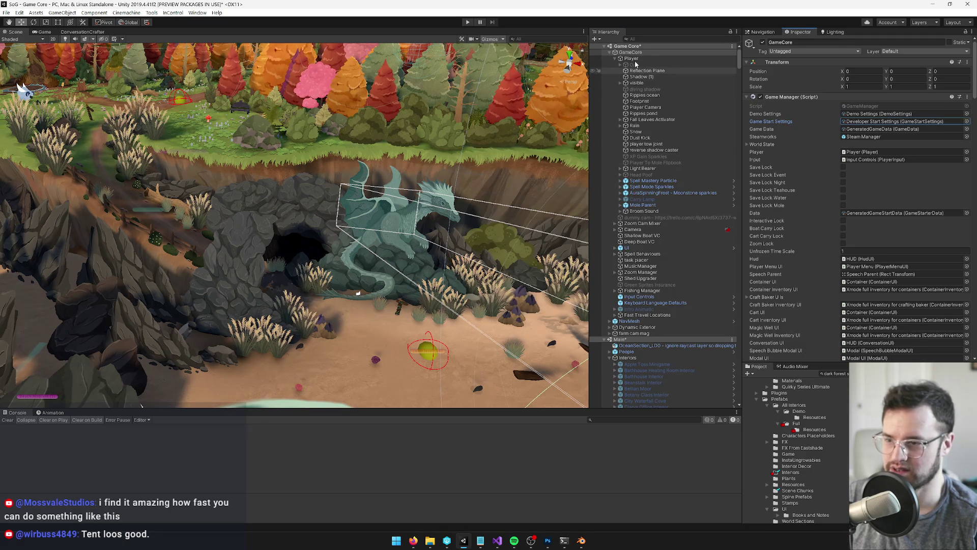
mouse_move(543, 96)
left_mouse_down()
mouse_move(357, 209)
mouse_move(344, 246)
left_mouse_up()
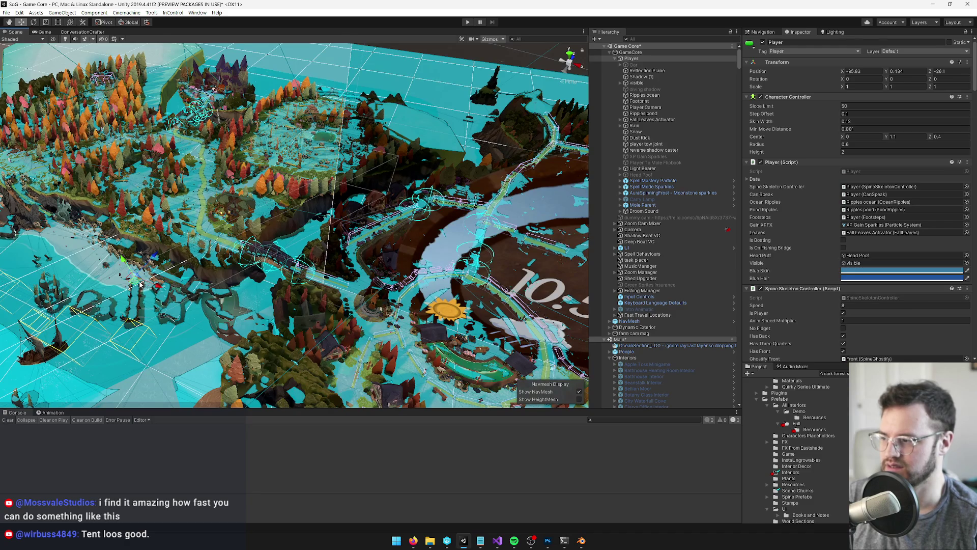
scroll(141, 285, "down", 5)
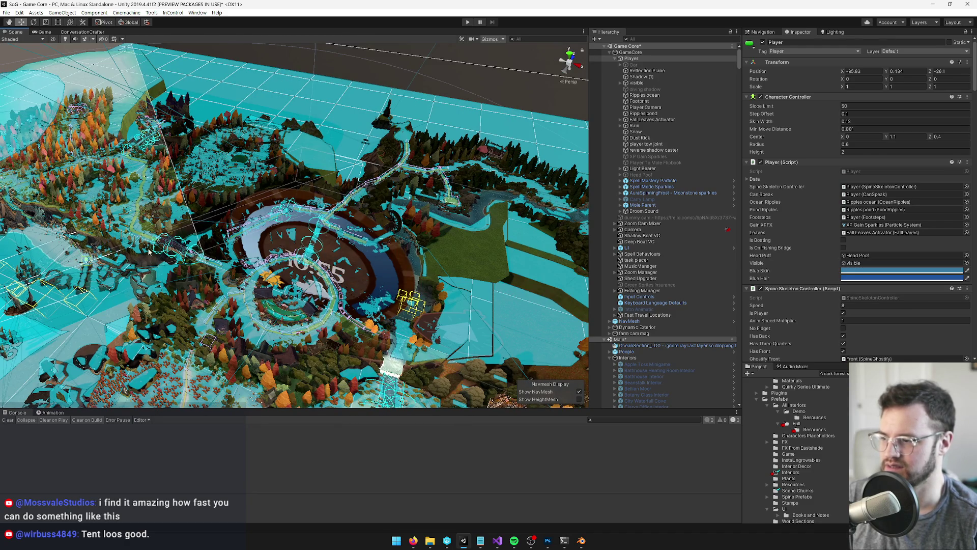
key("f")
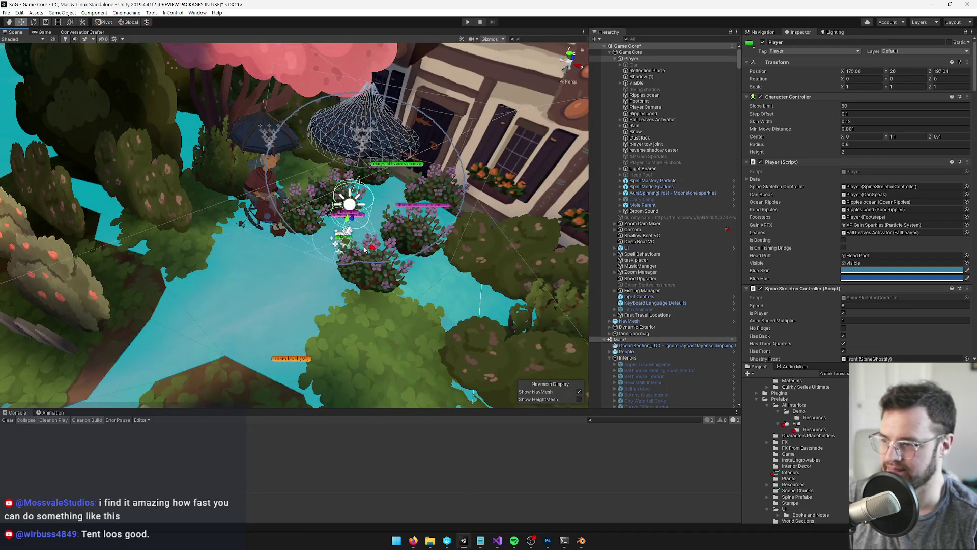
scroll(344, 247, "up", 5)
- Find and select the entry portal under test tools in the Hierarchy
left_click(652, 39)
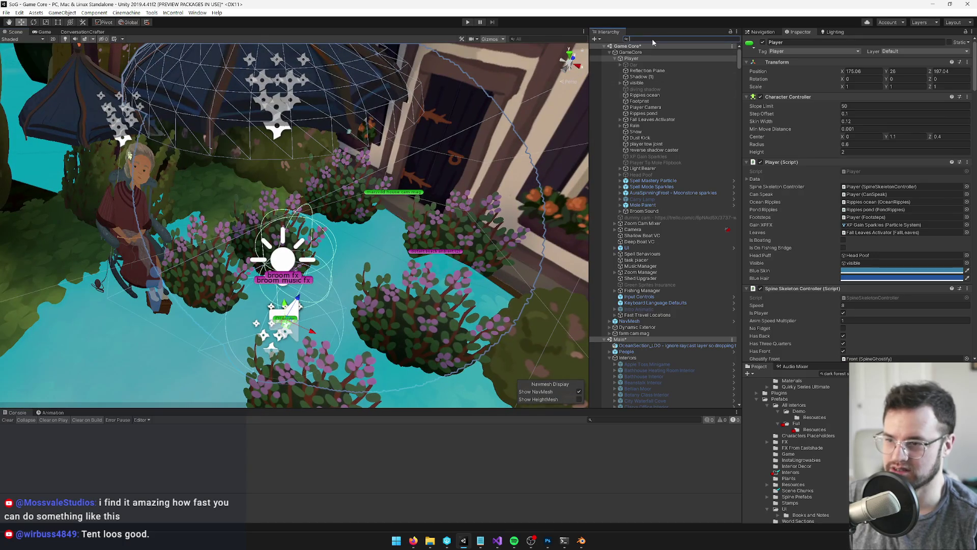
type("test t")
left_click(627, 51)
left_click(624, 94)
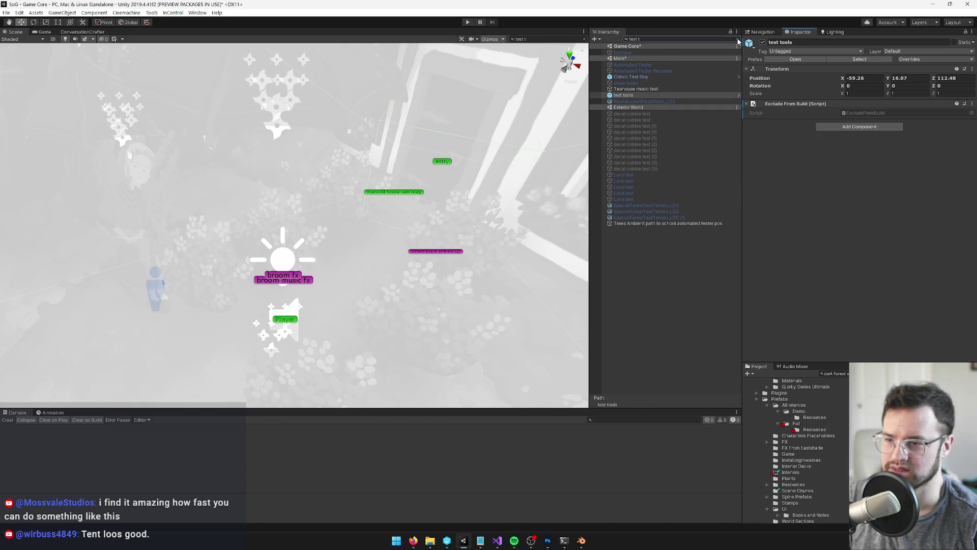
left_click(739, 42)
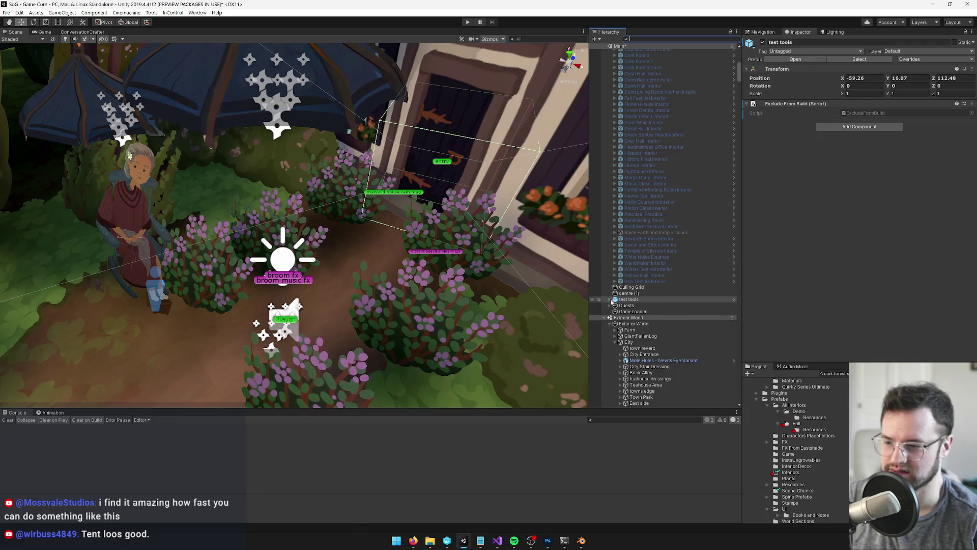
left_click(611, 300)
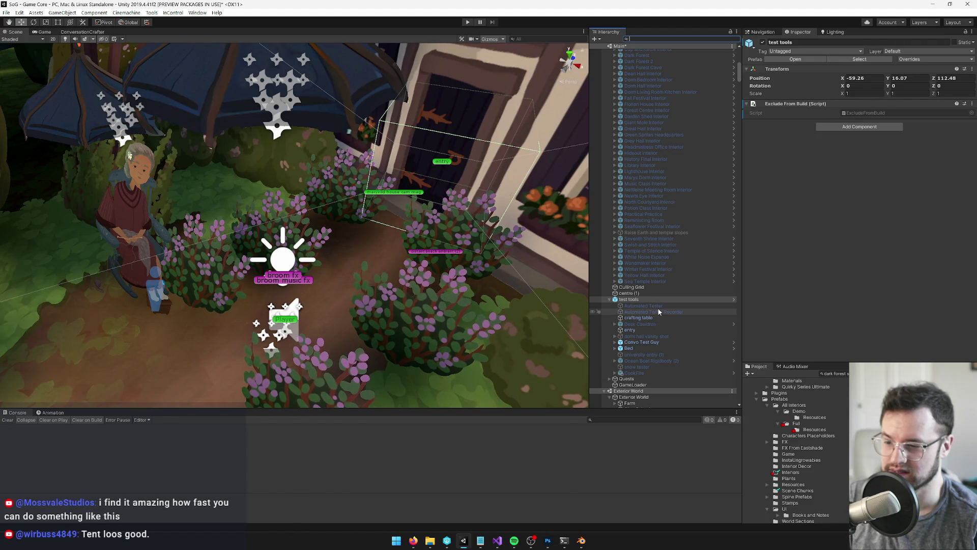
left_click(647, 328)
- Set the portal's To World Name to 'Dark Forest 2' and start Play mode
left_click(882, 136)
type("Dark Forest 2")
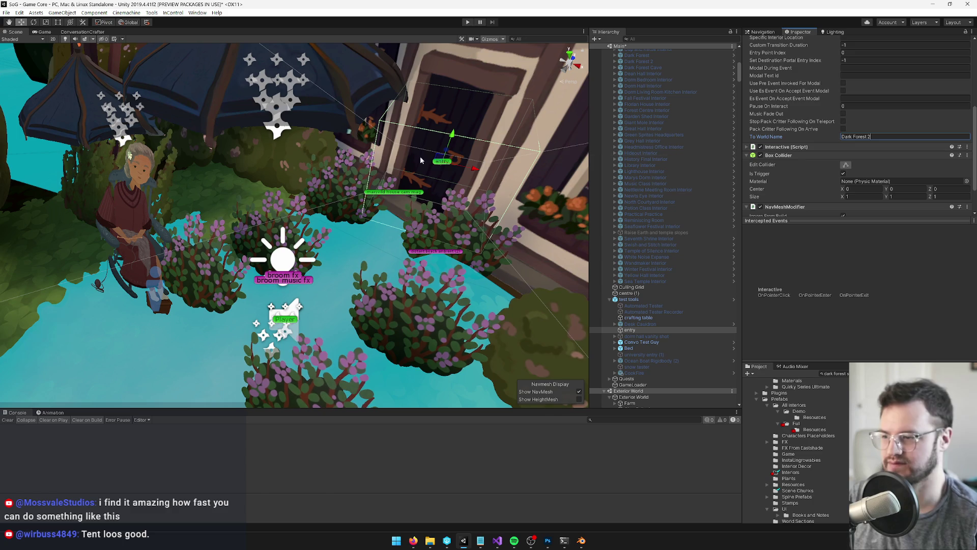
key("ctrl+p")
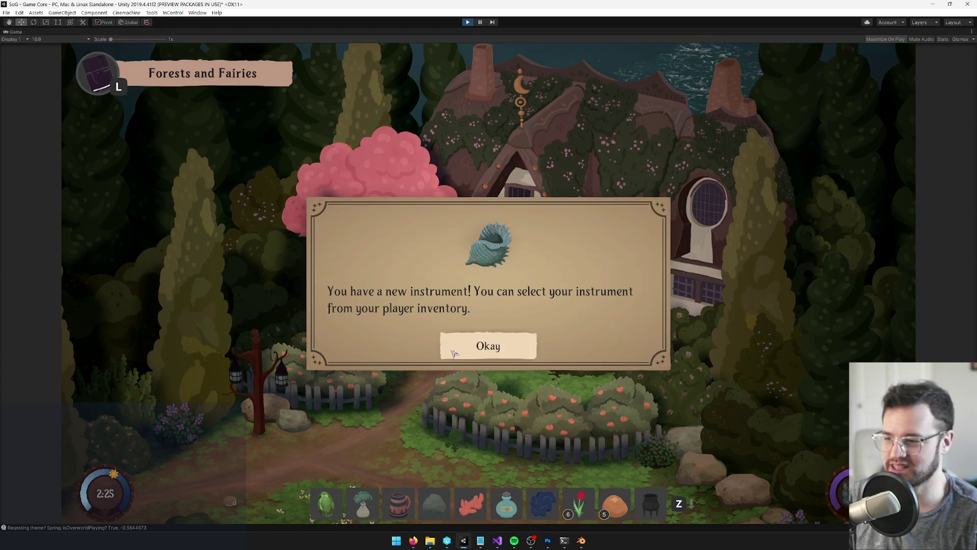
- Dismiss the three instrument messages, walk the player at the cottage, then search Project for 'devel'
left_click(462, 350)
left_click(464, 349)
left_click(491, 346)
key("s")
key("w")
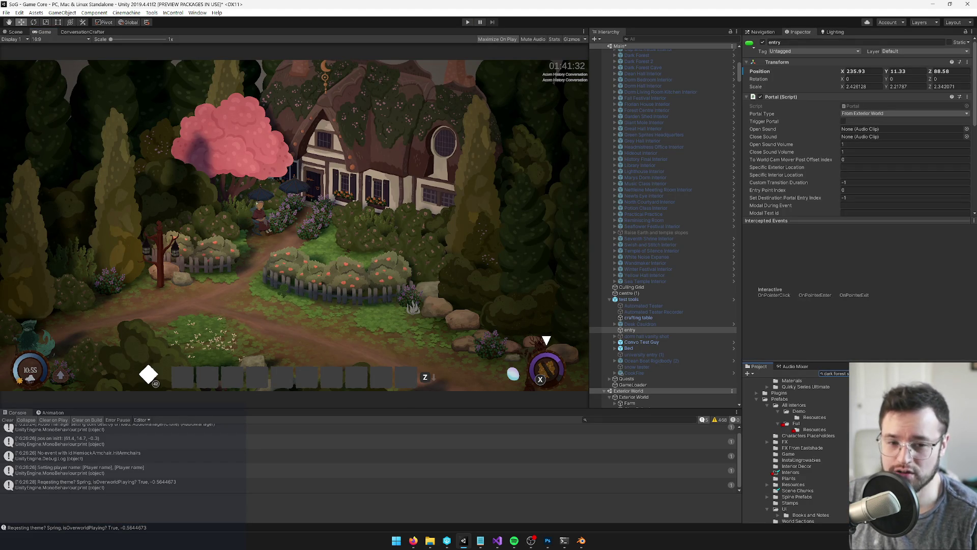
type("devel")
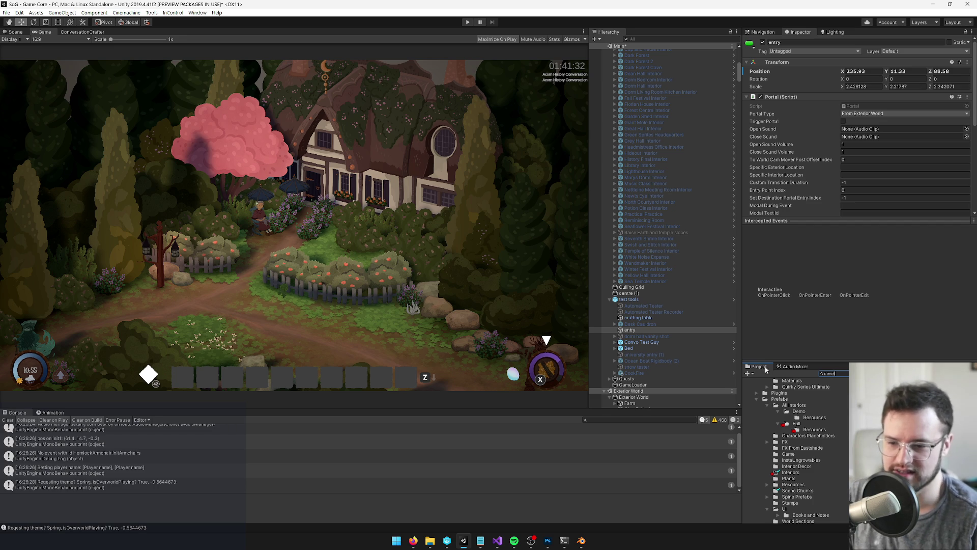
- Open and check out Developer Start Settings, collapse Spells and Game Bools, and expand Starting Items
left_click(870, 387)
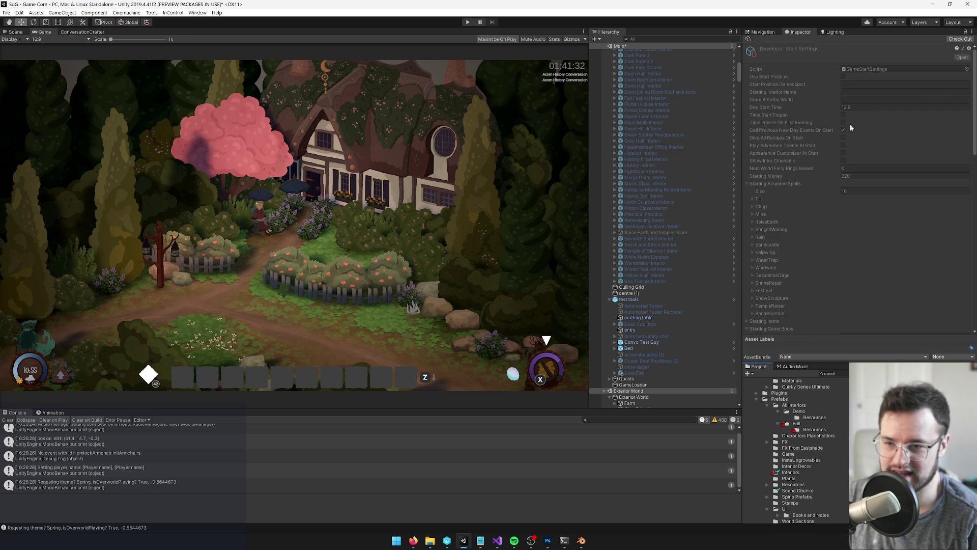
left_click(960, 39)
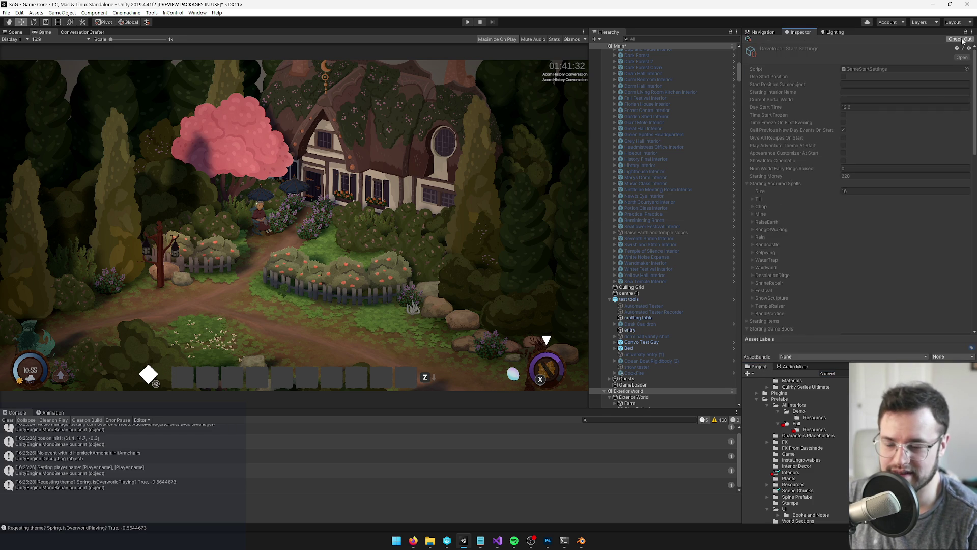
left_click(747, 184)
left_click(747, 199)
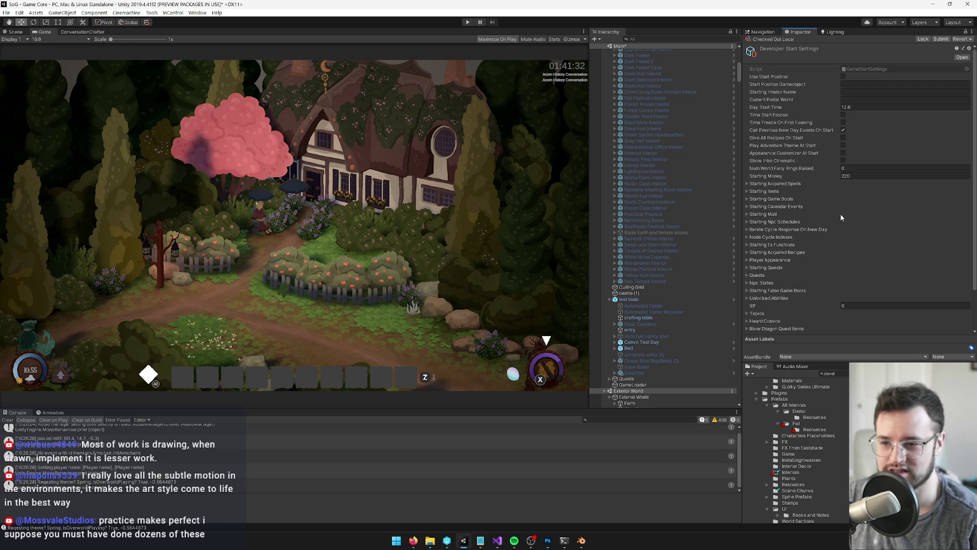
scroll(835, 215, "down", 3)
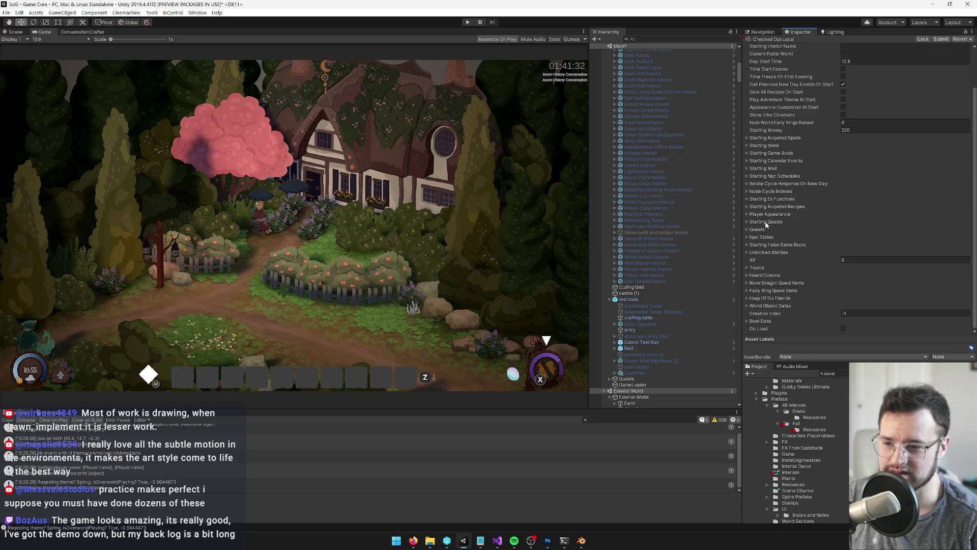
left_click(747, 146)
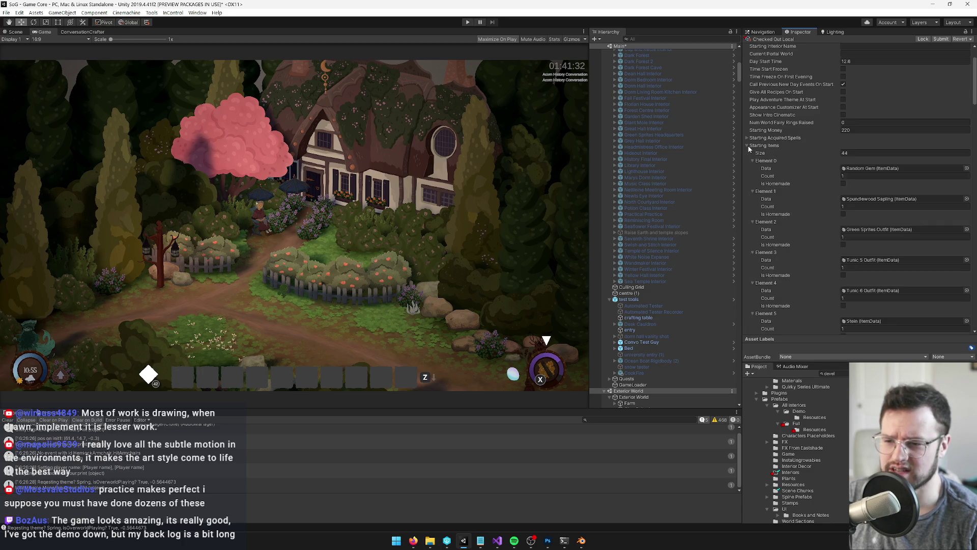
- Delete the Gourd Guitar, Lyre and Conch Instrument elements from Starting Items
scroll(798, 259, "down", 20)
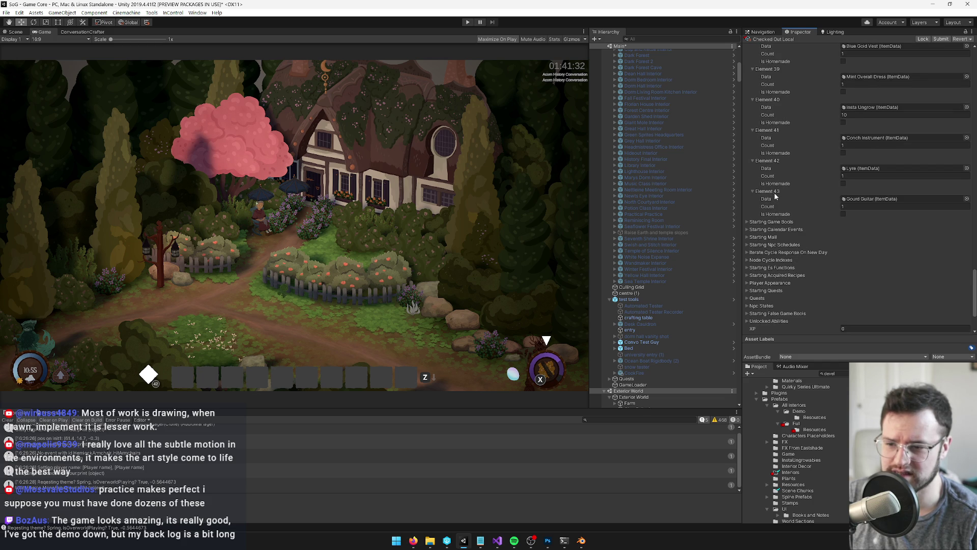
right_click(775, 196)
left_click(798, 208)
right_click(766, 163)
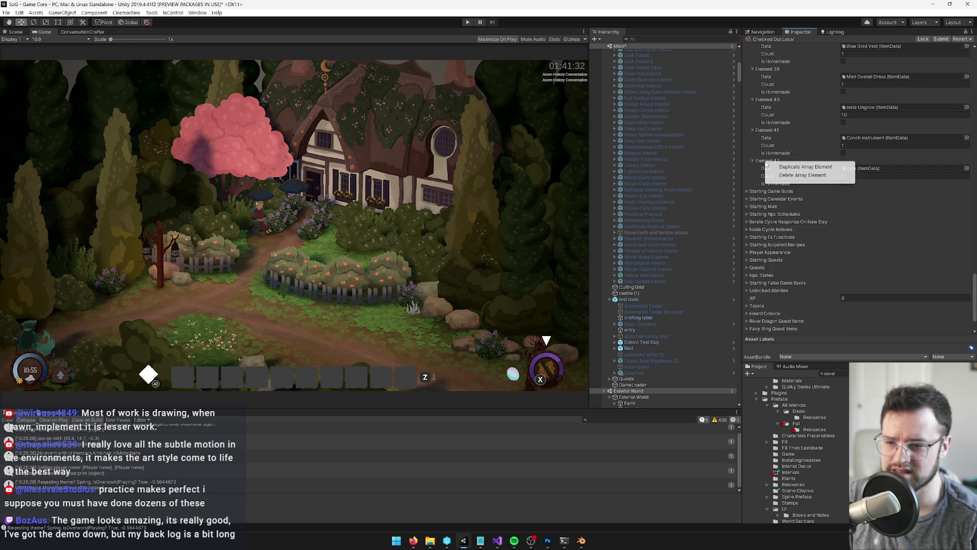
left_click(803, 175)
right_click(769, 131)
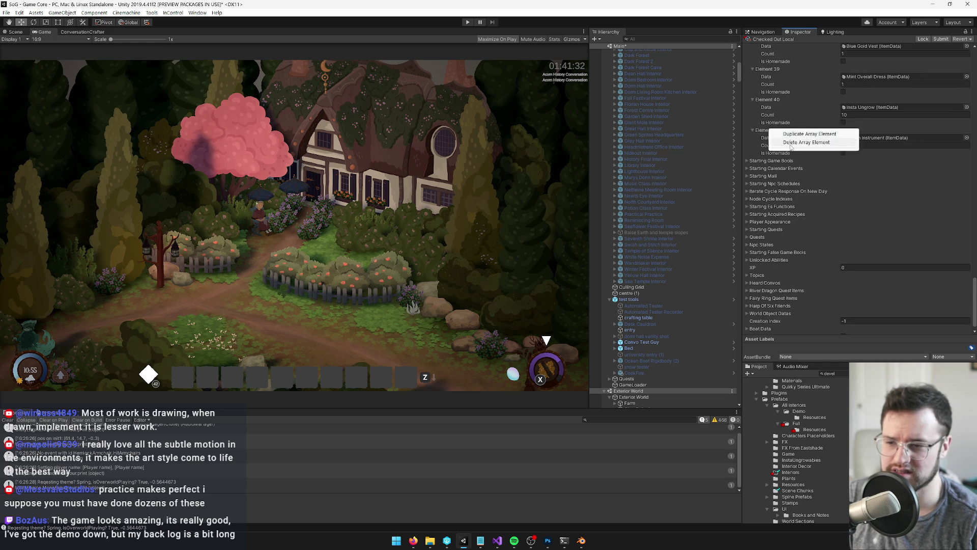
left_click(807, 143)
scroll(839, 144, "up", 20)
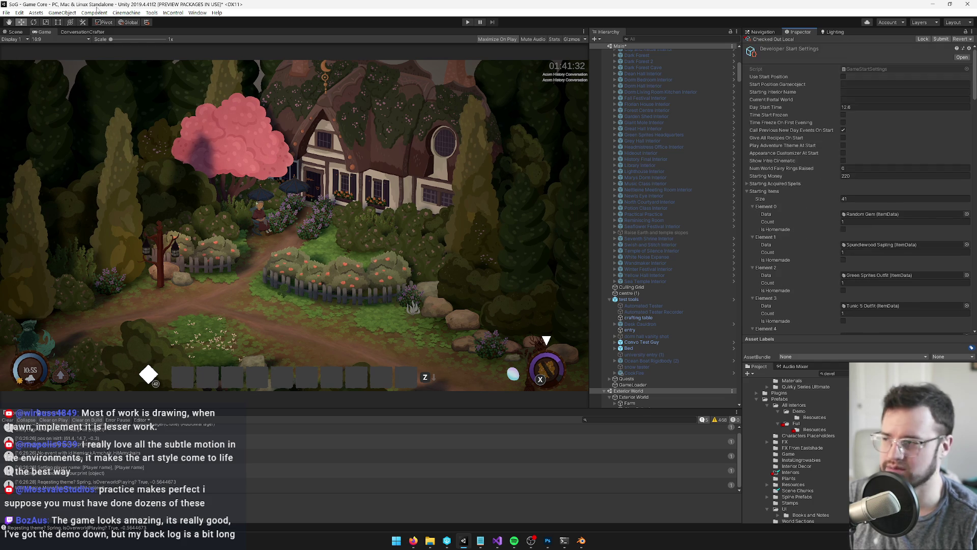
left_click(7, 12)
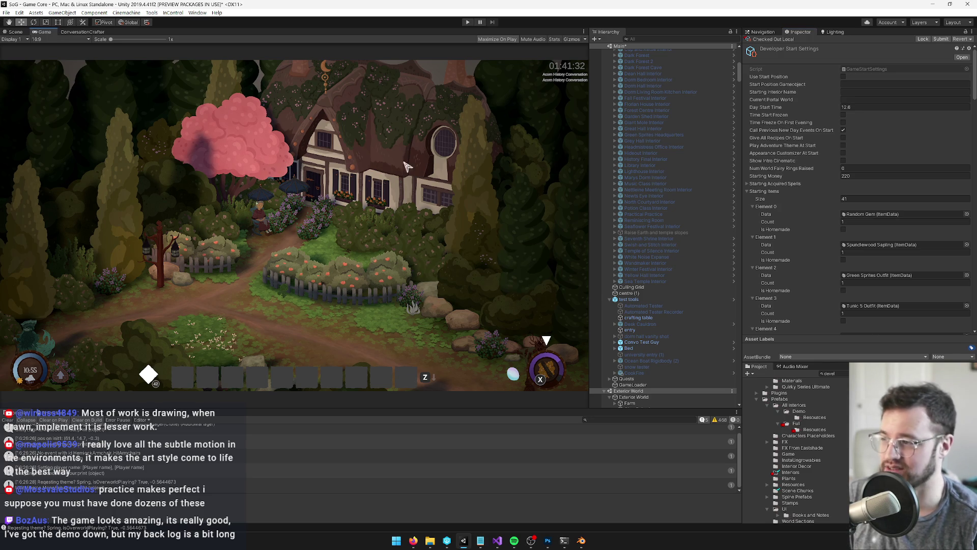
- Start the game and walk the character left and right across the tent opening
left_click(467, 23)
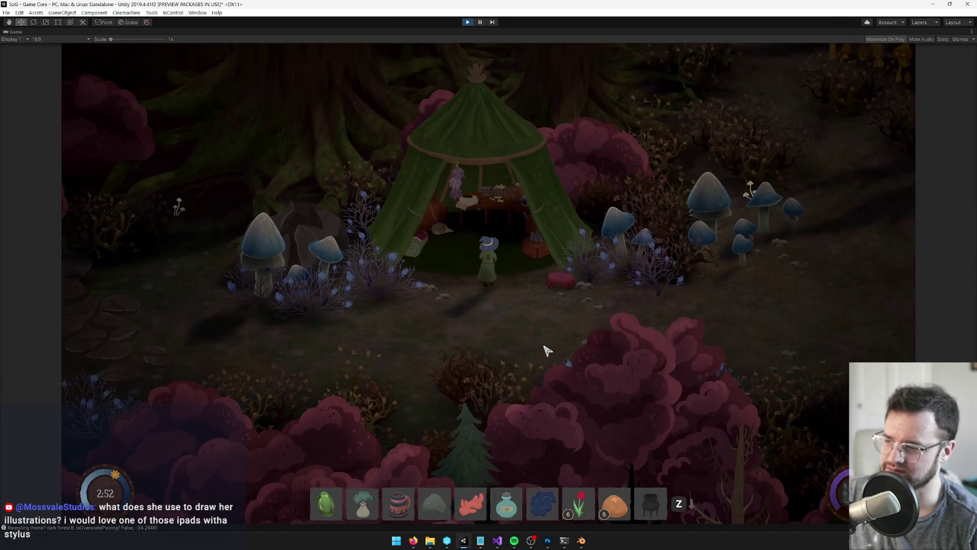
key("a")
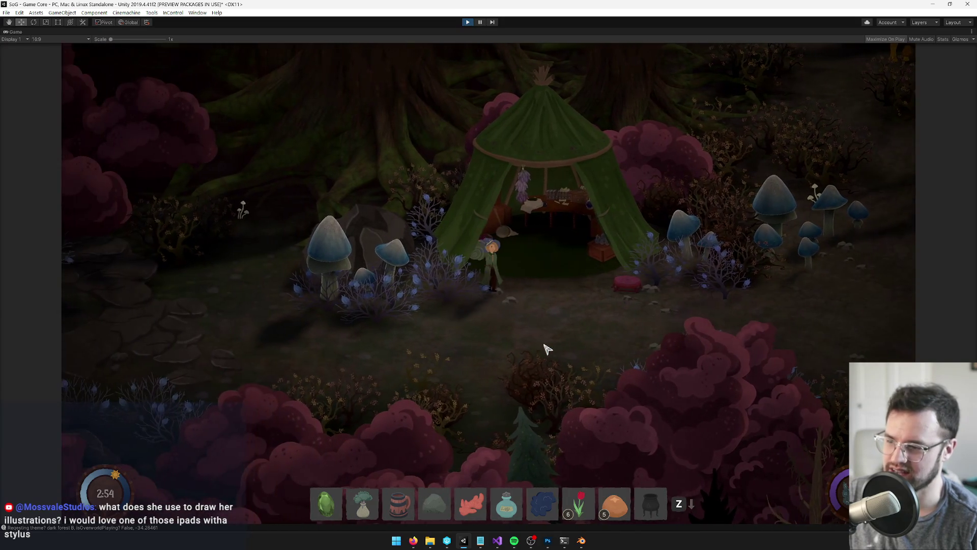
key("d")
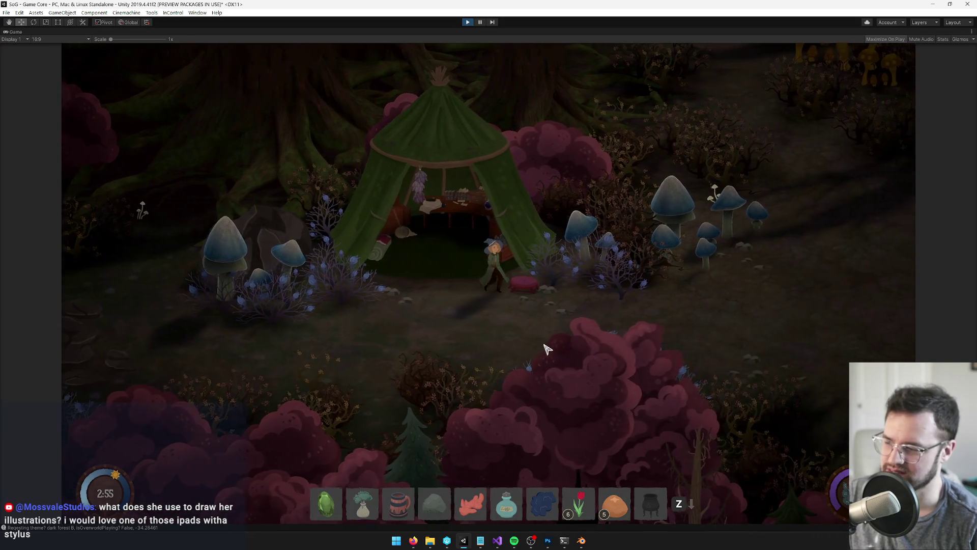
key("a")
key("d")
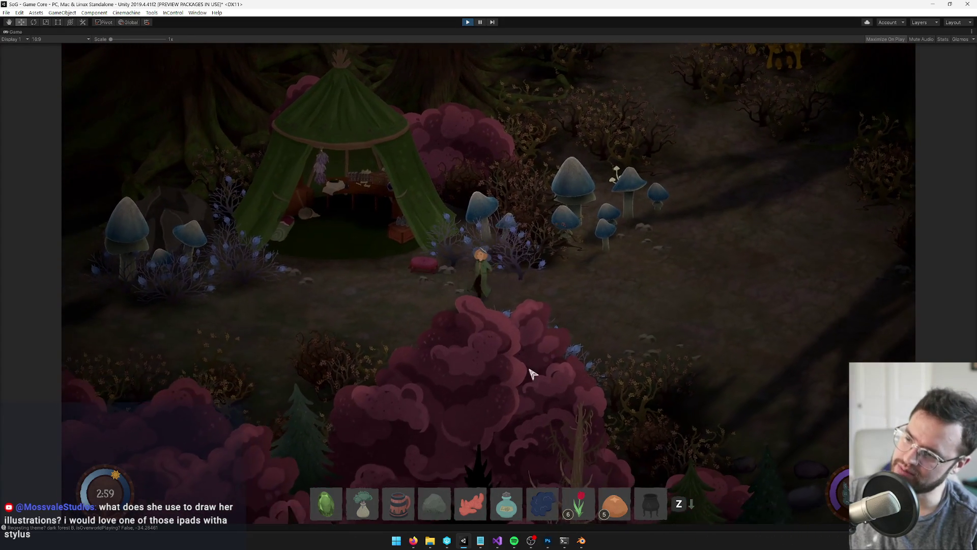
key("a")
key("a")
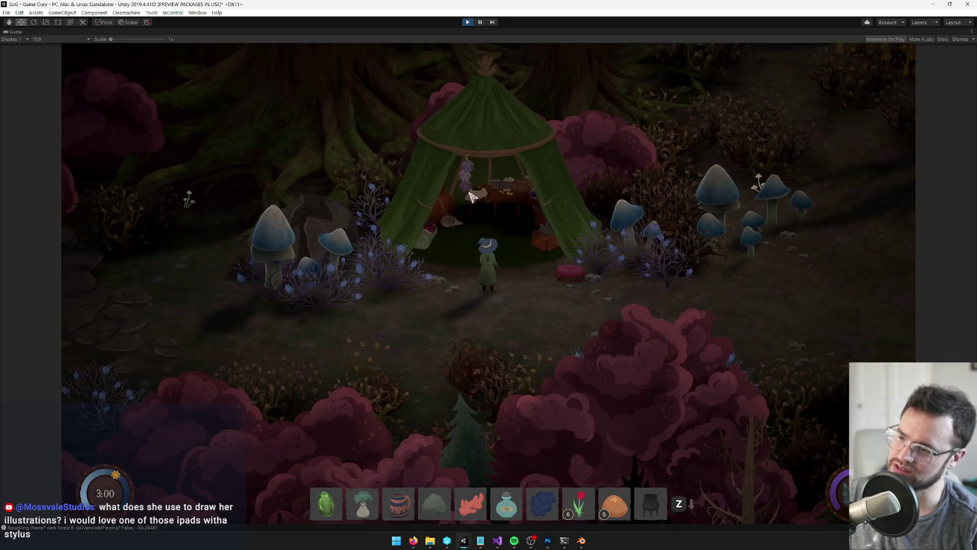
key("a")
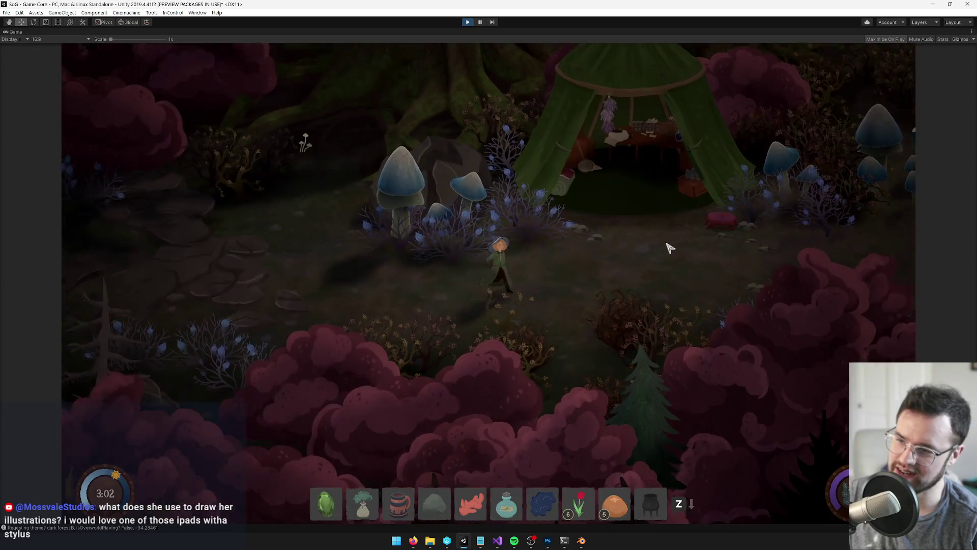
- Walk the character up into the bushes, back down, and right and left past the tent
key("w")
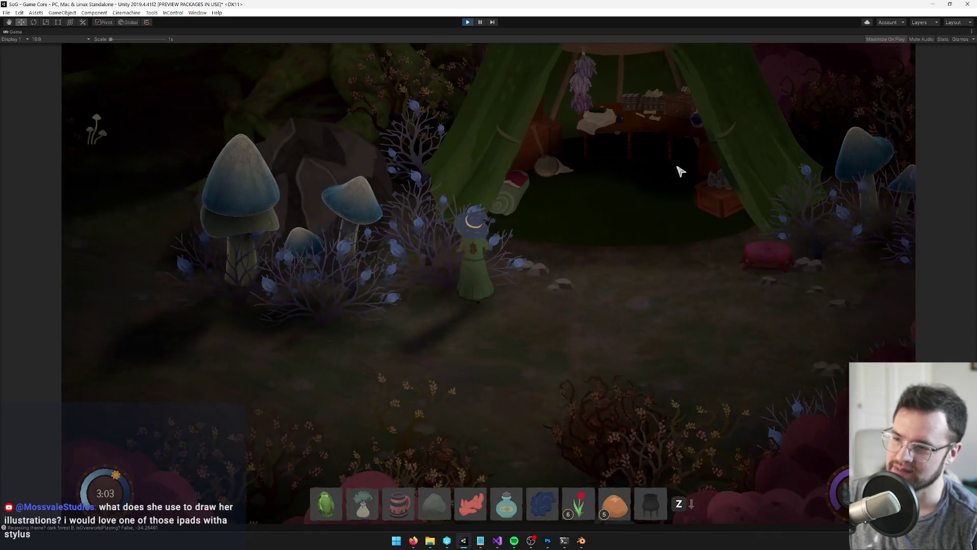
key("w")
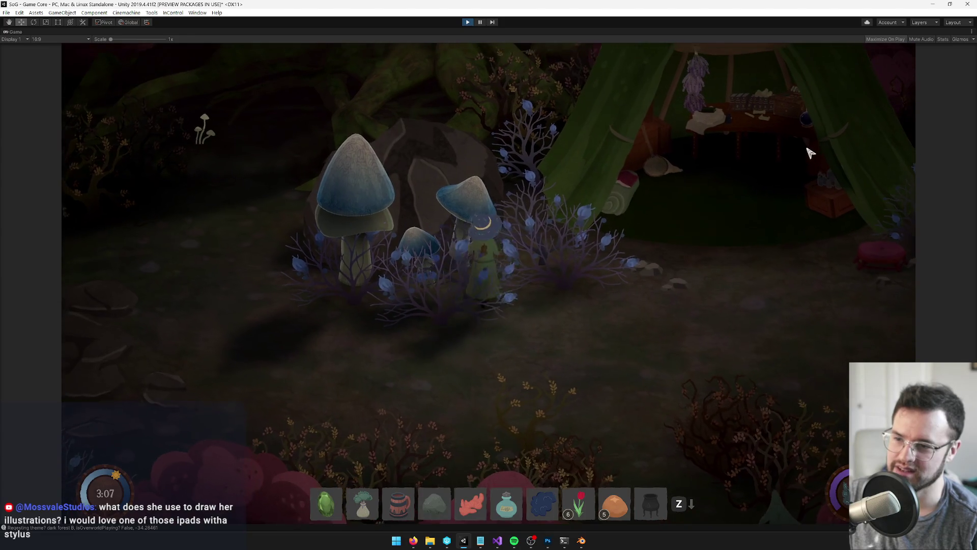
key("s")
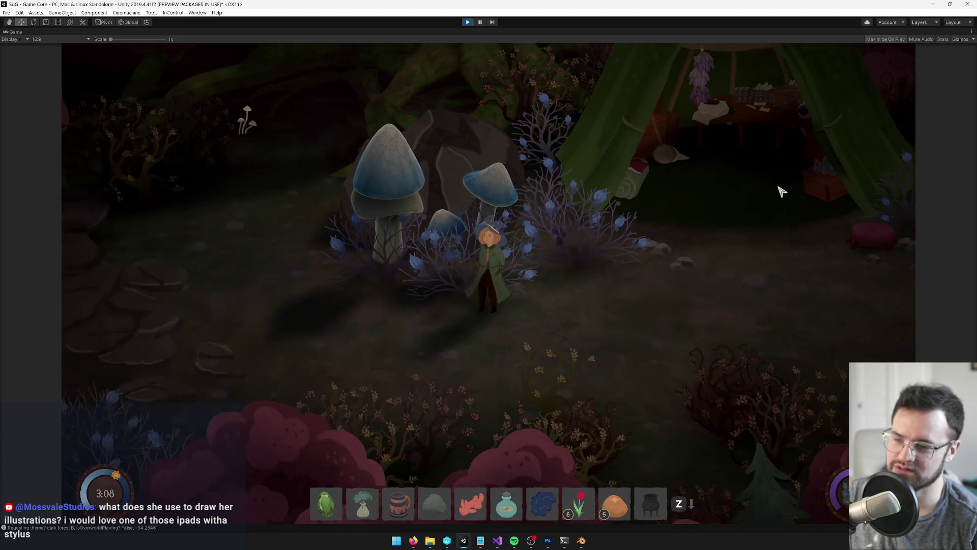
key("d")
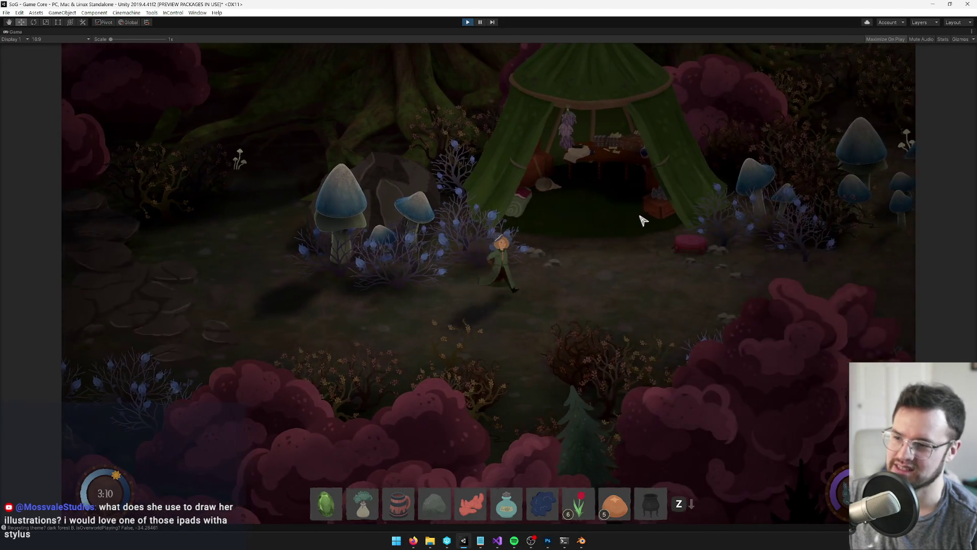
key("d")
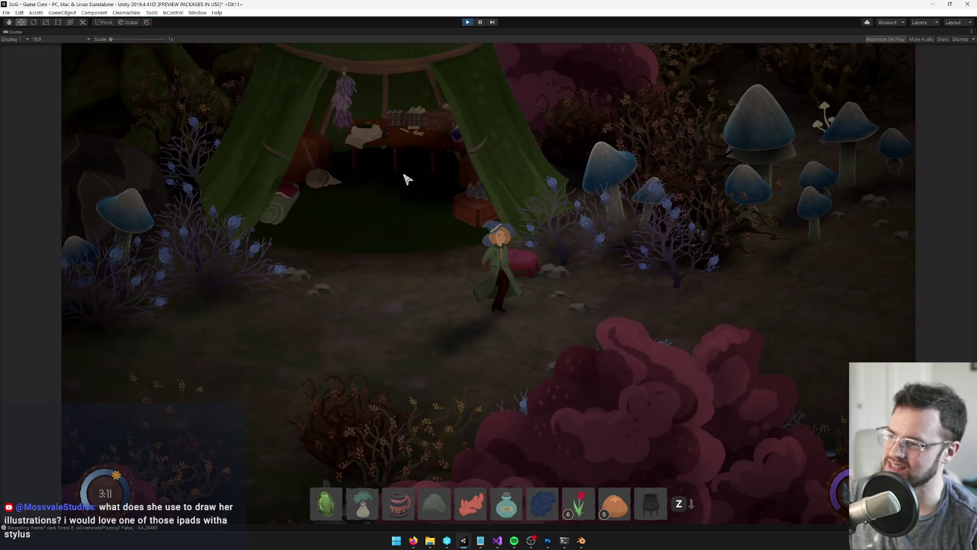
key("a")
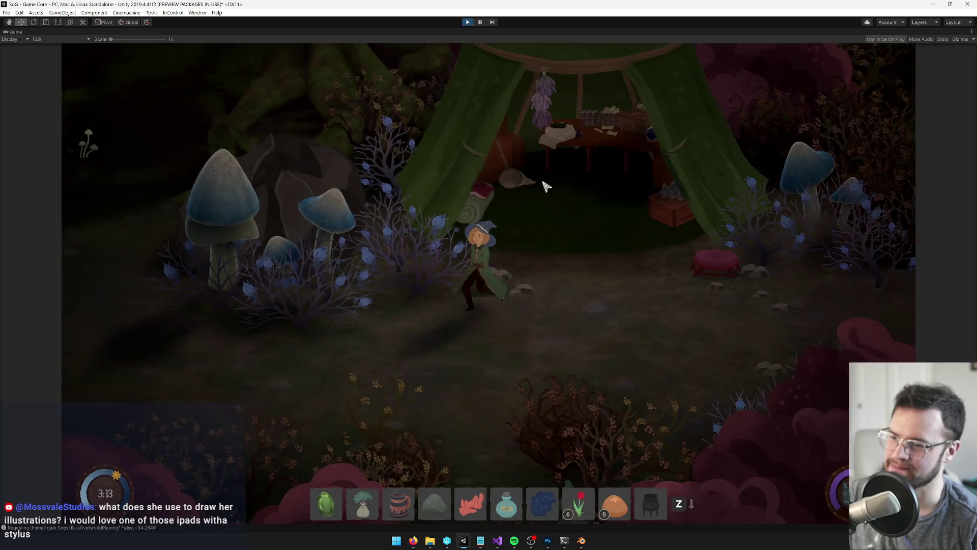
left_click(581, 540)
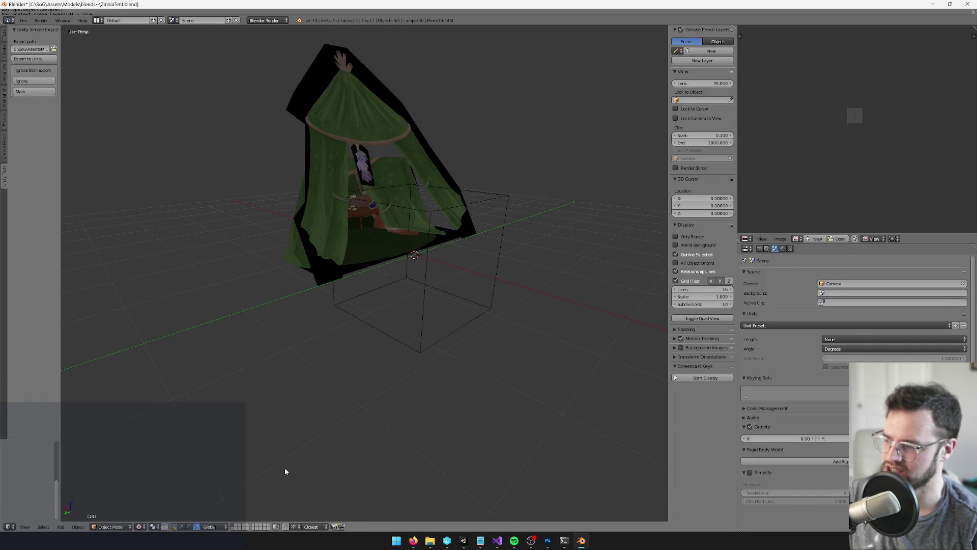
- Fill the tent's vertex colours with a mid grey
left_click_drag(426, 228, 230, 165)
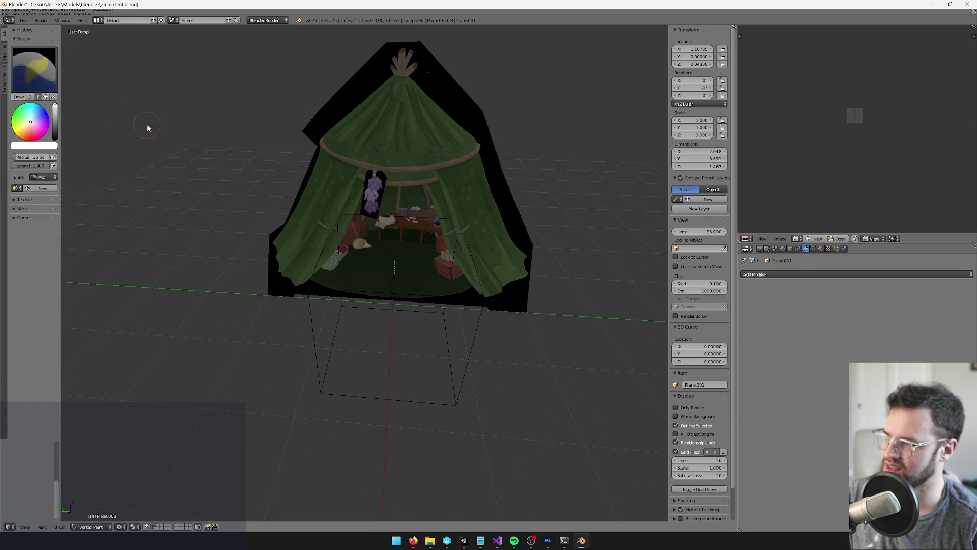
left_click(55, 119)
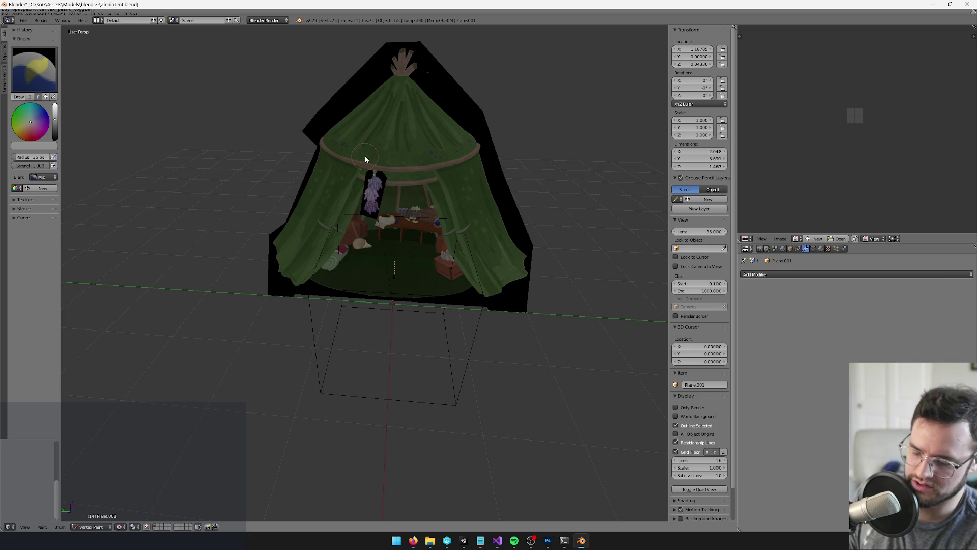
key("shift+k")
- Return to Object Mode, delete Plane.001, and go back to the running Unity game
key("v")
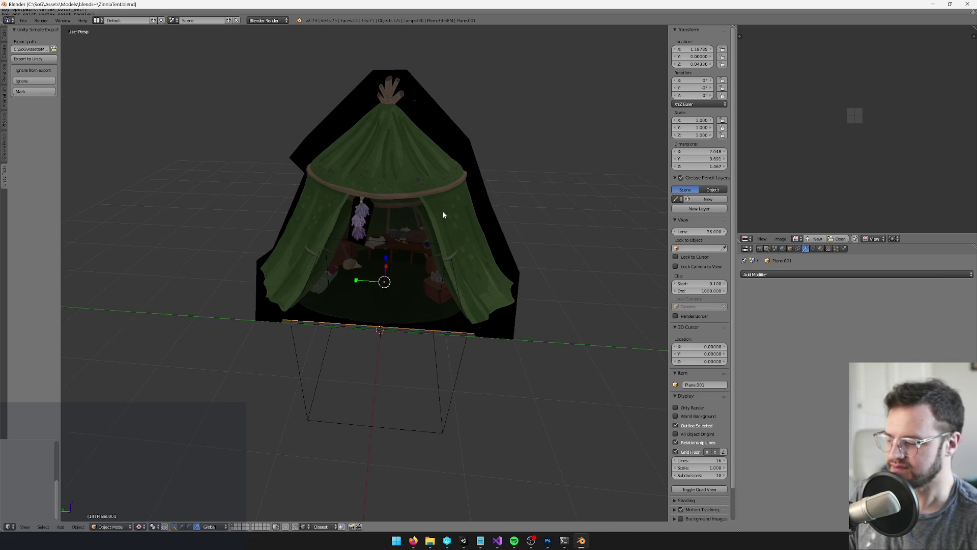
key("Delete")
left_click(462, 543)
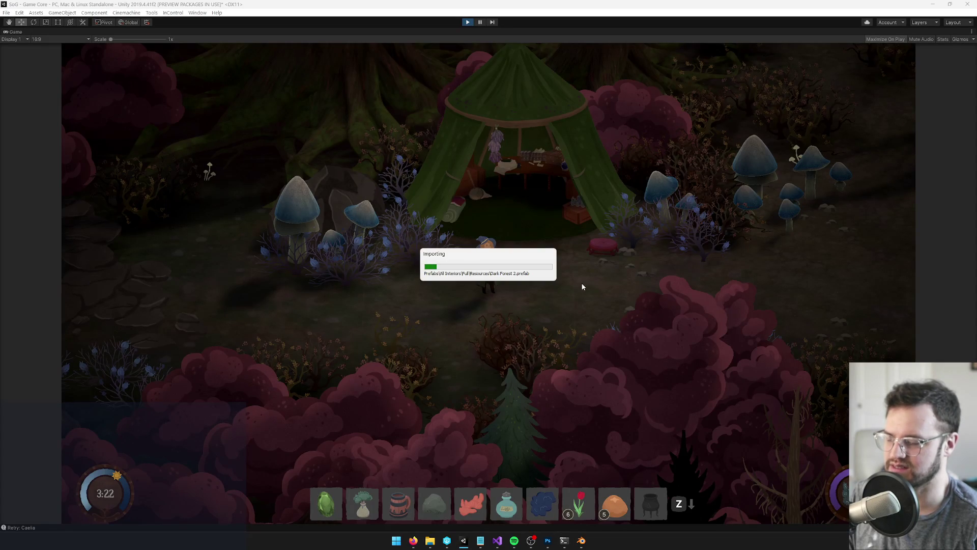
- Walk the character left, right, up and down in front of the tent to check it
key("d")
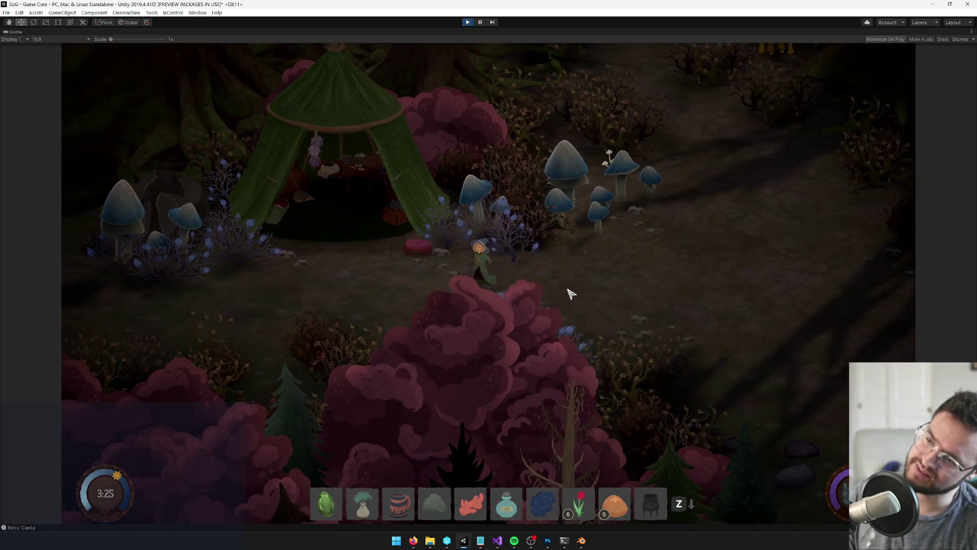
key("a")
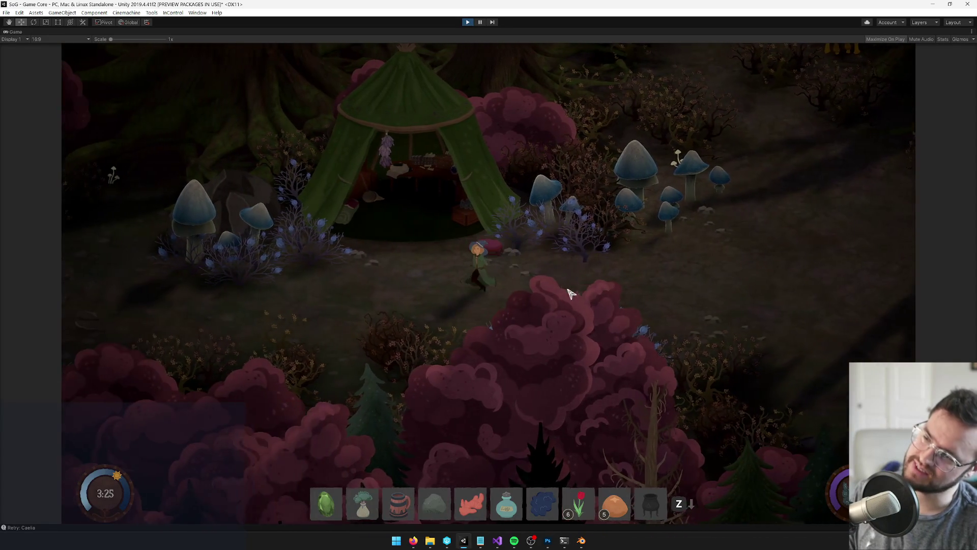
key("a")
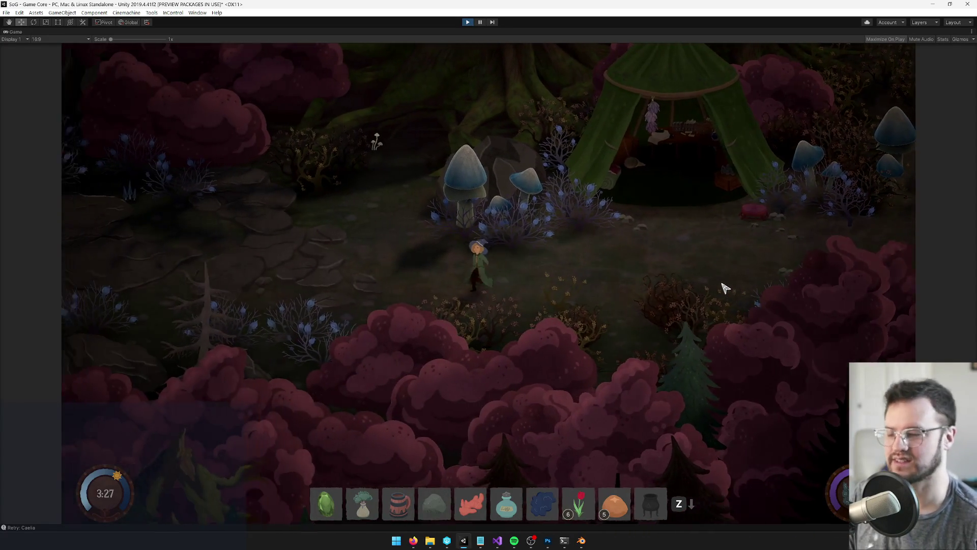
key("w")
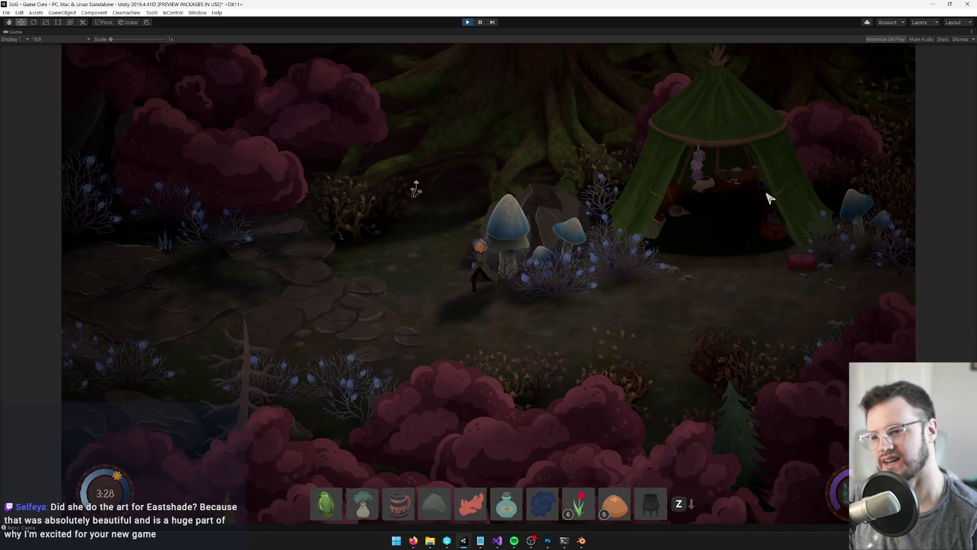
key("a")
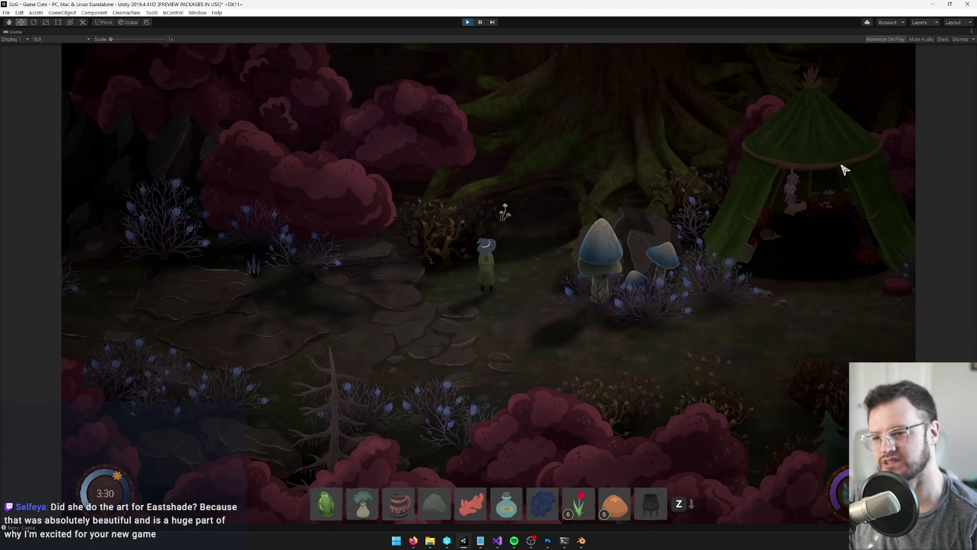
key("d")
key("s")
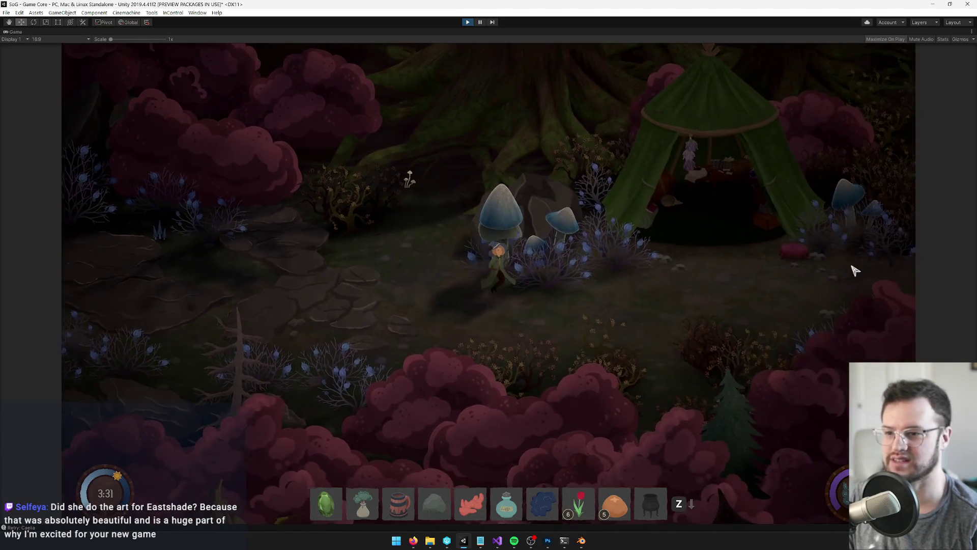
key("a")
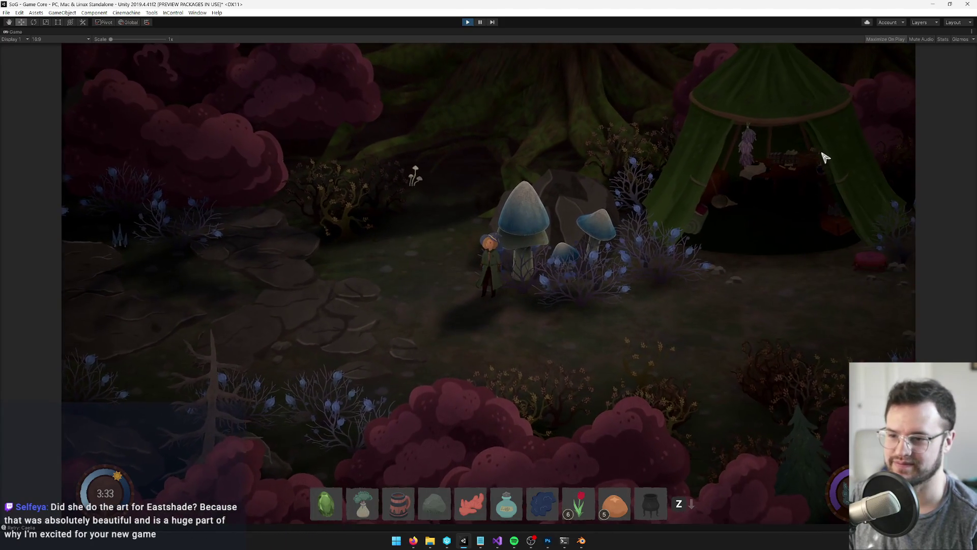
key("d")
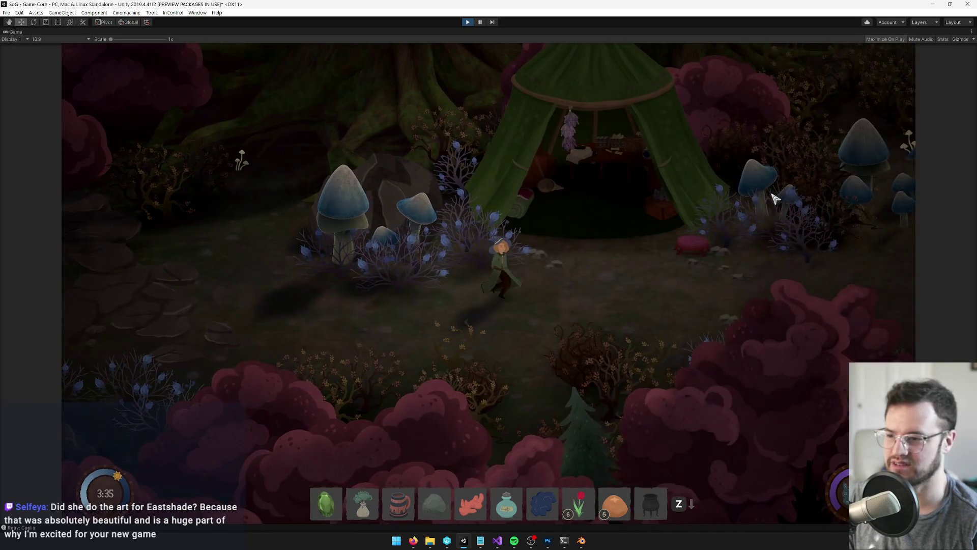
key("d")
- Walk diagonally up-right around the tent, back down, then left, and return to Blender
key("w")
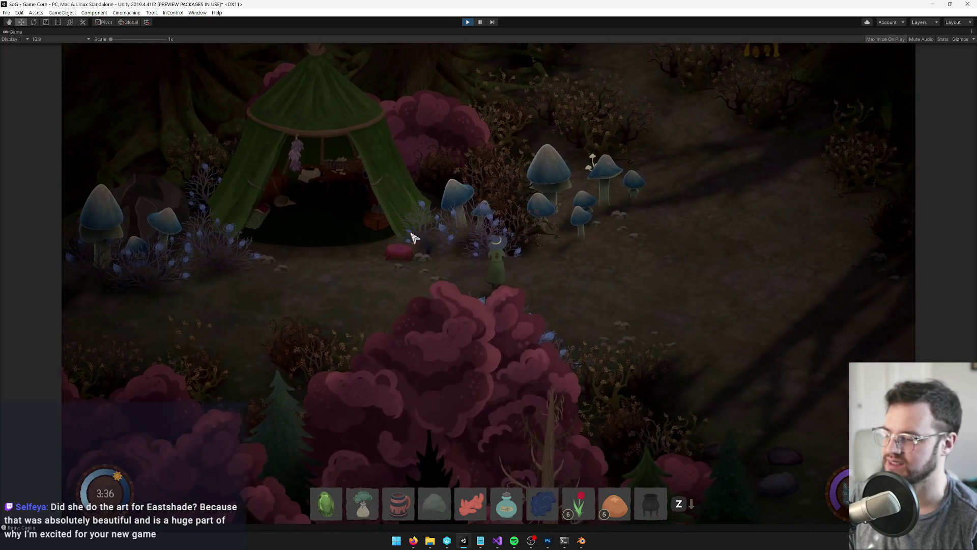
key("w")
key("d")
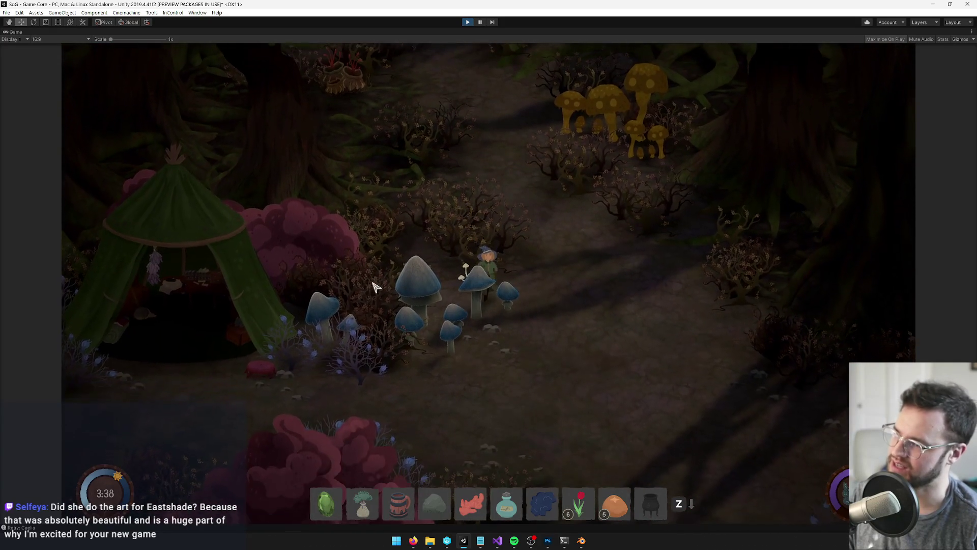
key("a")
key("s")
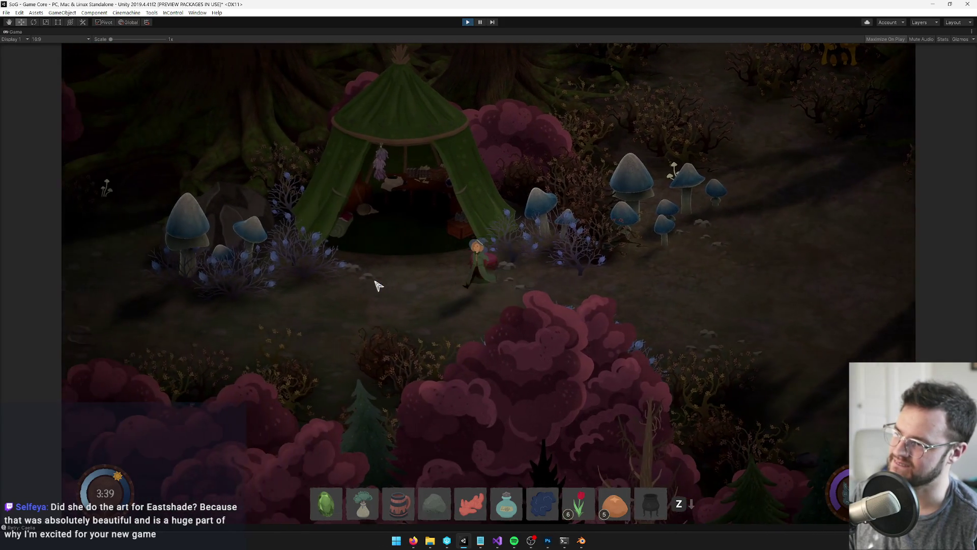
key("s")
key("d")
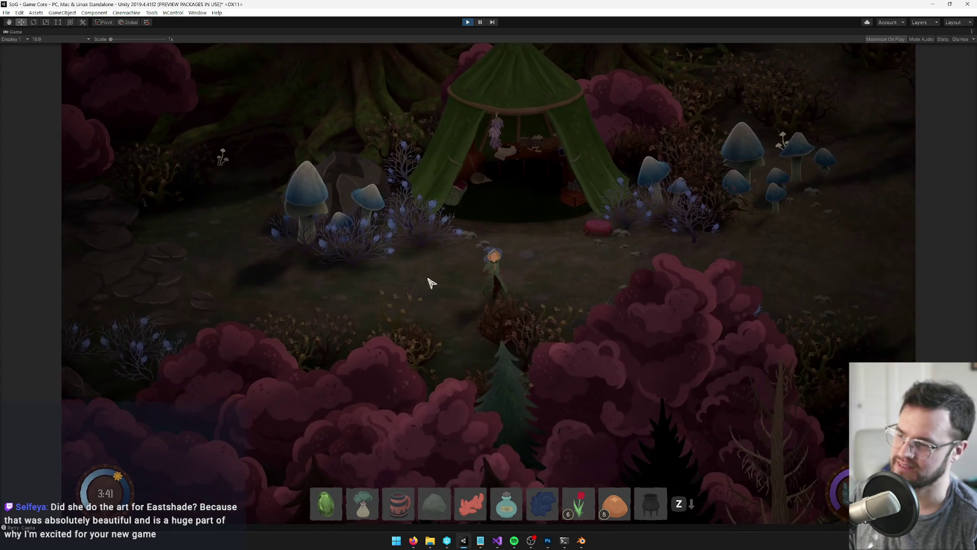
key("w")
key("a")
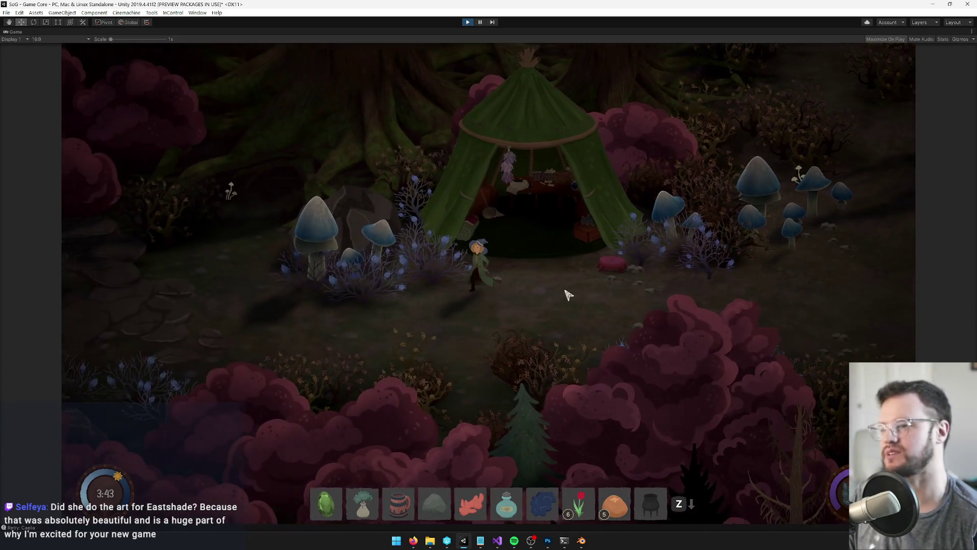
key("a")
key("alt+Tab")
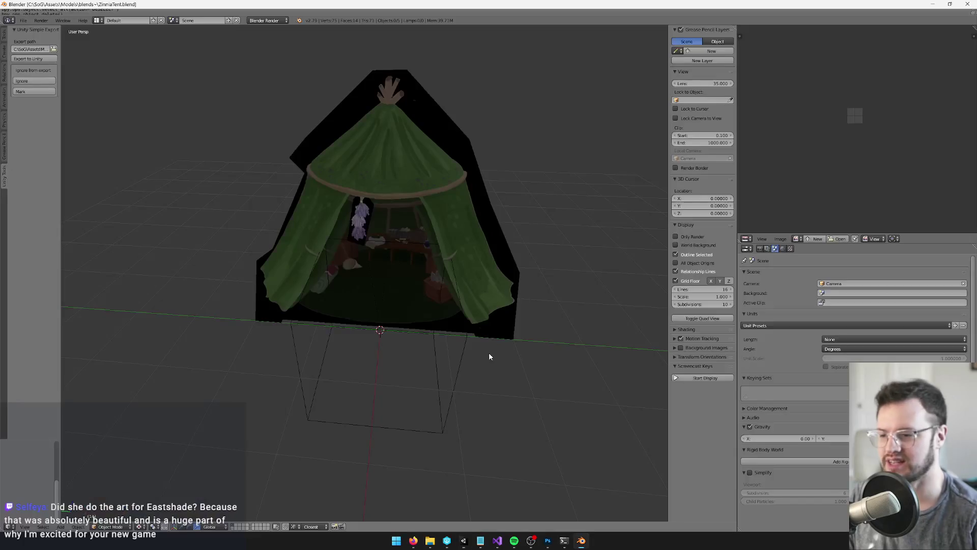
- Fill the tent with a brighter vertex colour and enlarge the brush to about 83 px
key("v")
scroll(410, 273, "up", 3)
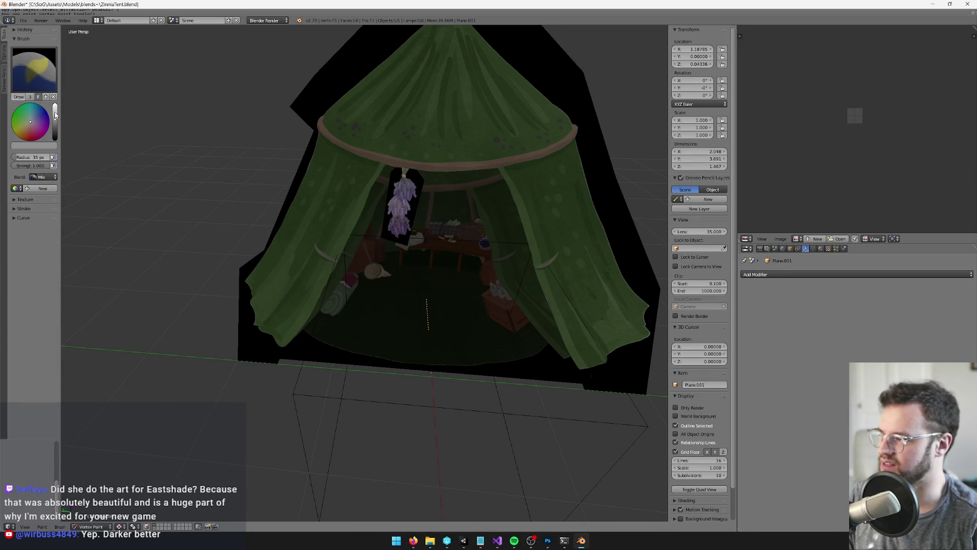
left_click(57, 118)
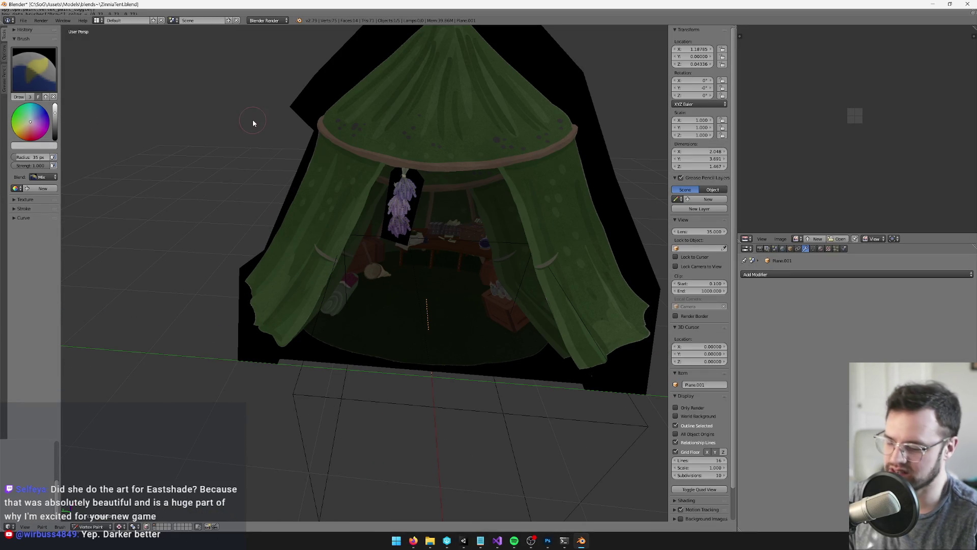
key("shift+k")
mouse_move(450, 175)
left_mouse_down()
mouse_move(457, 194)
mouse_move(433, 191)
mouse_move(405, 228)
left_mouse_up()
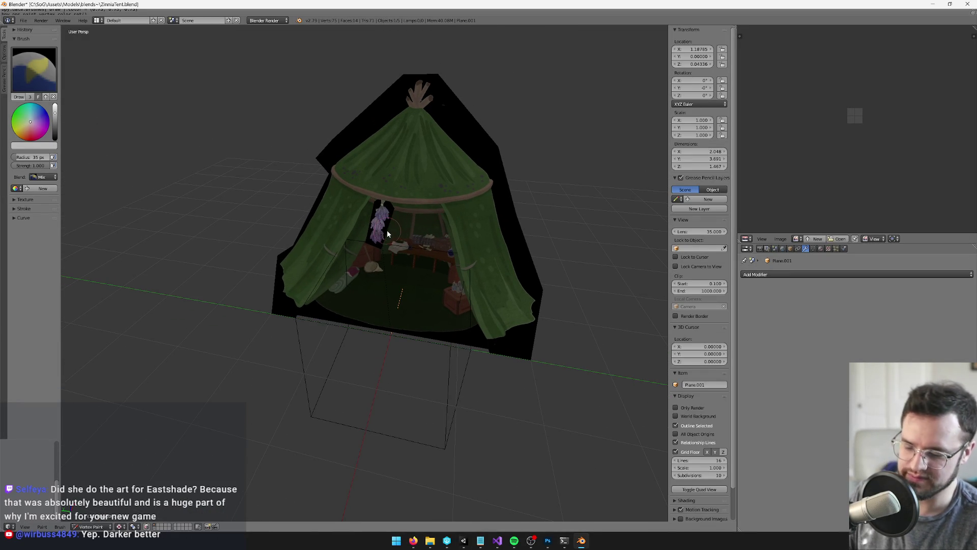
key("bracketright")
key("bracketright")
key("bracketright")
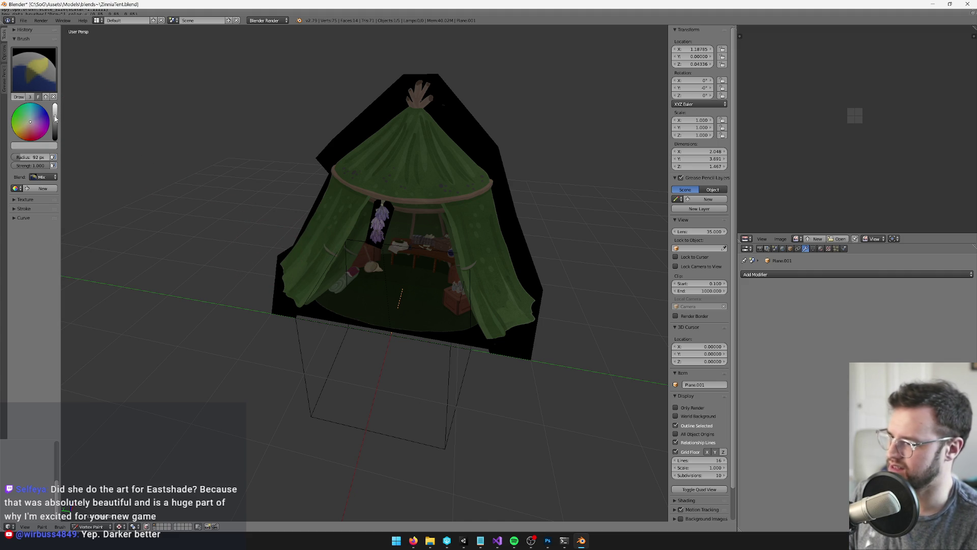
- Darken then brighten the brush colour while orbiting to the tent's front
key("Tab")
key("Tab")
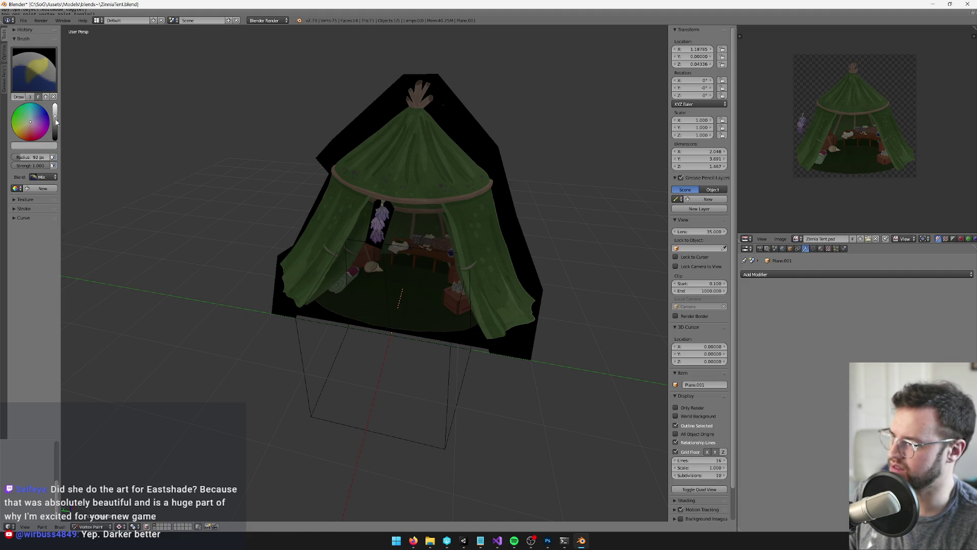
left_click_drag(56, 121, 57, 128)
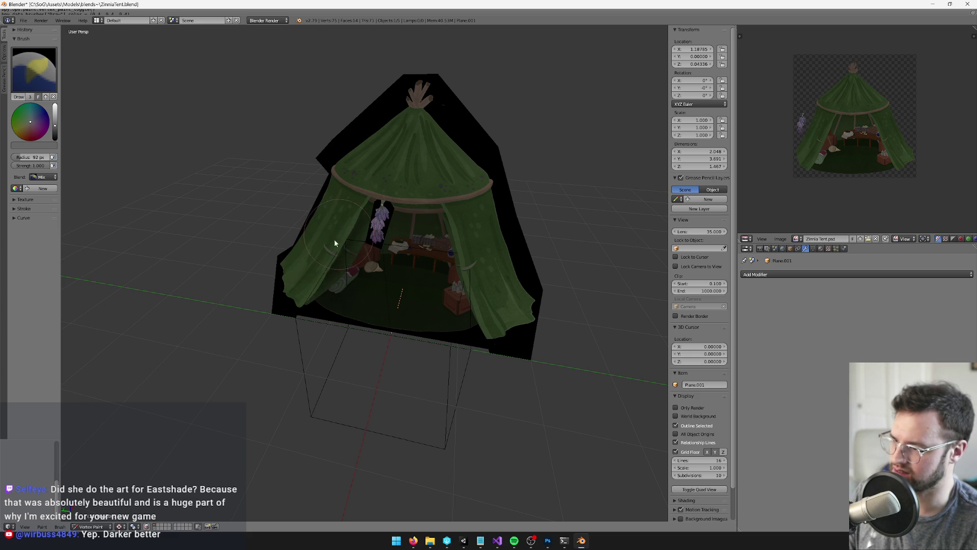
left_click_drag(56, 132, 56, 137)
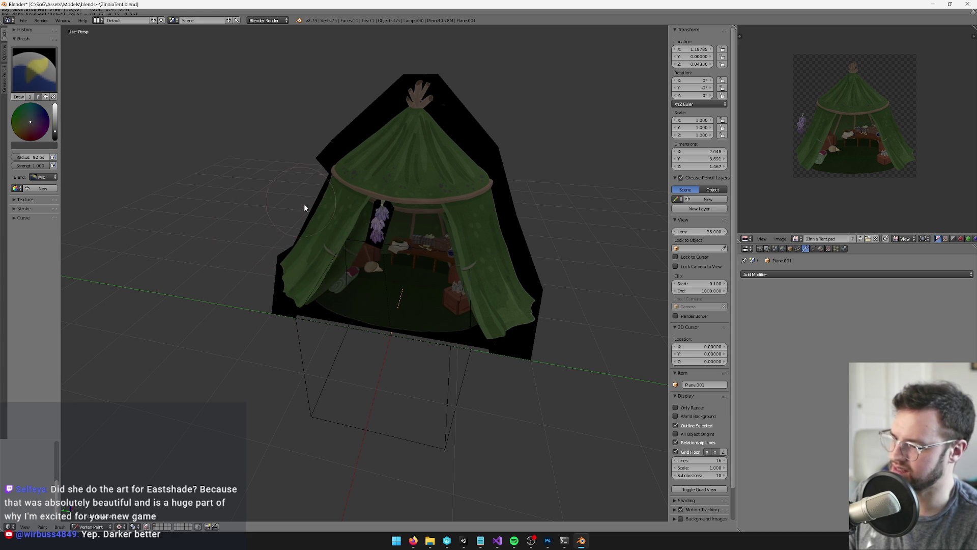
mouse_move(393, 258)
left_mouse_down()
mouse_move(475, 224)
mouse_move(472, 175)
mouse_move(465, 195)
left_mouse_up()
scroll(464, 196, "up", 3)
left_click_drag(384, 191, 463, 209)
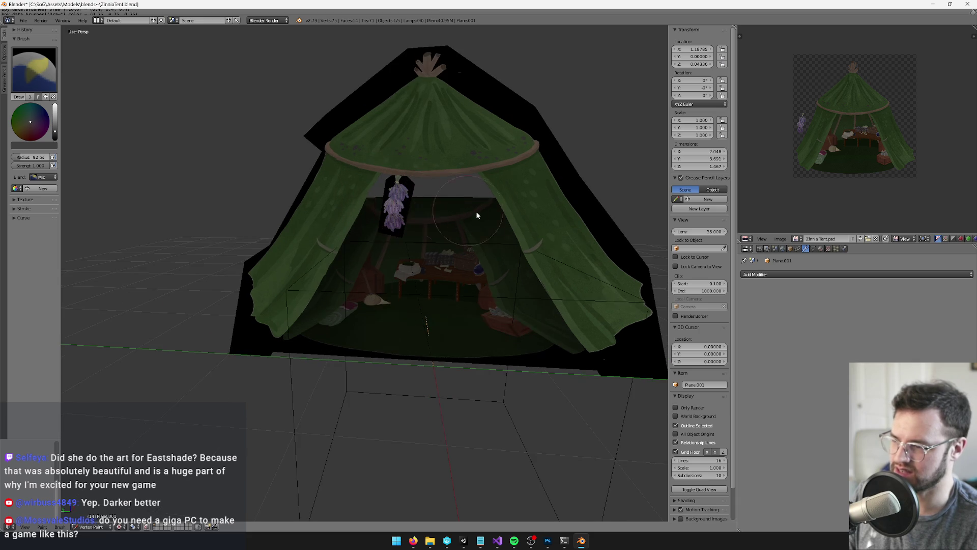
left_click_drag(56, 129, 76, 124)
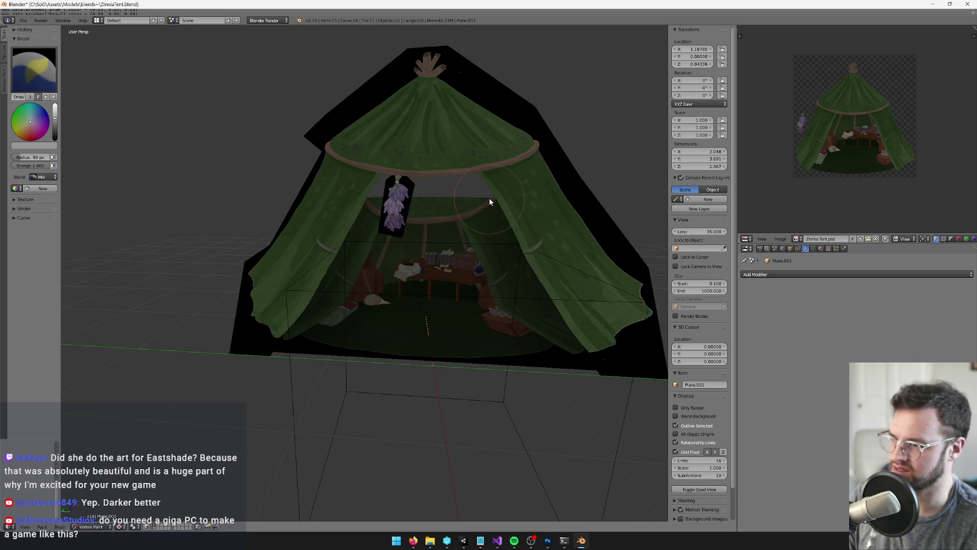
- Set the vertex paint brush colour to pure white
key("v")
scroll(452, 229, "down", 5)
scroll(451, 265, "up", 5)
key("v")
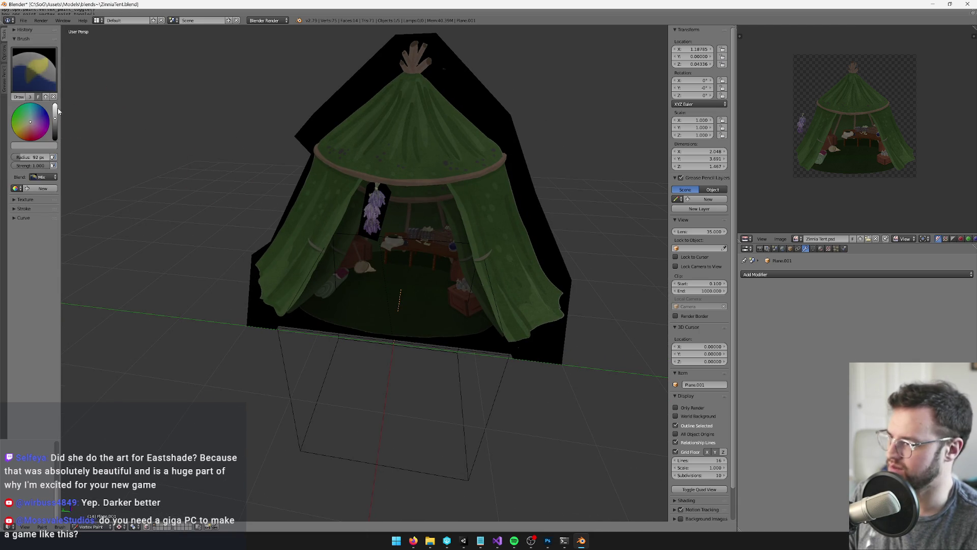
left_click(56, 112)
scroll(417, 252, "up", 2)
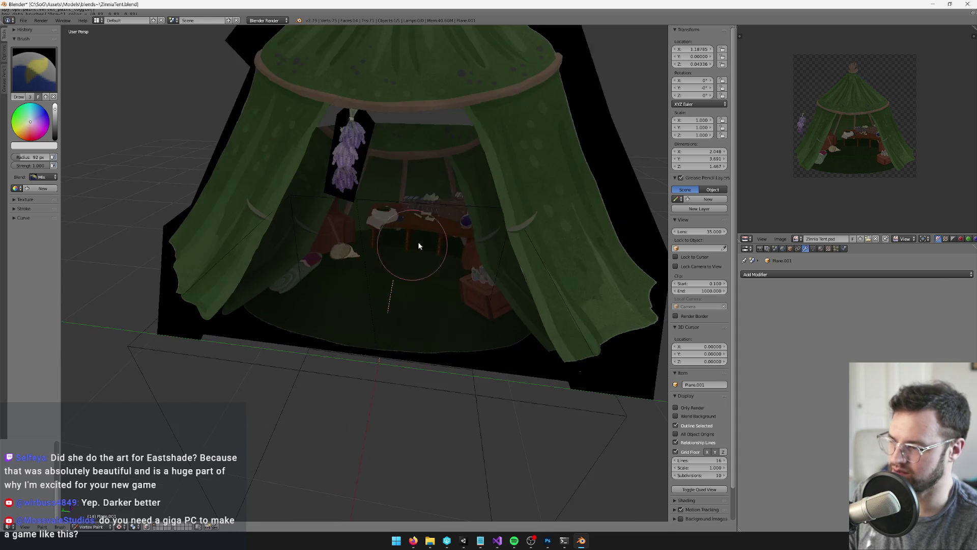
left_click_drag(55, 109, 75, 84)
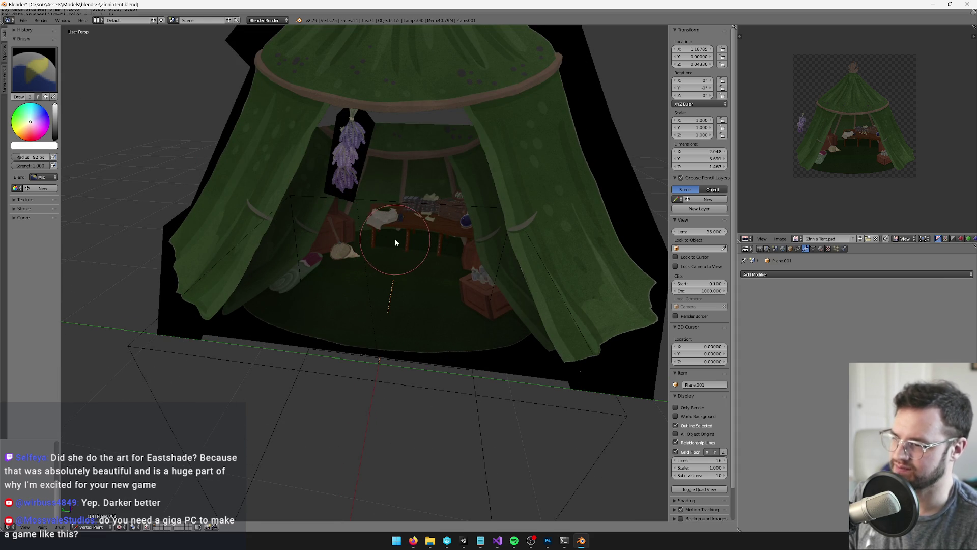
scroll(384, 265, "down", 5)
scroll(386, 268, "up", 4)
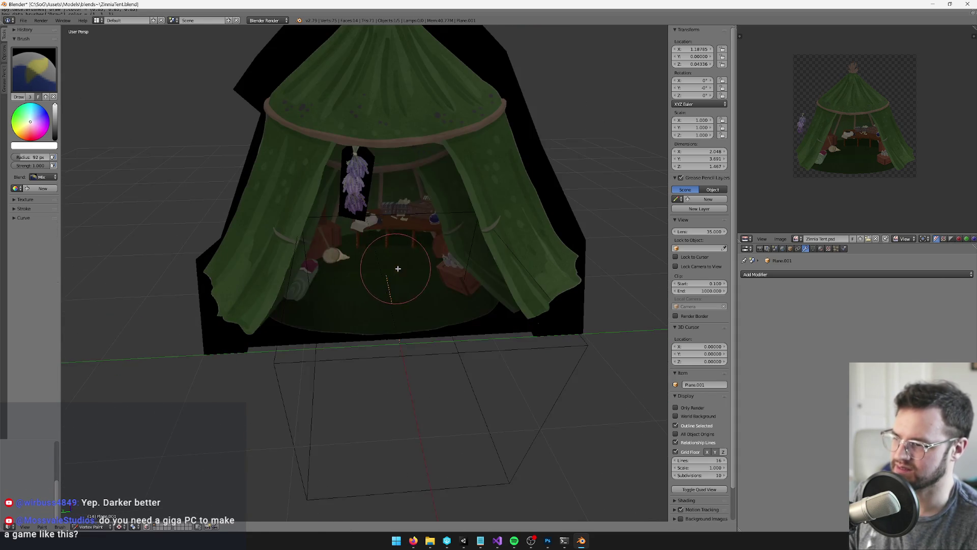
- Cut a new edge loop across the tent mesh, sliding it toward the left
key("Tab")
key("ctrl+r")
left_click(419, 256)
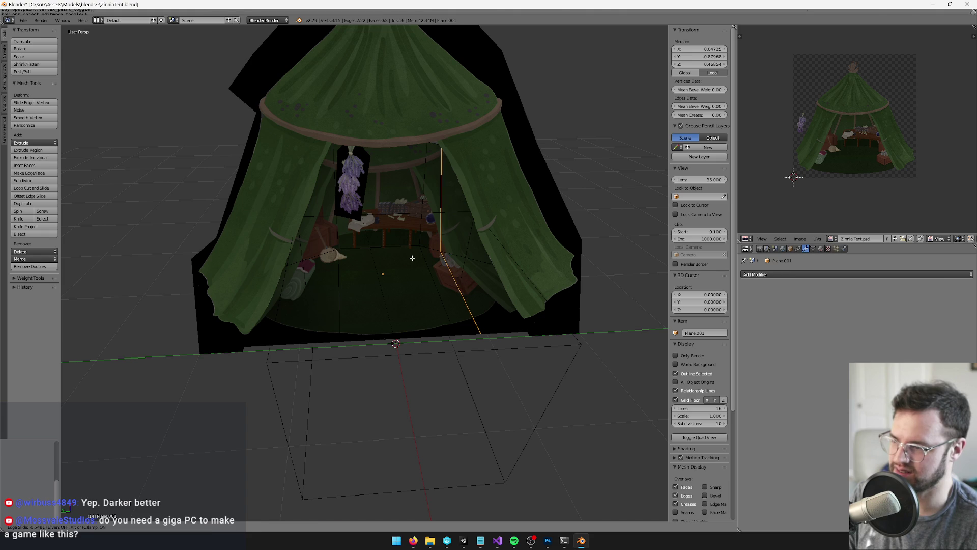
left_click(336, 247)
key("Tab")
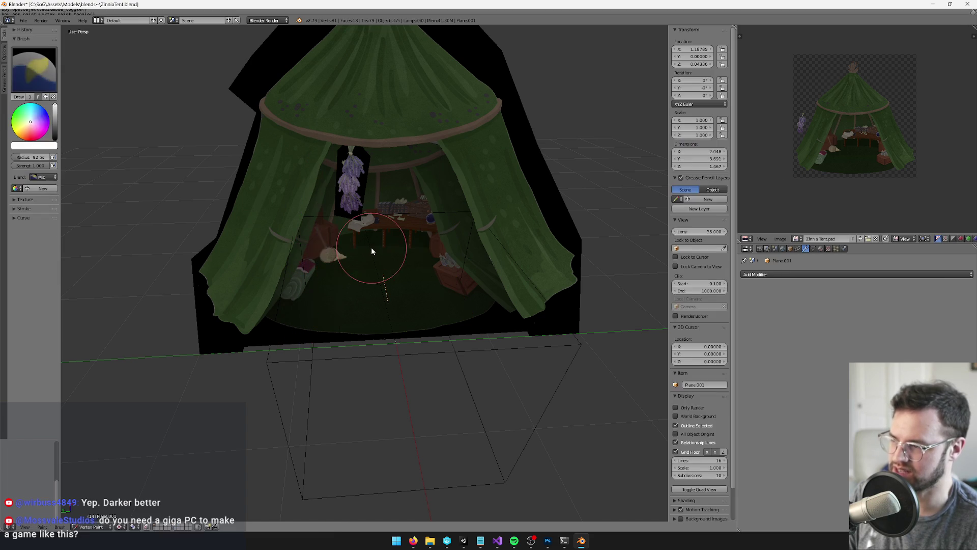
- Shrink the brush to about 58 px, then delete the selected object in Object Mode
key("bracketleft")
key("bracketleft")
key("bracketleft")
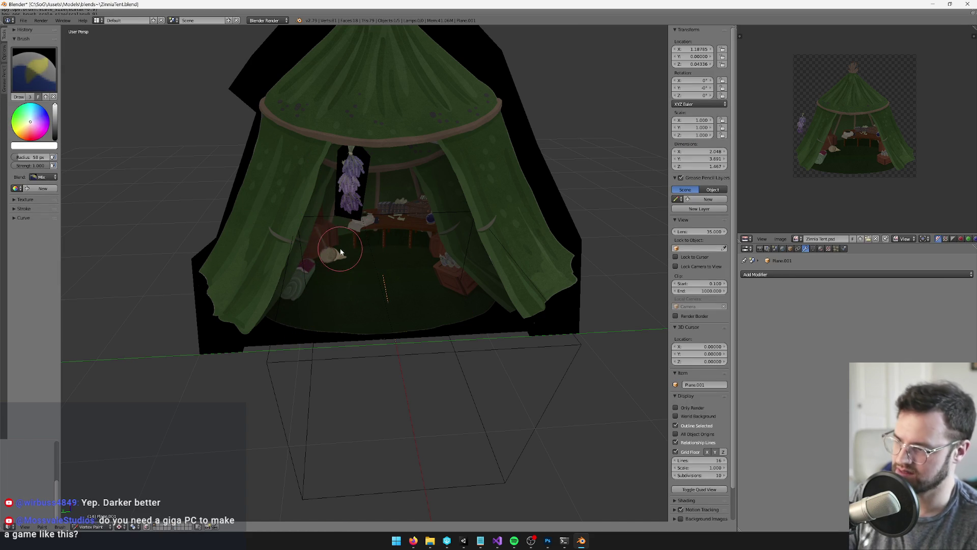
left_click_drag(399, 242, 407, 240)
key("Tab")
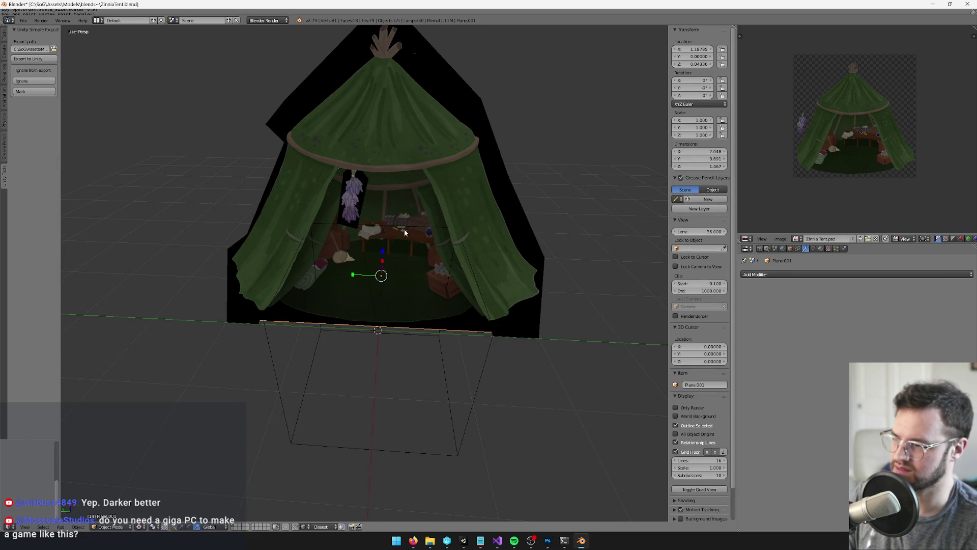
key("x")
left_click(404, 243)
- In the running game, walk the character up to the re-imported tent and away again
key("alt+Tab")
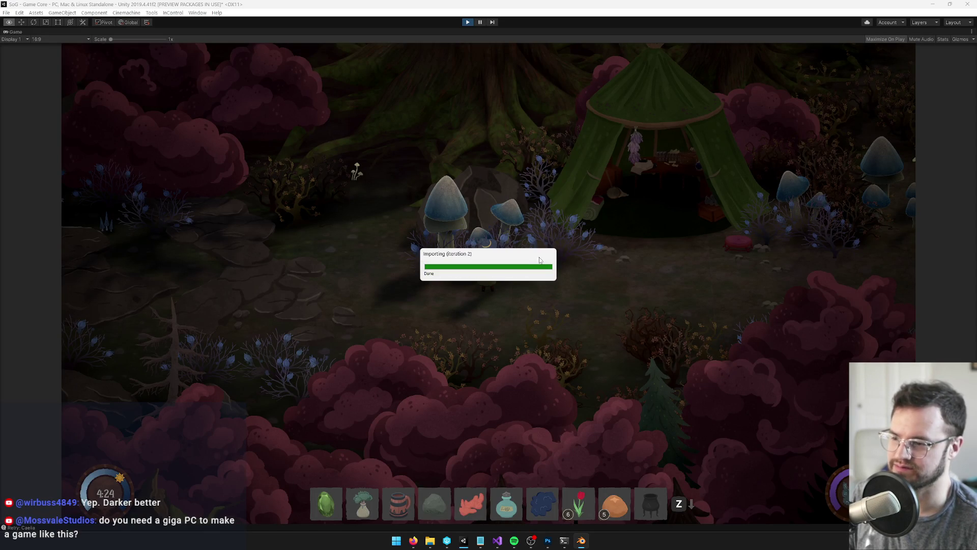
key("d")
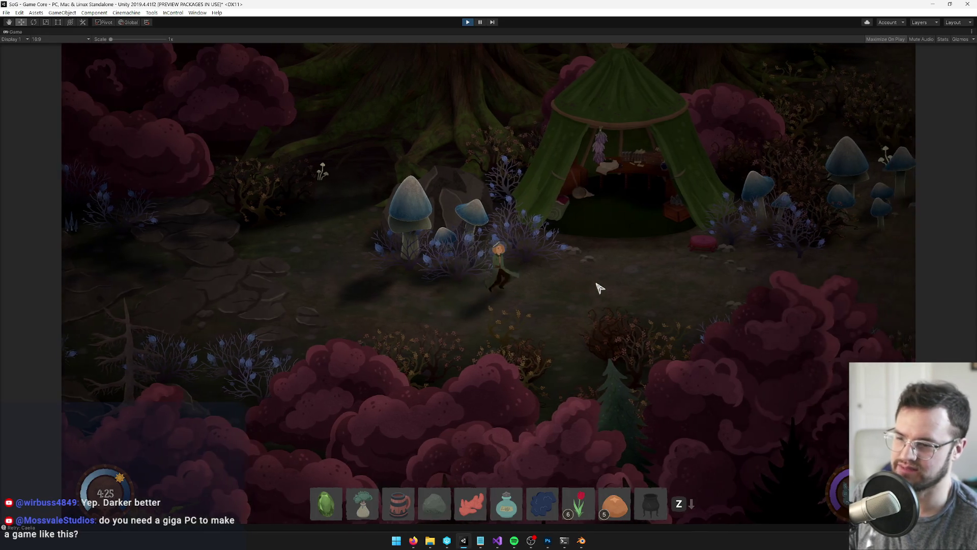
key("s")
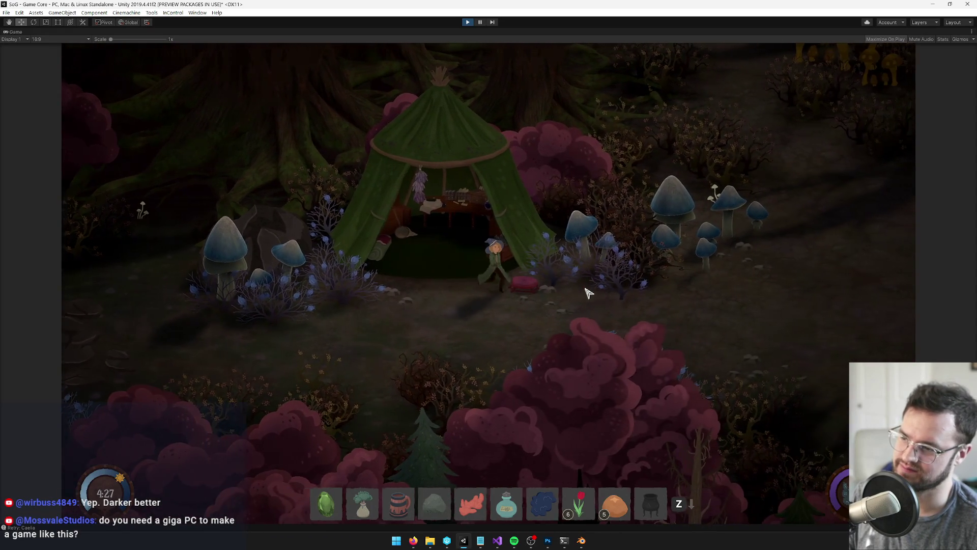
key("a")
key("a")
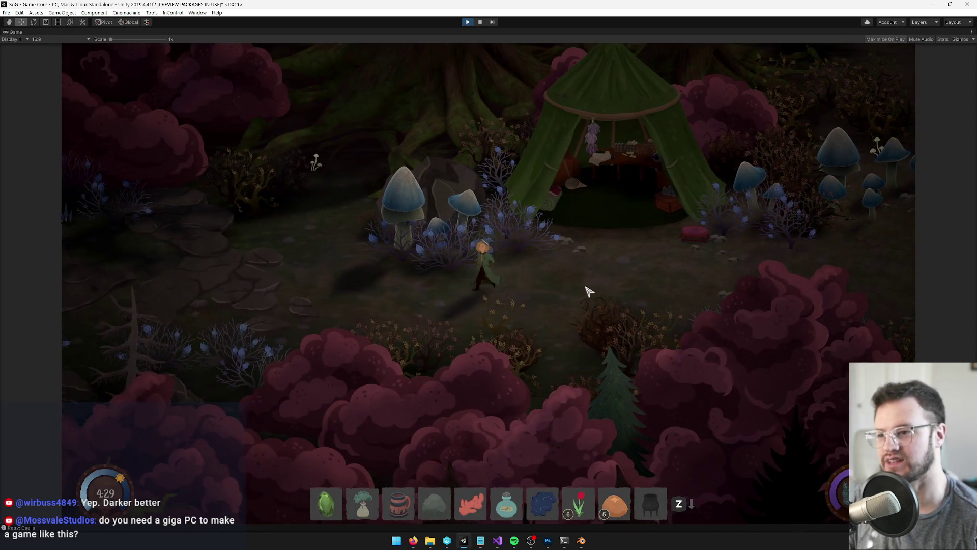
- Edit the ground mesh Plane.003 in solid shading, viewed from a raised front angle
key("alt+Tab")
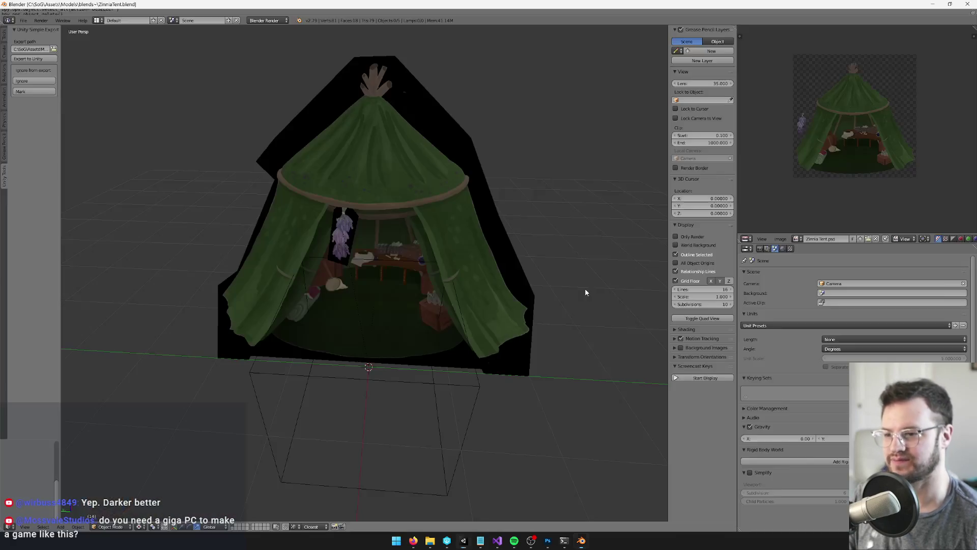
key("ctrl+z")
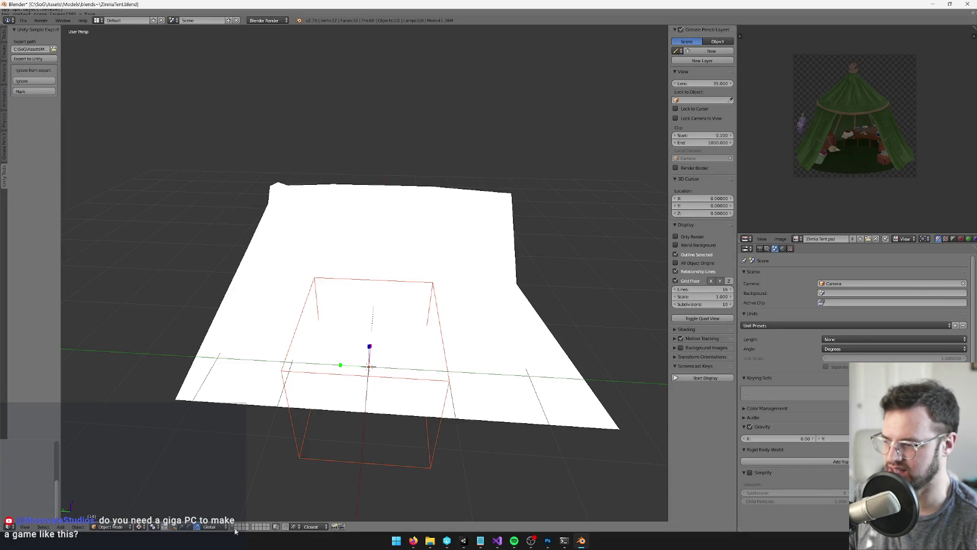
key("Tab")
scroll(487, 316, "down", 4)
scroll(475, 295, "up", 4)
left_click_drag(475, 295, 504, 280)
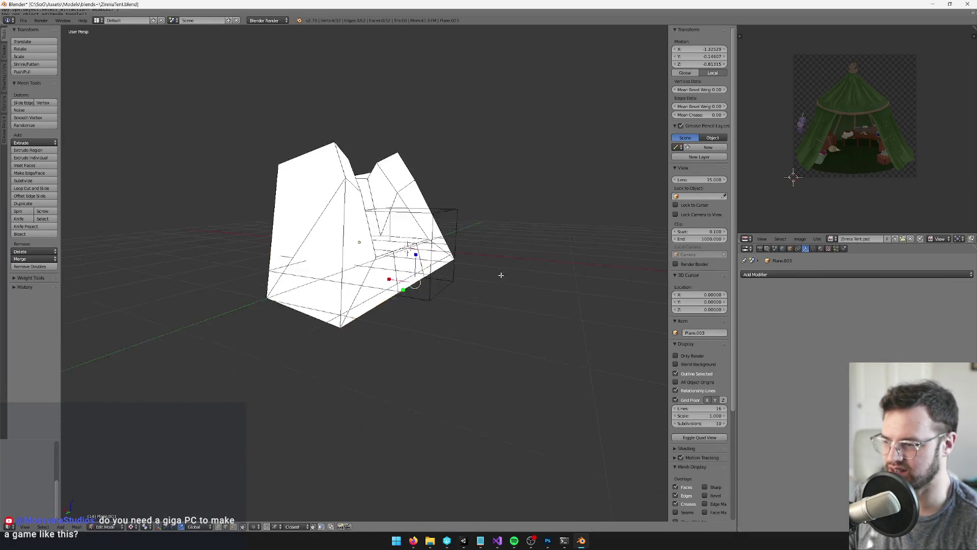
scroll(413, 313, "up", 3)
left_click_drag(434, 253, 431, 229)
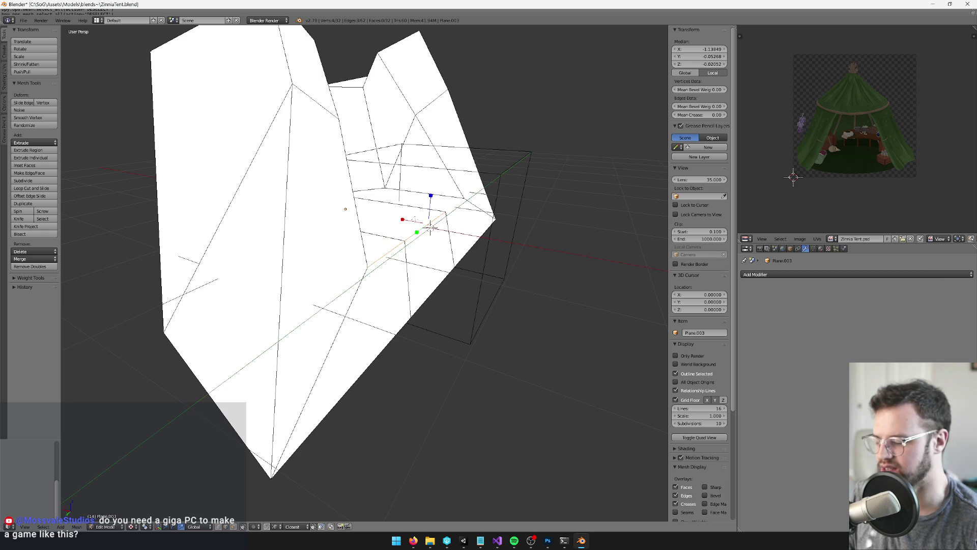
- Shift the selected edge along the X axis in two small moves
key("g")
key("x")
left_click(430, 228)
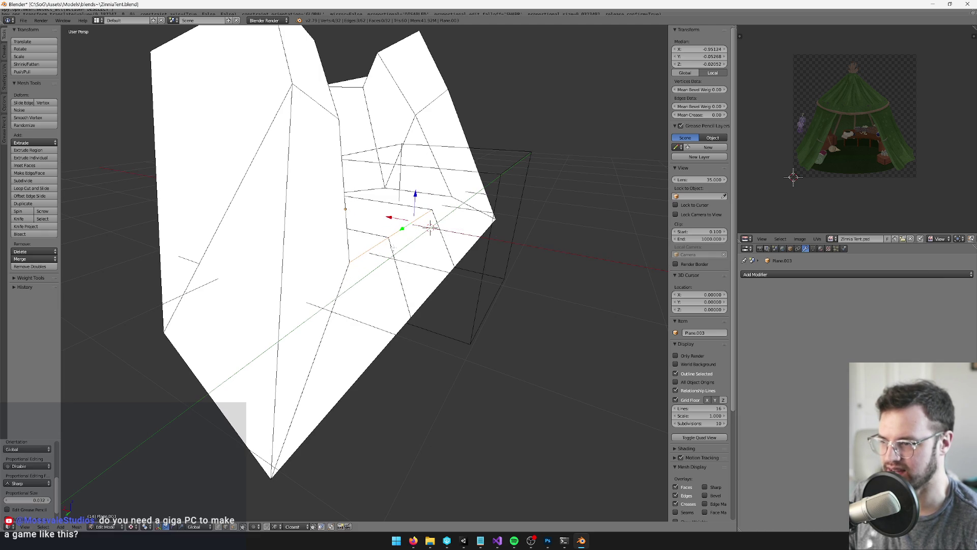
left_click_drag(430, 228, 432, 202)
key("g")
key("x")
left_click(389, 269)
- Select two border edges and move them along the X axis
right_click(365, 340)
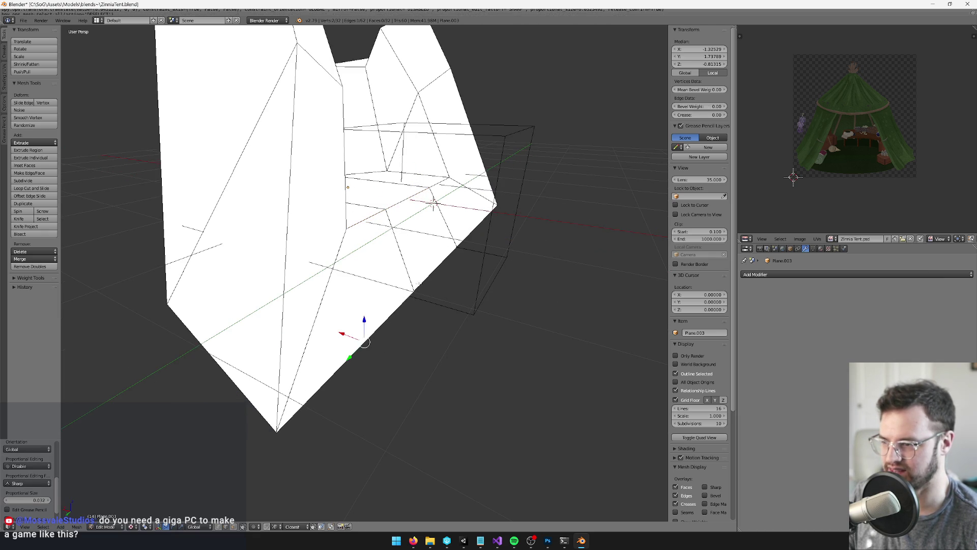
scroll(471, 230, "down", 2)
right_click(438, 264, "shift")
key("g")
key("x")
left_click(442, 285)
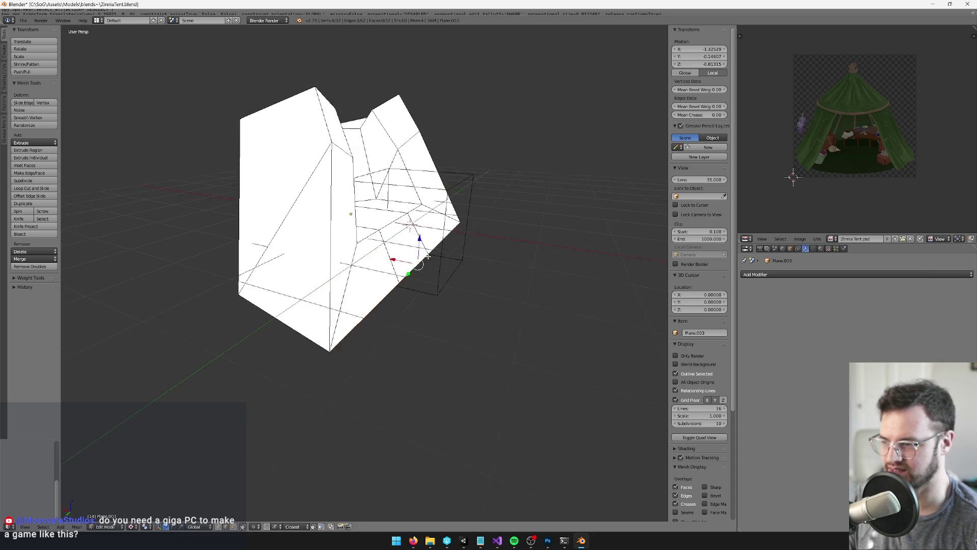
scroll(444, 253, "up", 3)
scroll(444, 253, "down", 4)
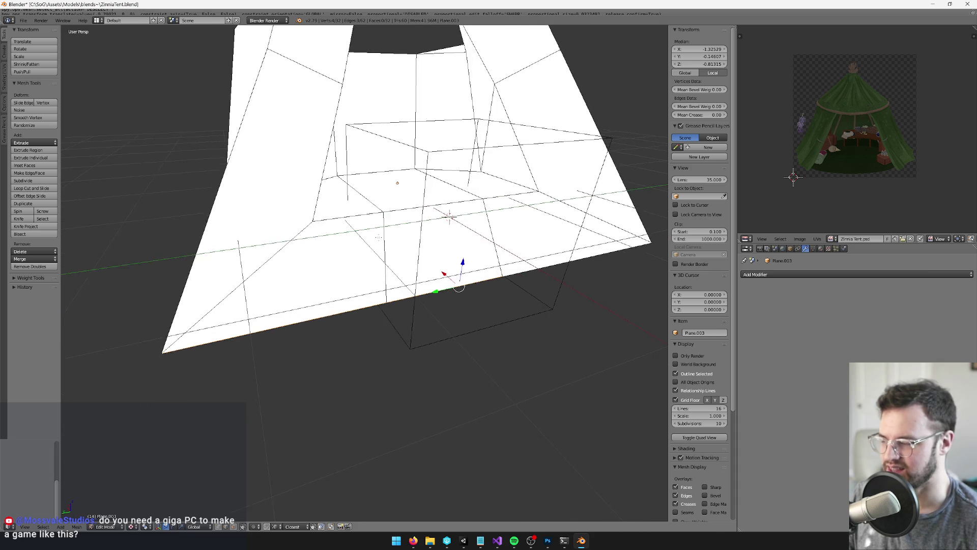
- Cut a new edge loop into the mesh, then move a single edge along X
key("ctrl+r")
left_click(359, 242)
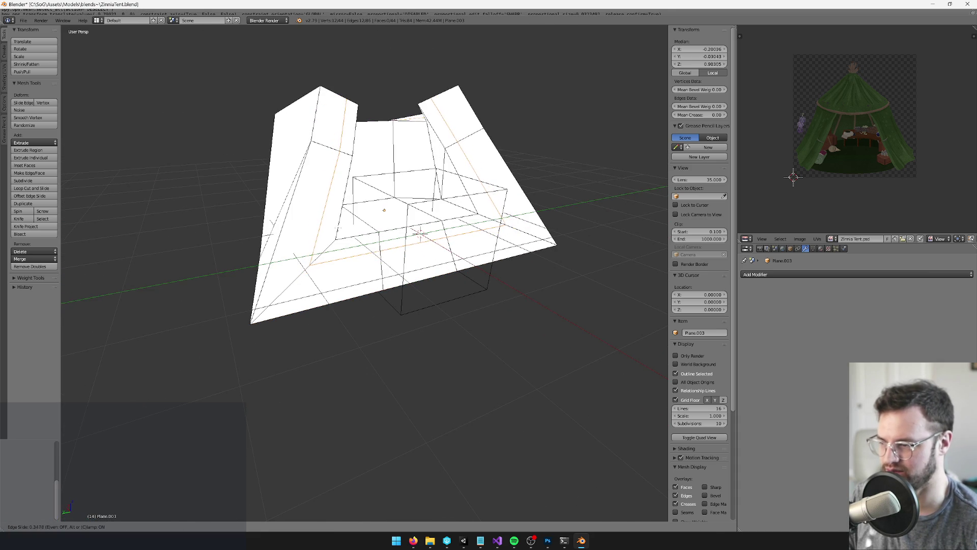
left_click(350, 245)
key("a")
right_click(350, 246)
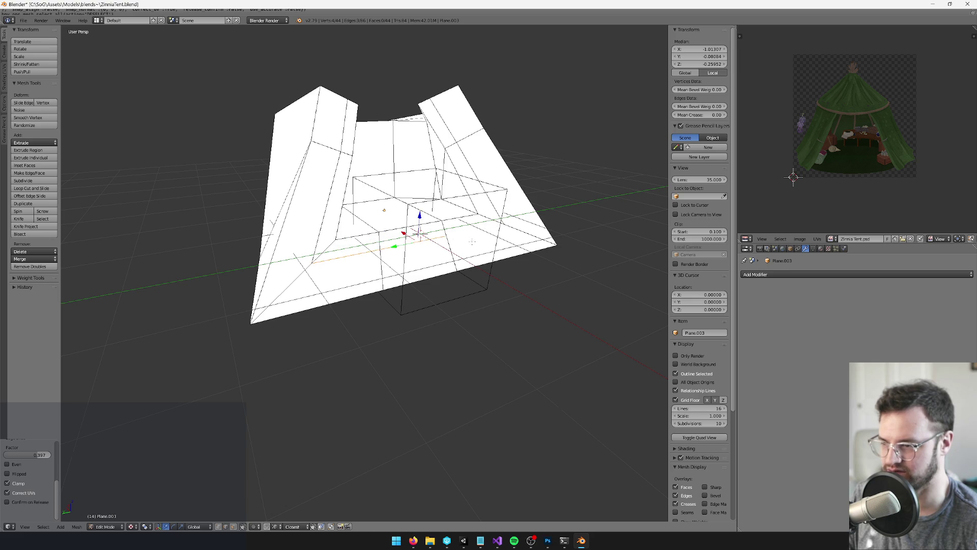
left_click_drag(472, 243, 430, 228)
key("g")
key("x")
left_click(448, 195)
scroll(458, 195, "up", 4)
scroll(370, 213, "down", 2)
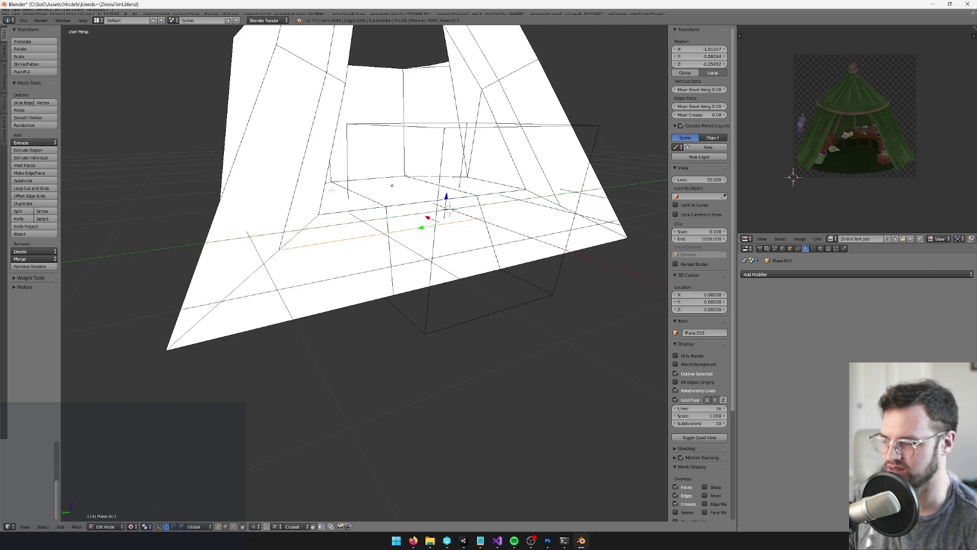
- Undo the loop cut, edge-slide twice along the walls, and select two more edges
key("ctrl+z")
key("ctrl+z")
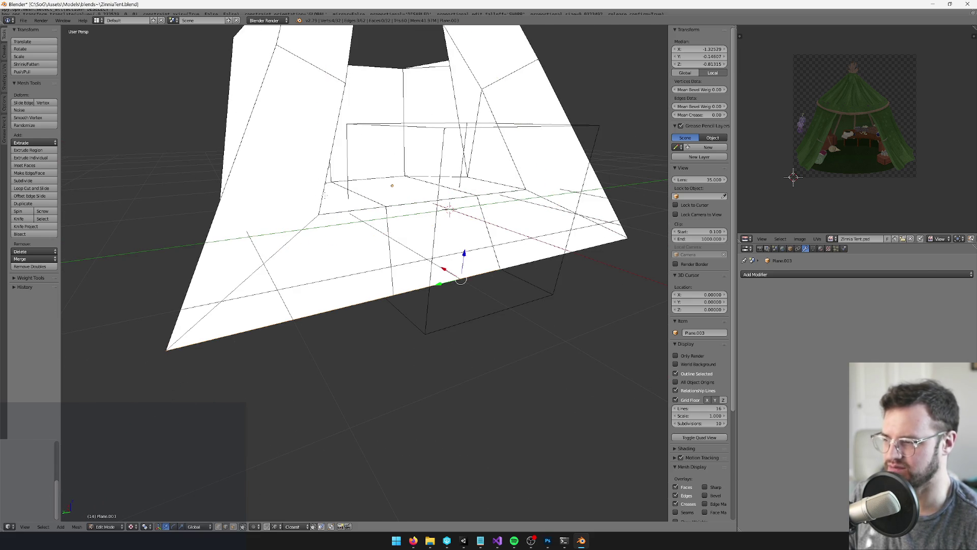
key("g")
key("g")
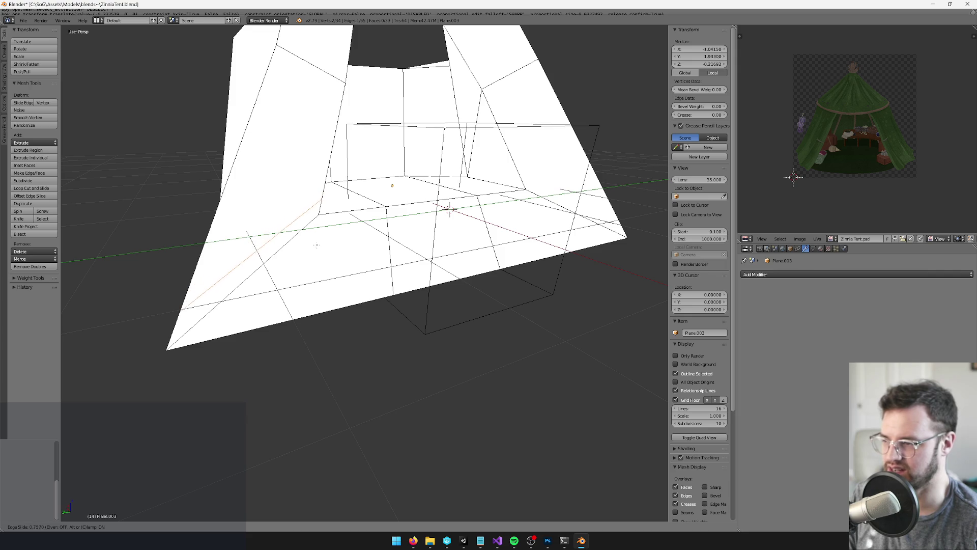
left_click(316, 253)
key("g")
key("g")
left_click(523, 231)
right_click(356, 210)
right_click(488, 197, "shift")
left_click_drag(487, 197, 534, 210)
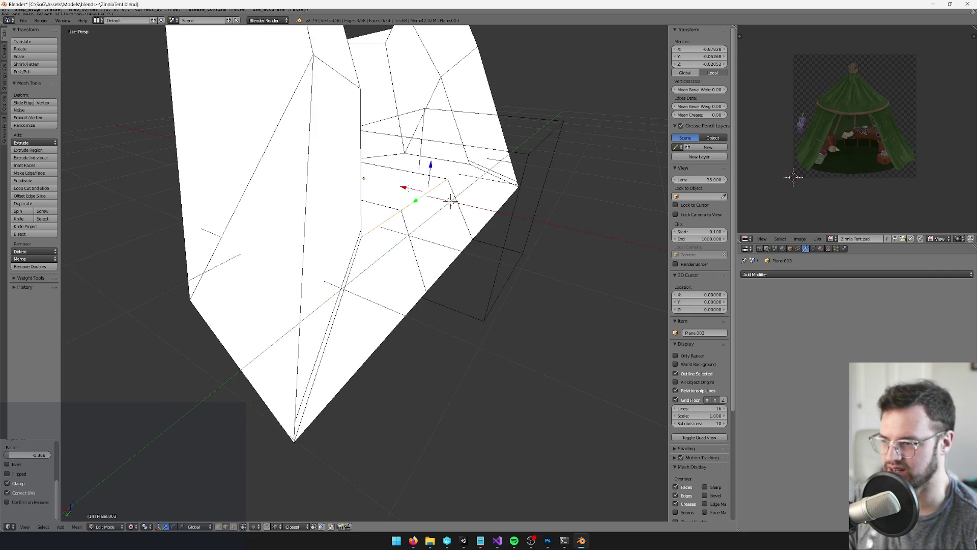
- Slide the selected edges of Plane.003 along the X axis
key("g")
key("x")
left_click(451, 201)
mouse_move(451, 201)
left_mouse_down()
mouse_move(295, 190)
mouse_move(360, 235)
left_mouse_up()
- Knife a cut across a face, undo the last edge move, and make another knife cut
key("k")
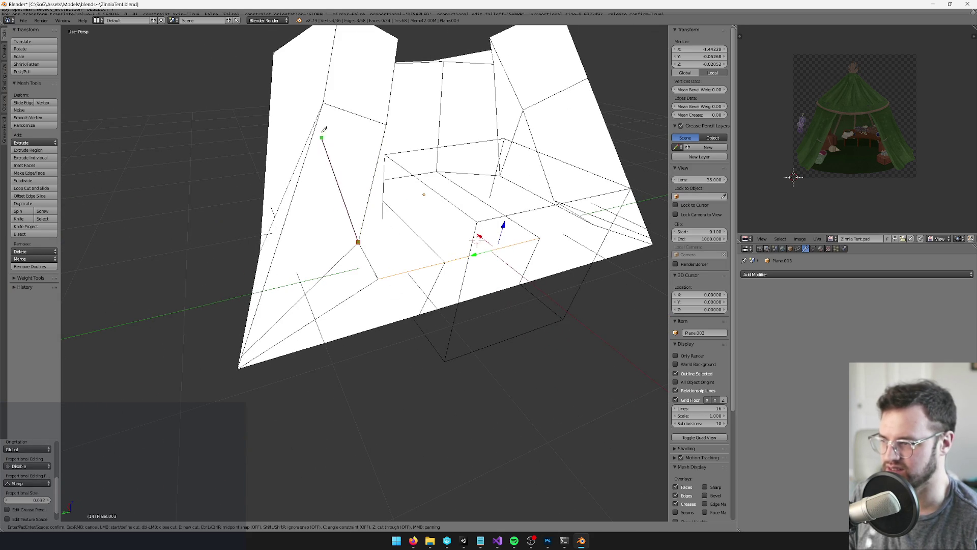
left_click(324, 103)
key("Return")
mouse_move(473, 246)
left_mouse_down()
mouse_move(550, 205)
mouse_move(468, 200)
mouse_move(530, 228)
mouse_move(562, 188)
left_mouse_up()
key("ctrl+z")
scroll(376, 162, "down", 5)
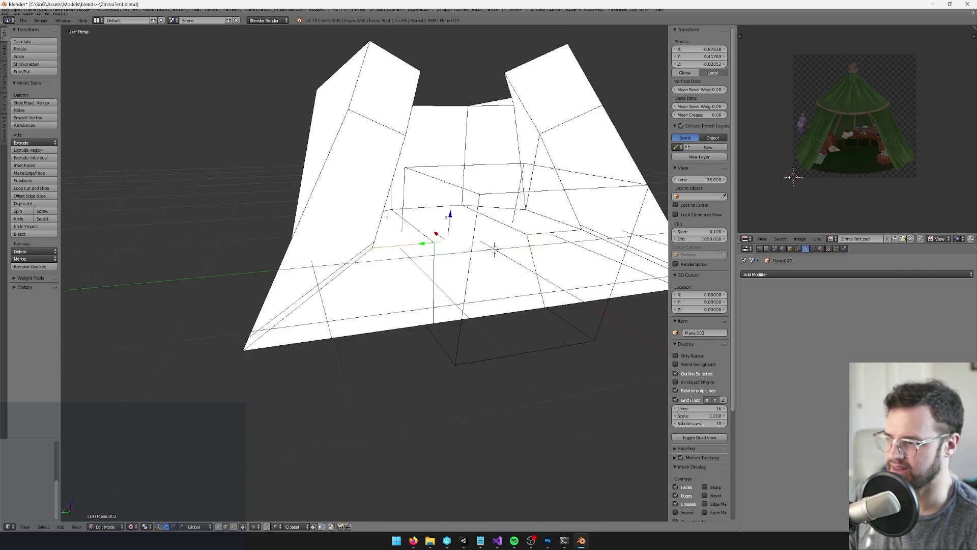
key("k")
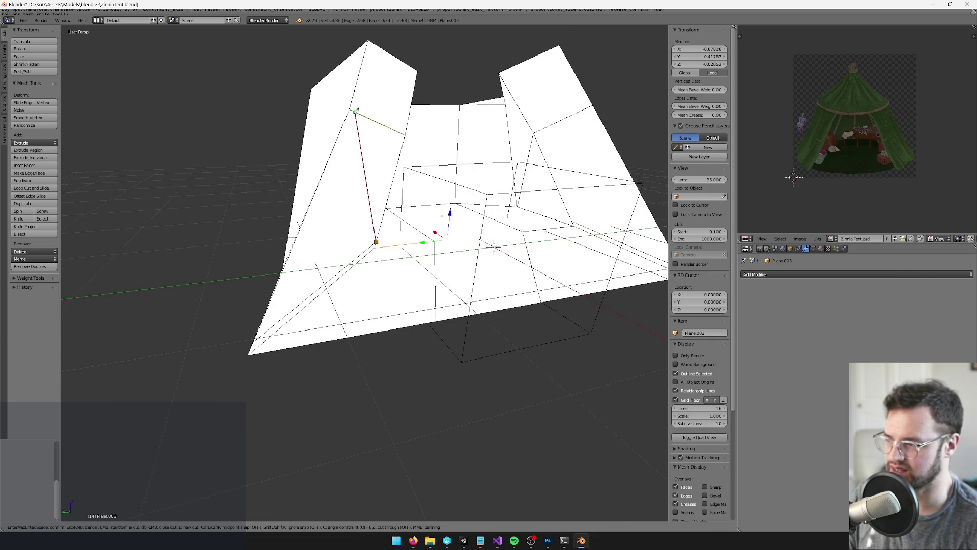
key("Return")
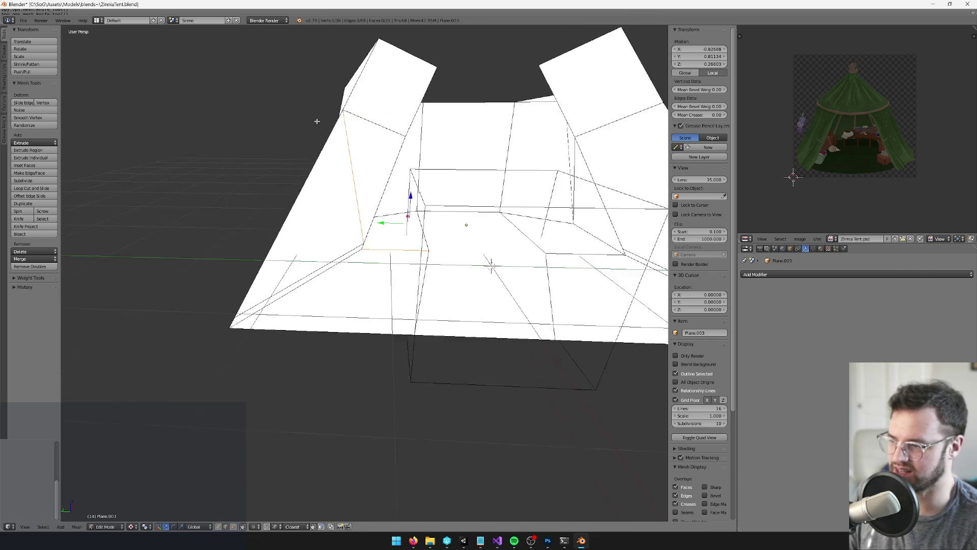
scroll(326, 194, "up", 5)
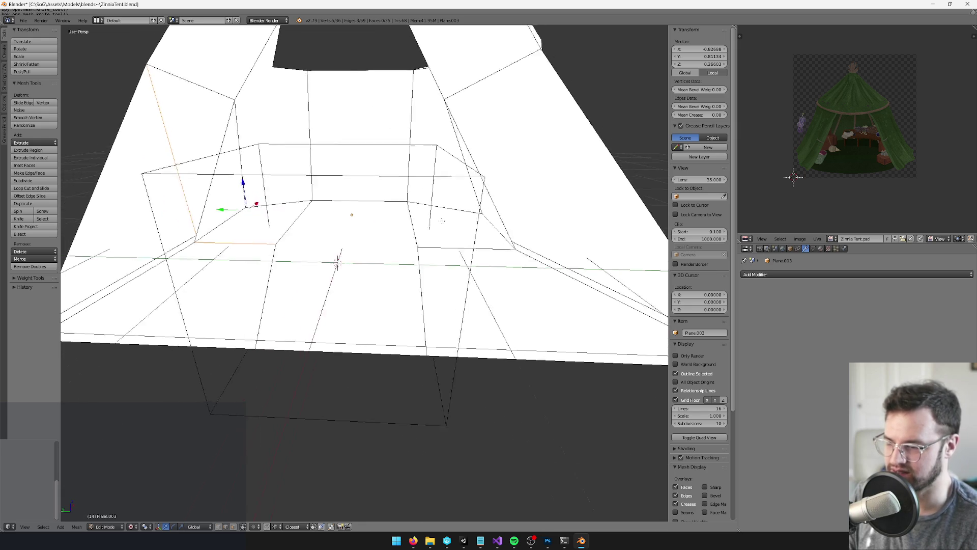
- Add two knife cuts: one edge-to-edge and one from a vertex to the opposite edge
key("k")
left_click(500, 217)
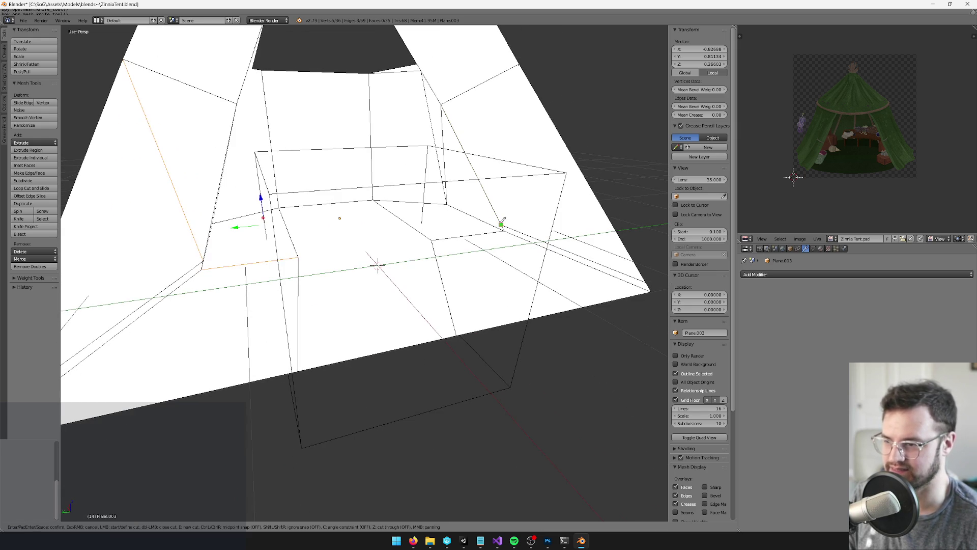
left_click(520, 63)
key("Return")
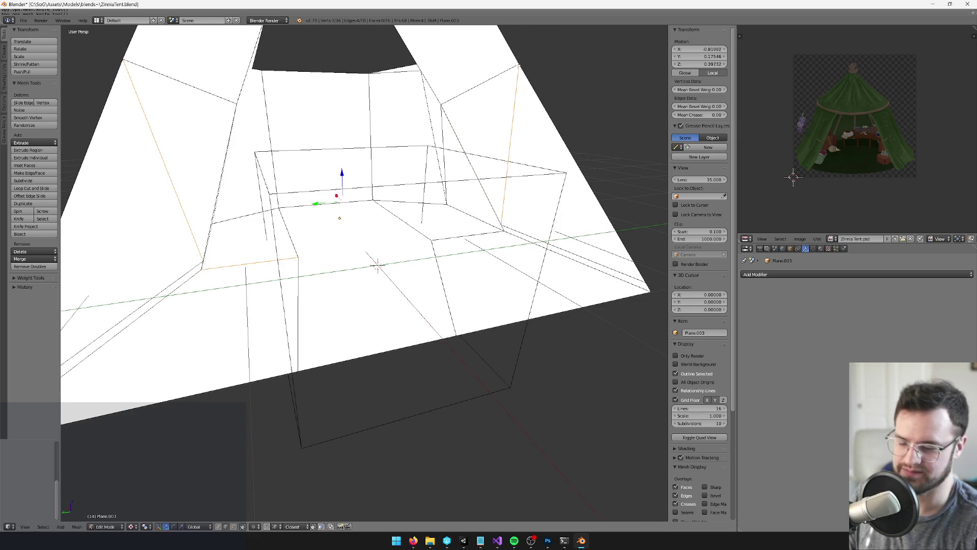
key("k")
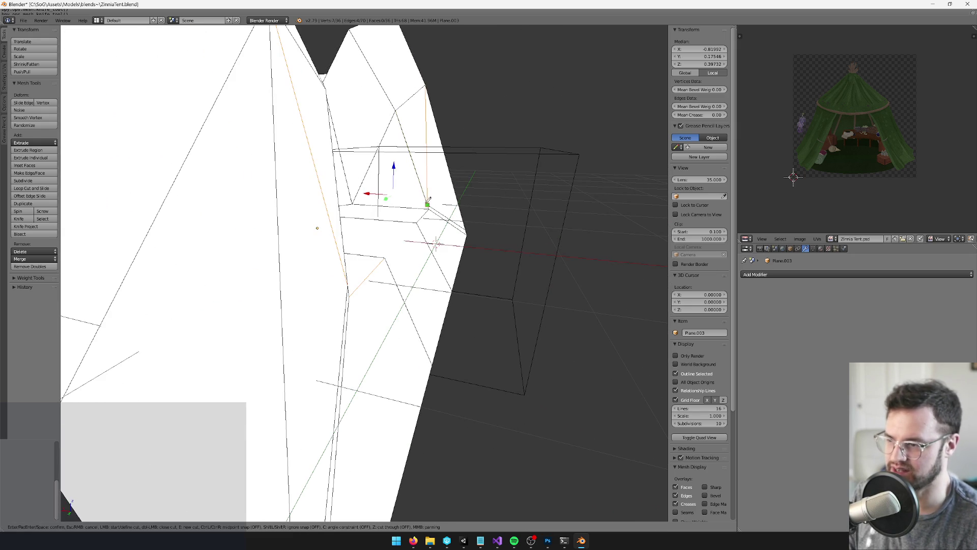
left_click(427, 204)
left_click(353, 204)
key("Return")
- Looking down into the box, knife a cut starting from a vertex
left_click_drag(387, 254, 356, 321)
key("k")
left_click(252, 252)
left_click(314, 216)
key("Return")
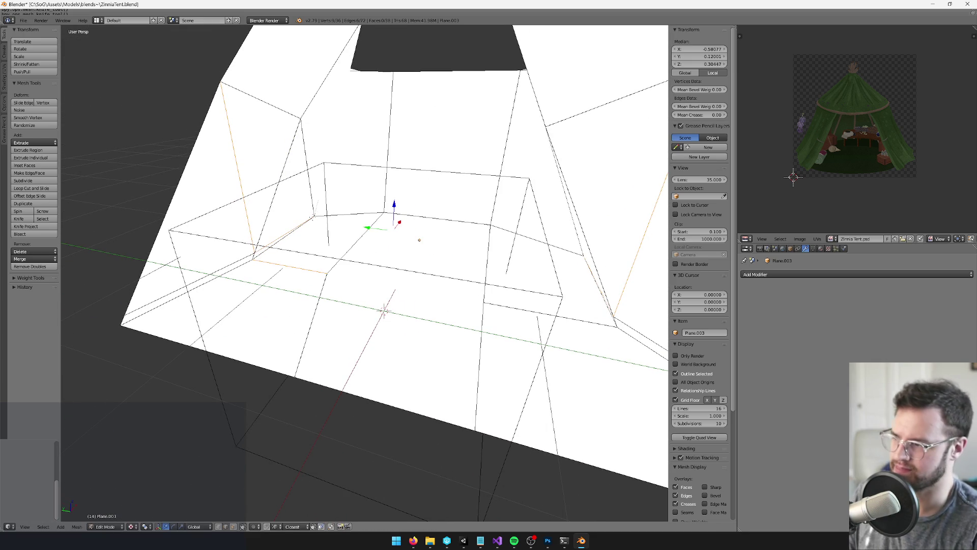
- Select an edge of the collision mesh and move it along X
left_click_drag(351, 254, 387, 285)
right_click(374, 275)
key("g")
key("x")
left_click(451, 275)
left_click_drag(451, 275, 420, 258)
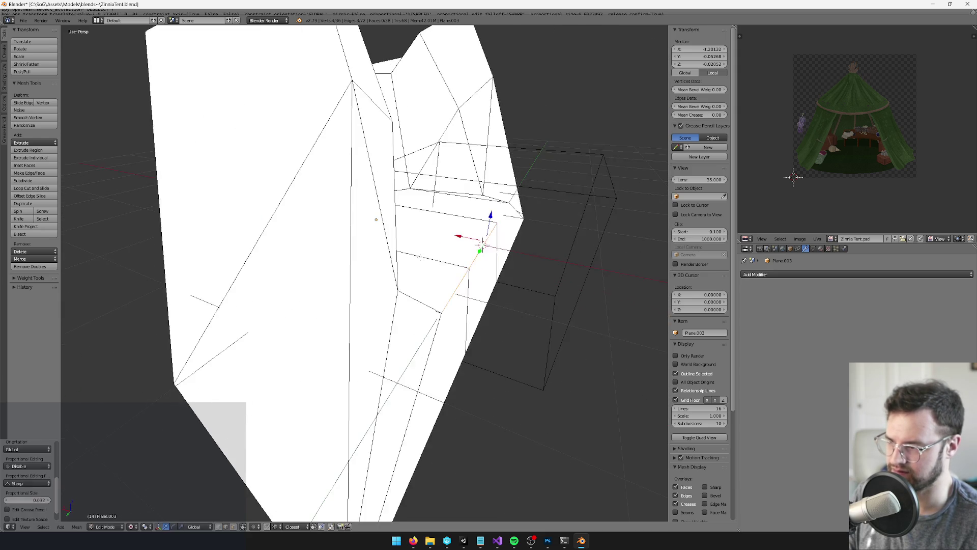
left_click_drag(483, 245, 448, 214)
- Pick another edge and shift it along X in two nudges to its final position
right_click(397, 392)
right_click(434, 327)
right_click(473, 277)
key("g")
key("x")
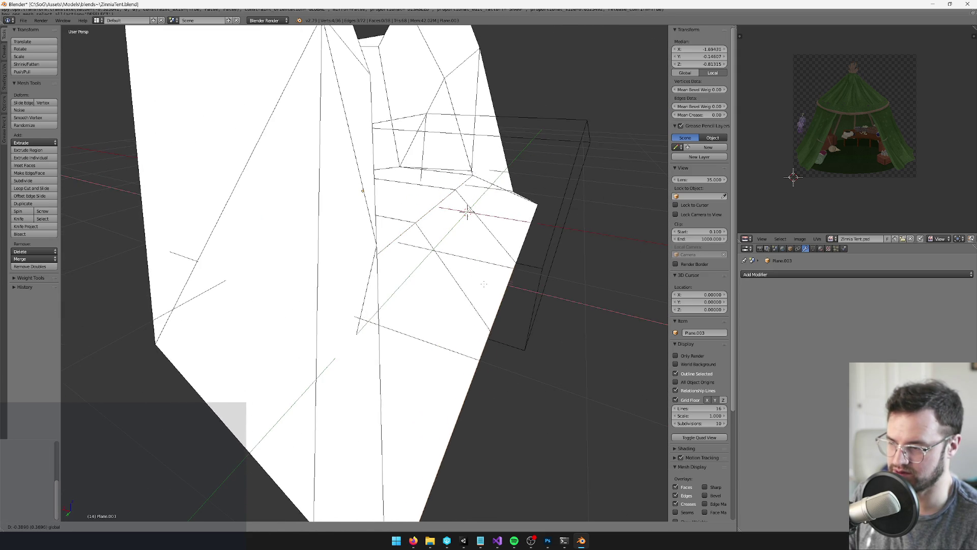
left_click(470, 286)
scroll(471, 285, "down", 3)
mouse_move(470, 286)
left_mouse_down()
mouse_move(499, 275)
mouse_move(481, 260)
mouse_move(429, 266)
left_mouse_up()
key("g")
key("x")
left_click(438, 257)
- Knife a new edge along the bottom and another cut ending at the corner vertex
key("k")
left_click(426, 273)
left_click(260, 278)
key("Return")
mouse_move(262, 277)
left_mouse_down()
mouse_move(185, 275)
mouse_move(295, 282)
mouse_move(290, 303)
mouse_move(317, 279)
left_mouse_up()
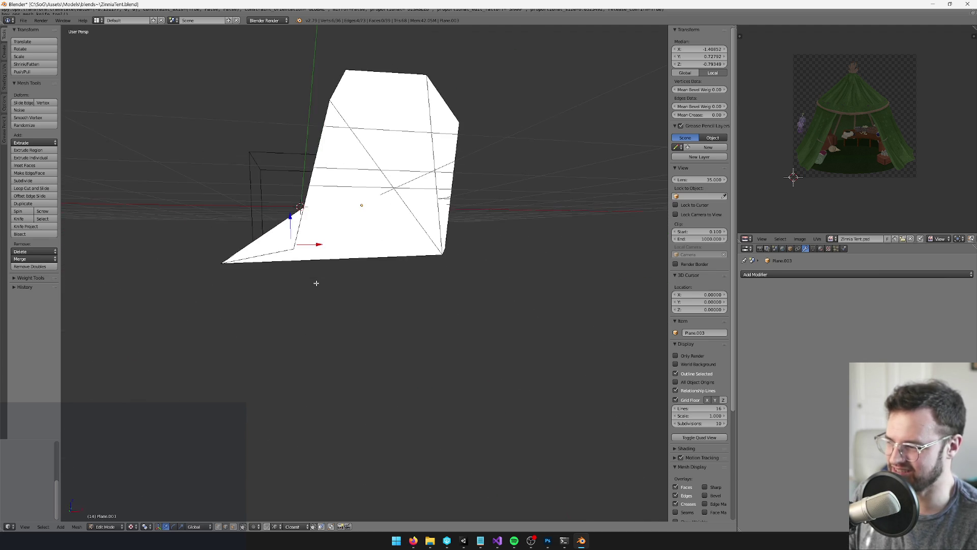
key("k")
left_click(294, 248)
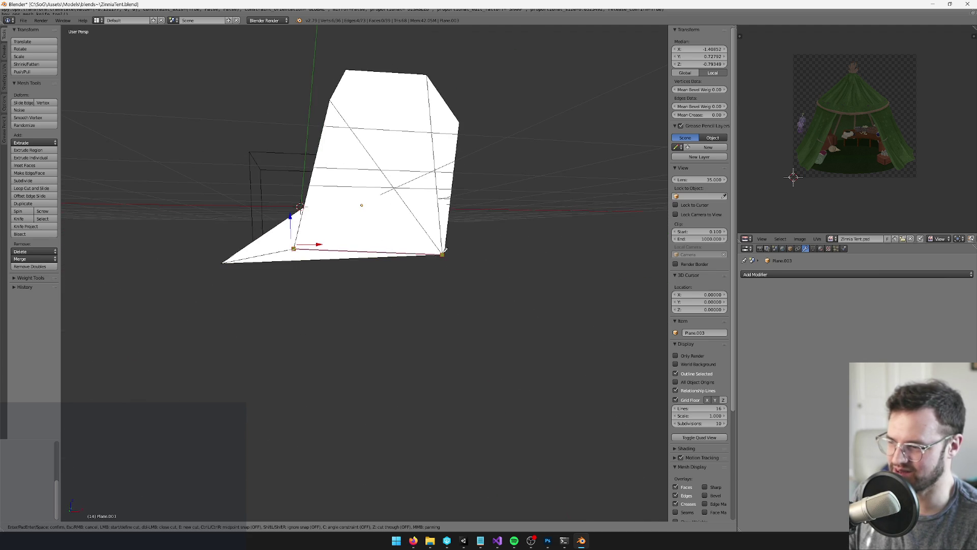
left_click(442, 254)
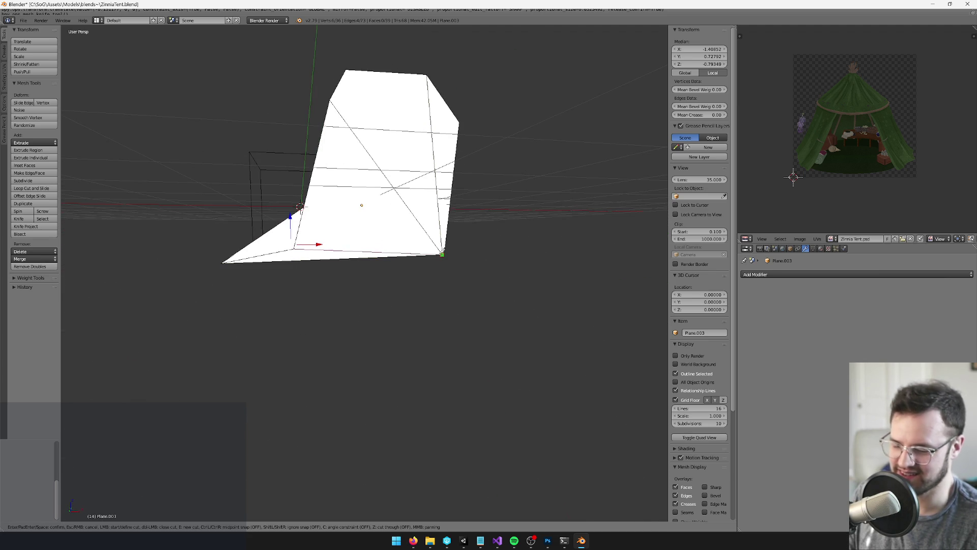
key("Return")
mouse_move(305, 257)
left_mouse_down()
mouse_move(271, 254)
mouse_move(390, 285)
left_mouse_up()
- Return to Object Mode, save the .blend file, and switch back to Unity
key("Tab")
scroll(305, 265, "down", 3)
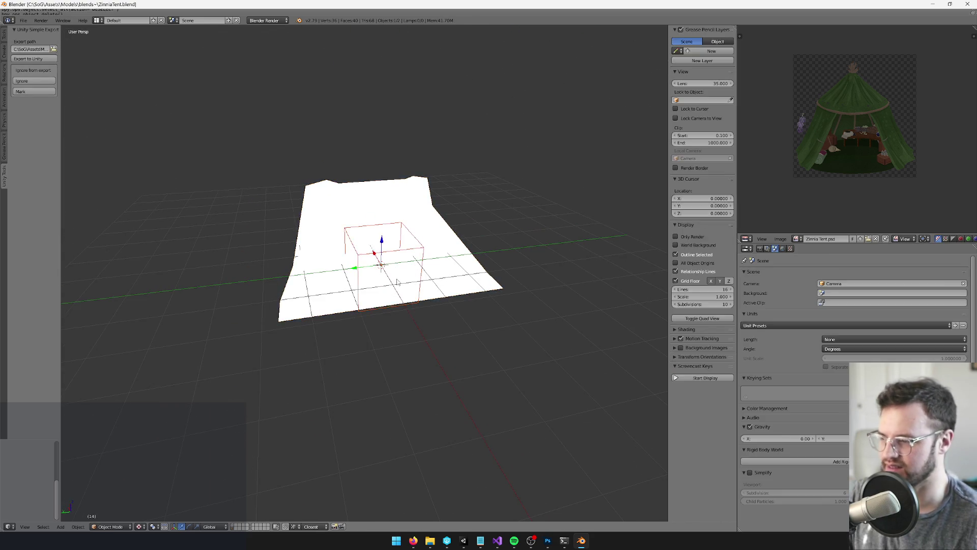
key("ctrl+s")
key("alt+Tab")
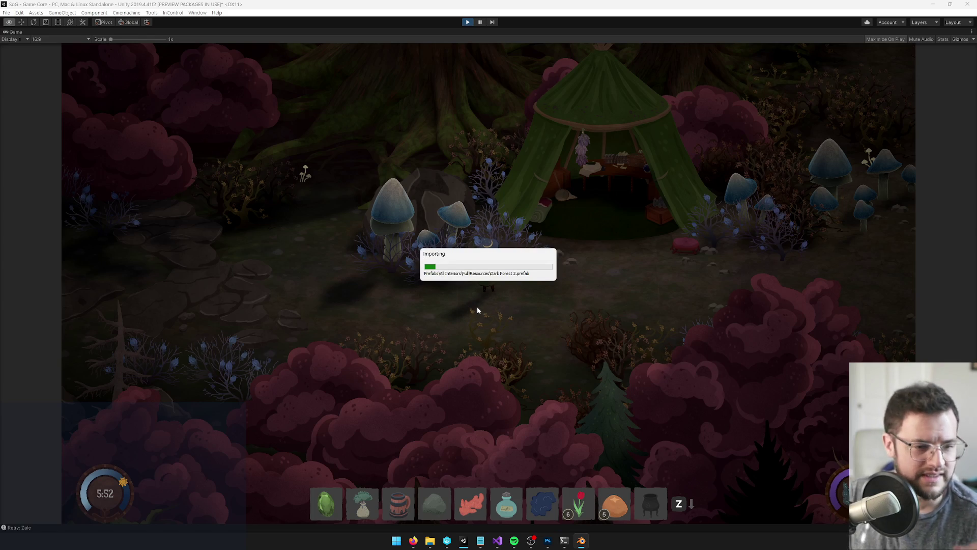
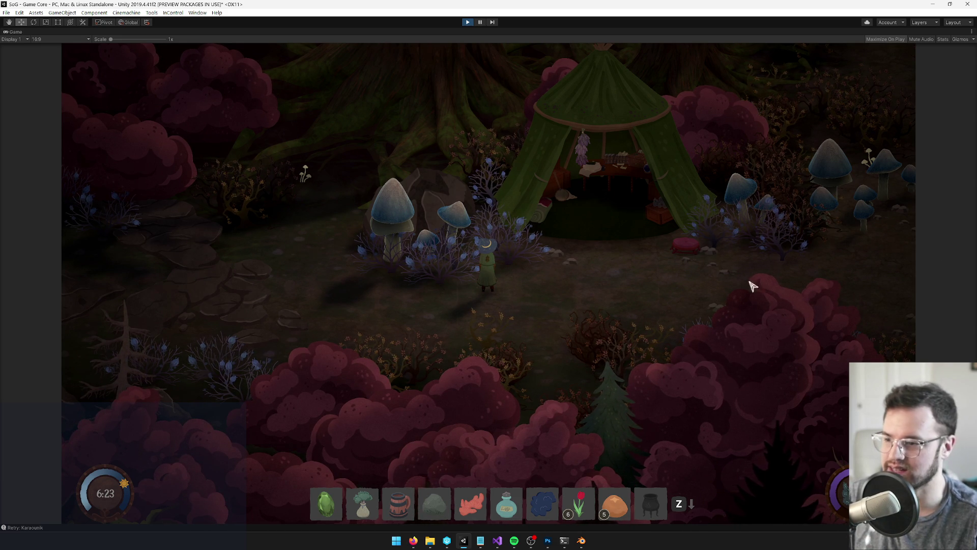
- Walk the player toward the green tent, then stop the playtest to return to the editor
key("d")
key("w")
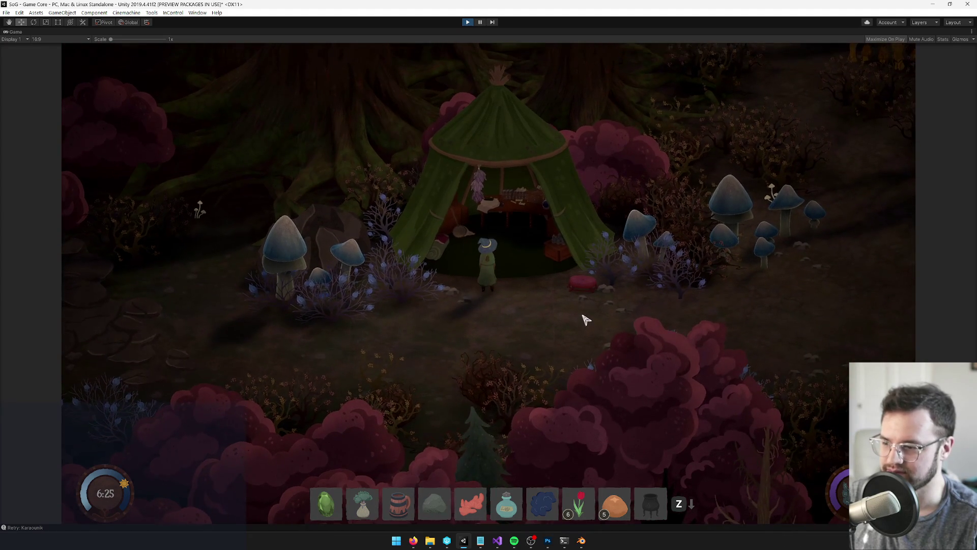
key("a")
left_click(469, 23)
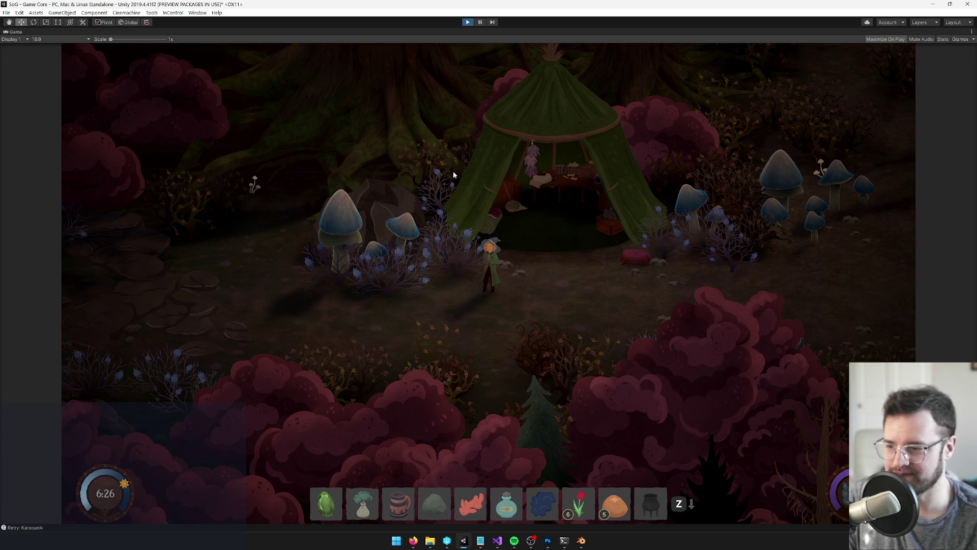
key("ctrl+p")
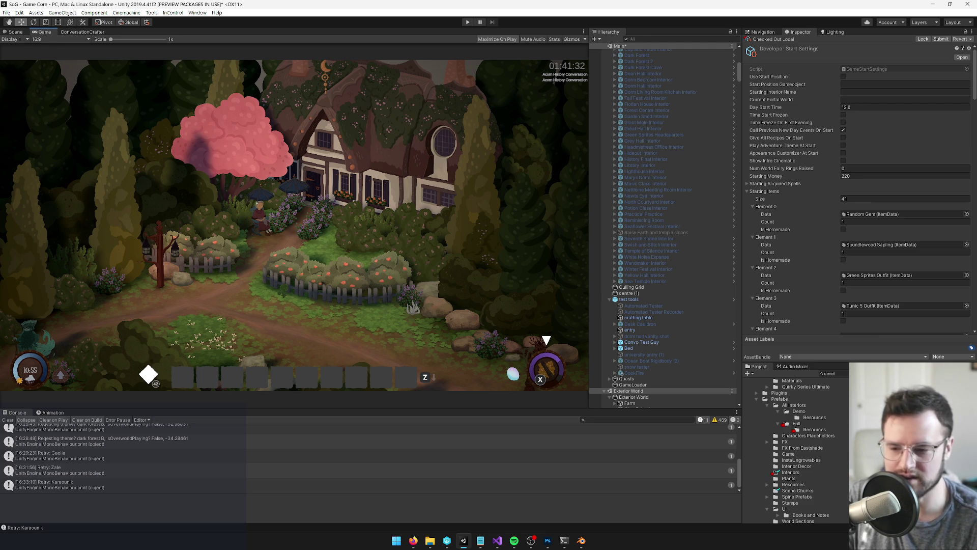
left_click(19, 33)
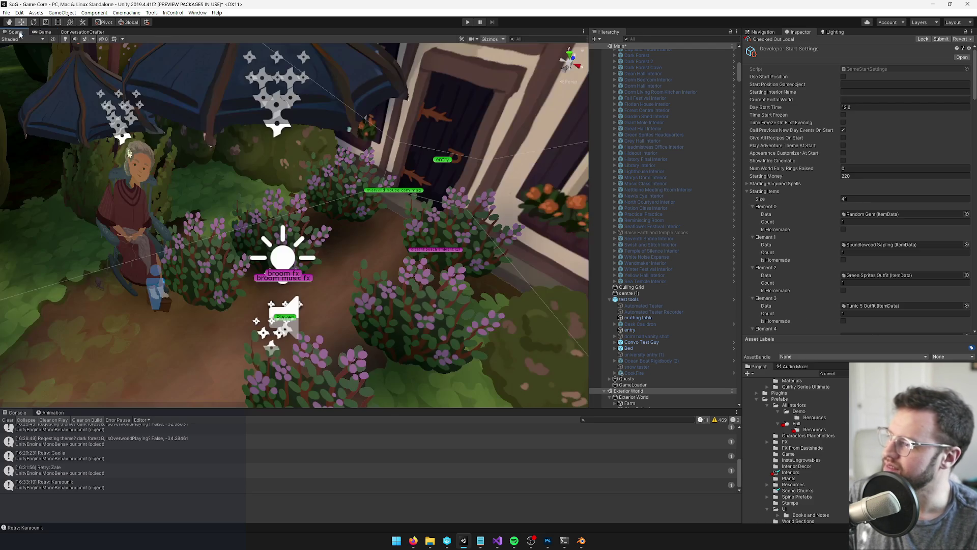
left_click(288, 222)
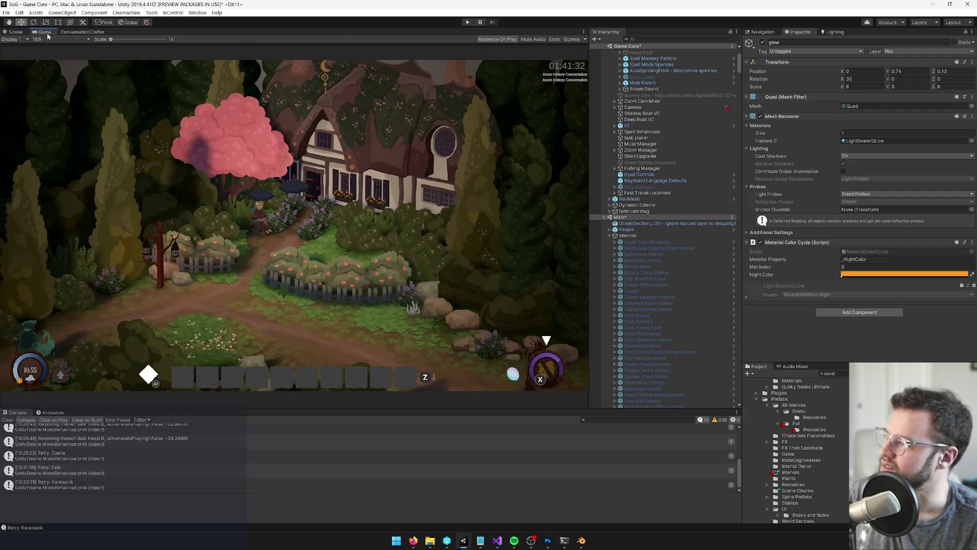
key("ctrl+2")
left_click(842, 373)
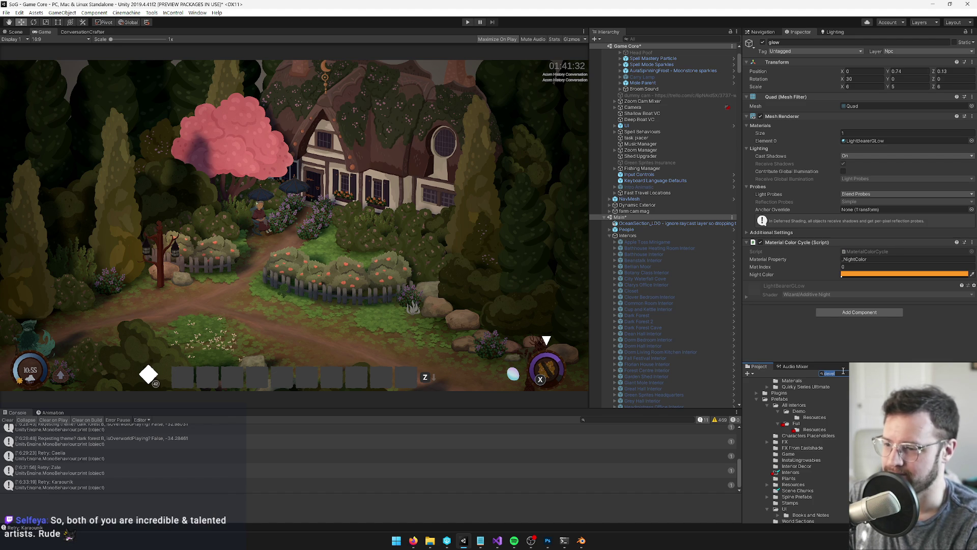
type("ark fores")
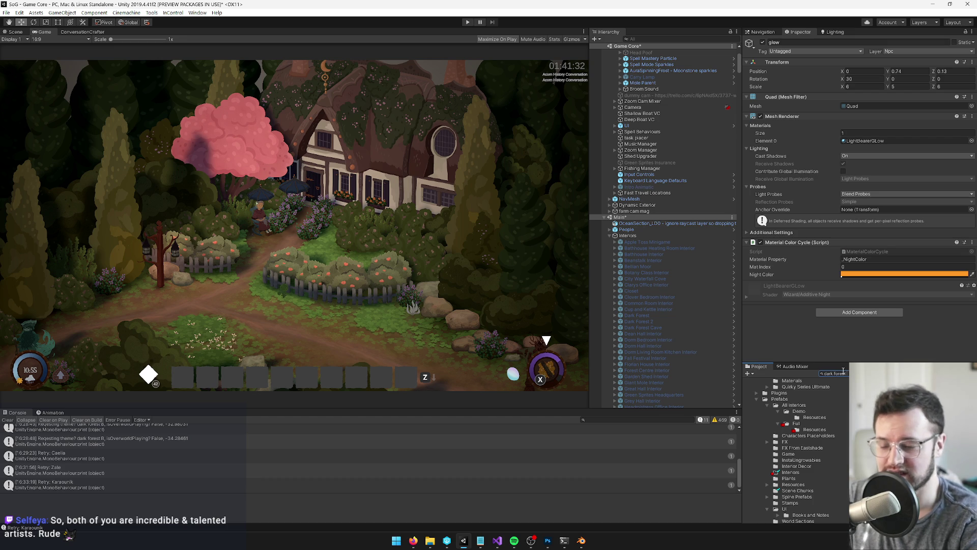
type("t 2")
key("Down")
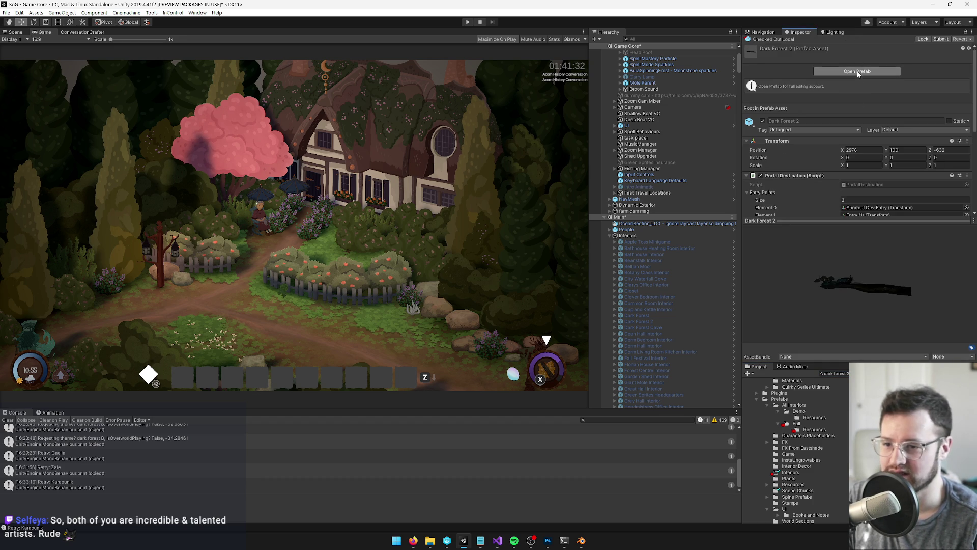
left_click(859, 72)
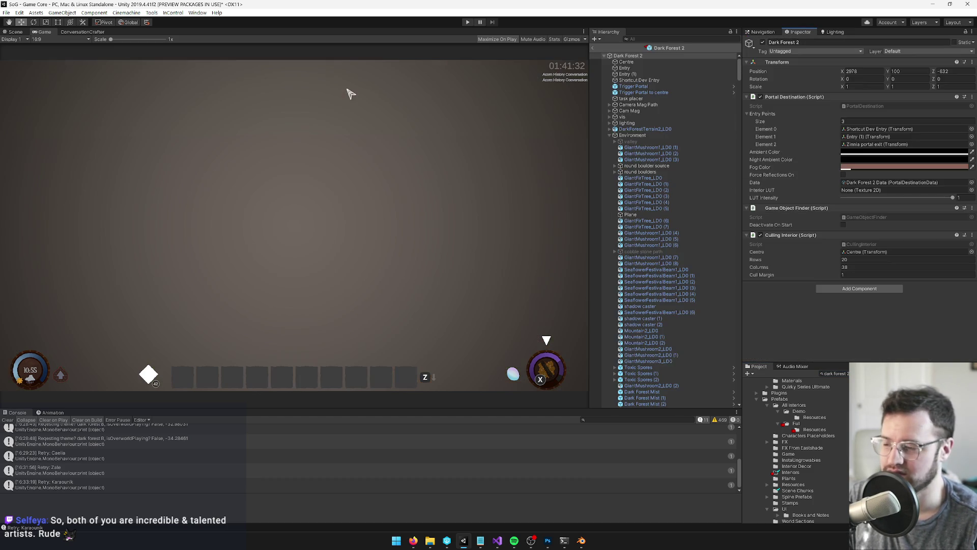
left_click(26, 33)
left_click(670, 209)
double_click(670, 209)
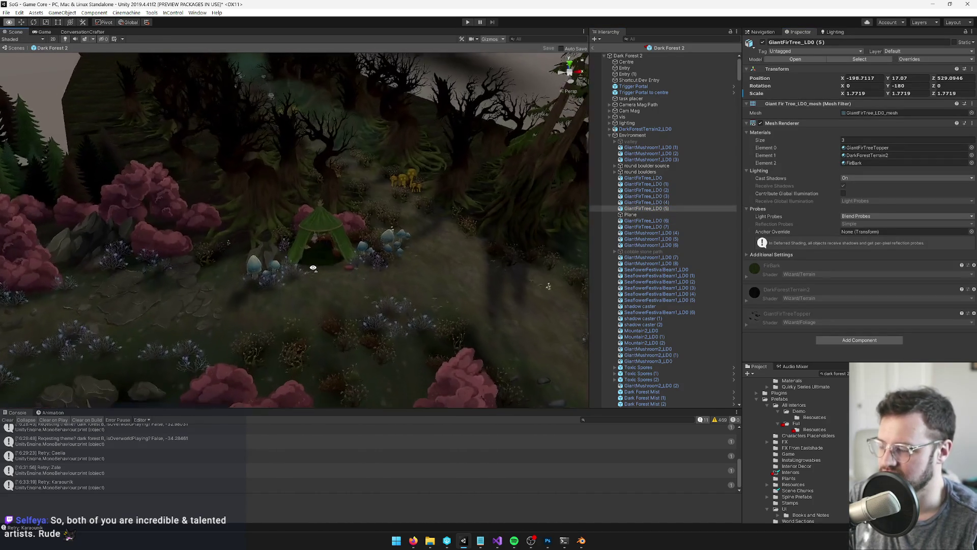
left_click(327, 259)
key("f")
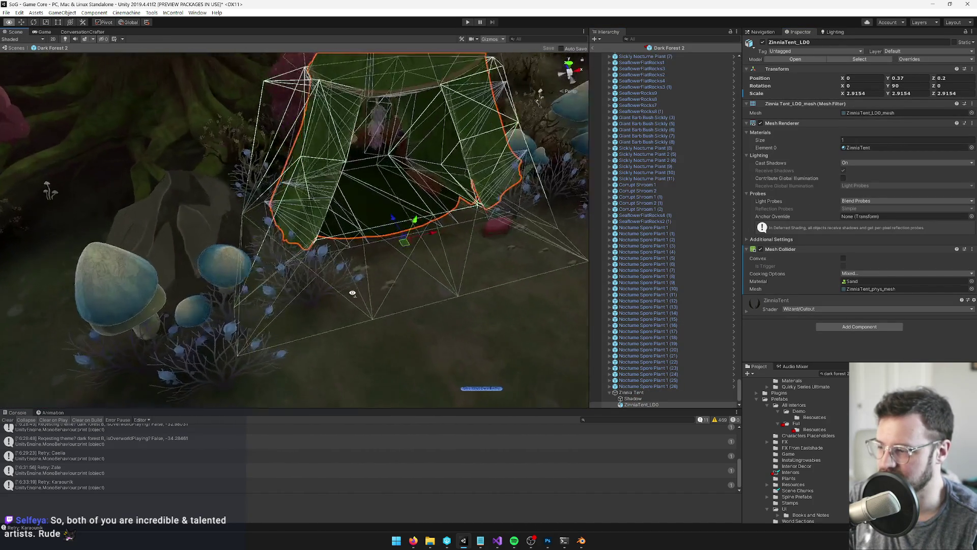
mouse_move(353, 293)
left_mouse_down()
mouse_move(460, 273)
mouse_move(473, 211)
mouse_move(405, 239)
mouse_move(498, 152)
left_mouse_up()
left_click(593, 47)
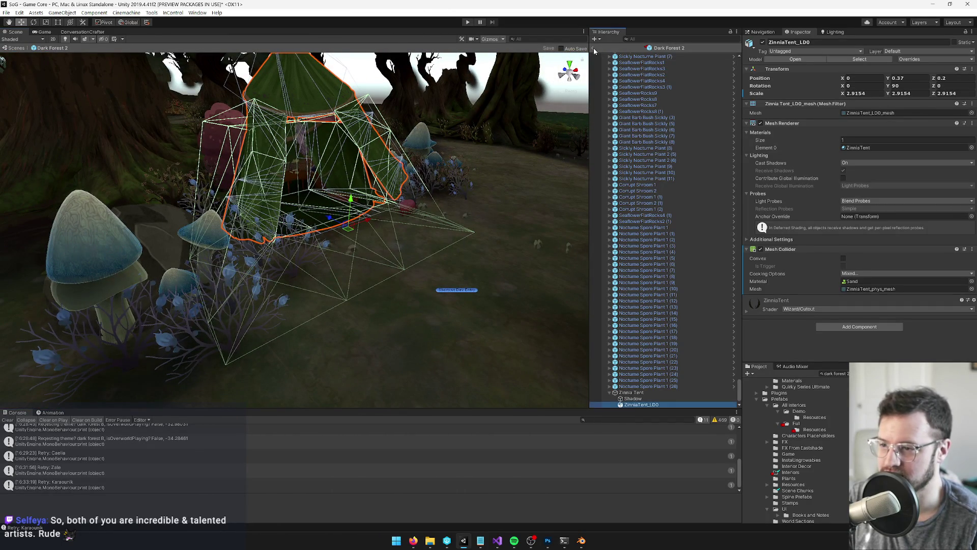
key("ctrl+2")
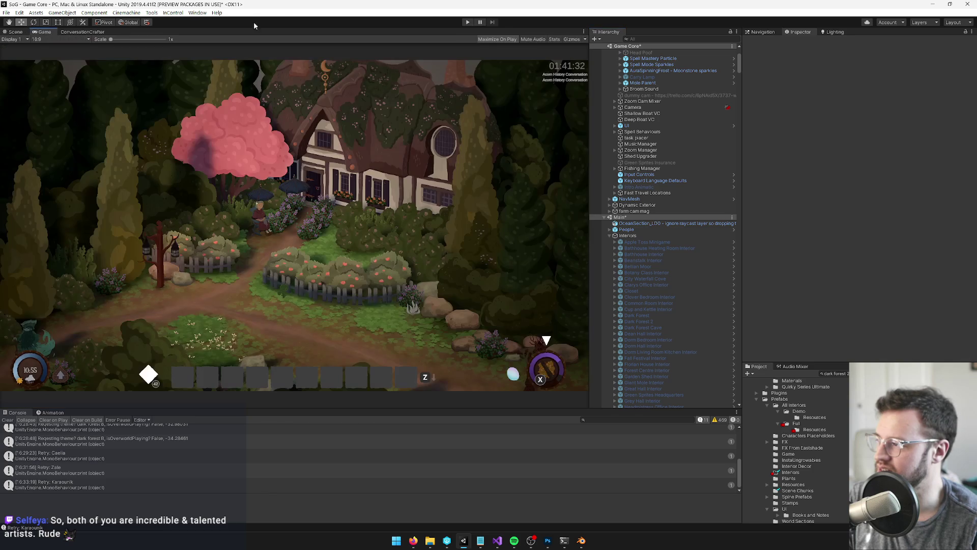
- Start a new playtest and walk the character through the forest to the tent entrance
left_click(467, 22)
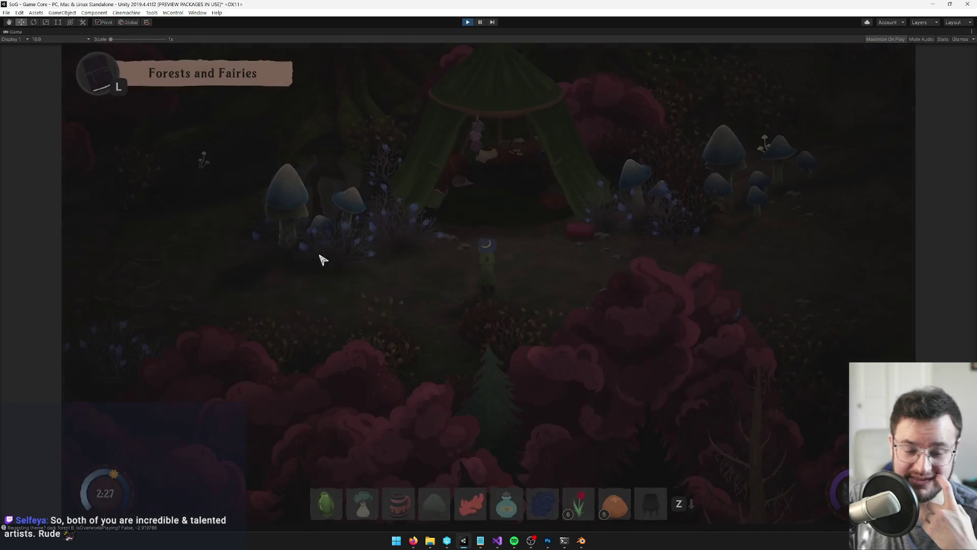
key("a")
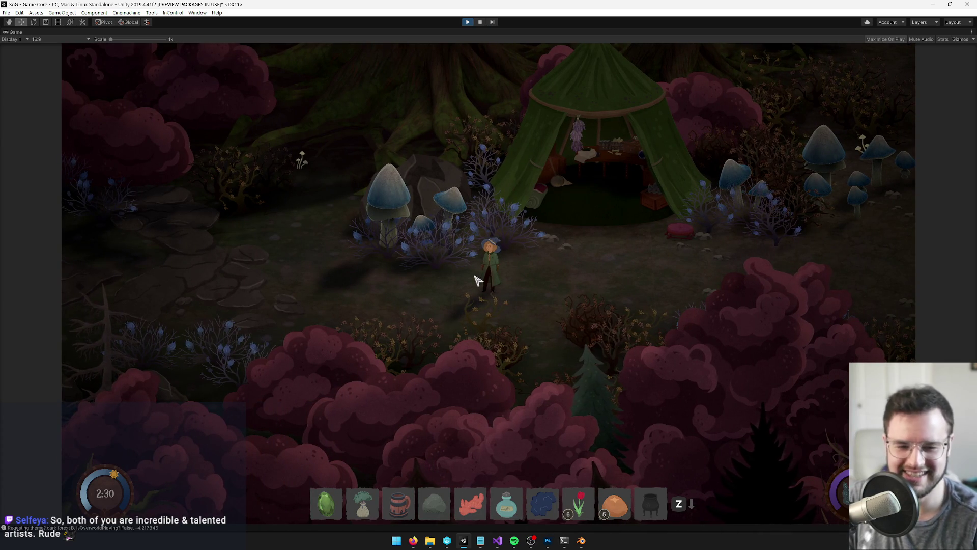
key("w+d")
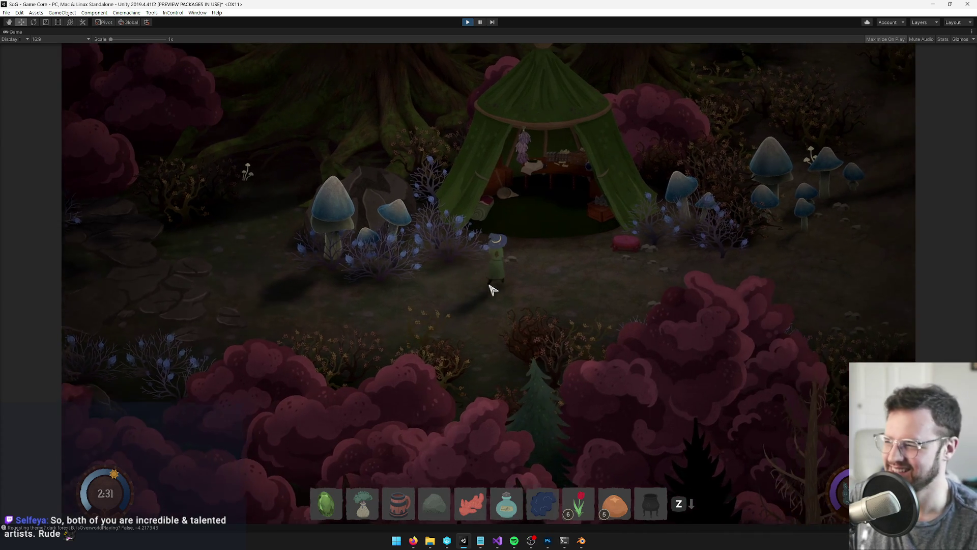
key("w+d")
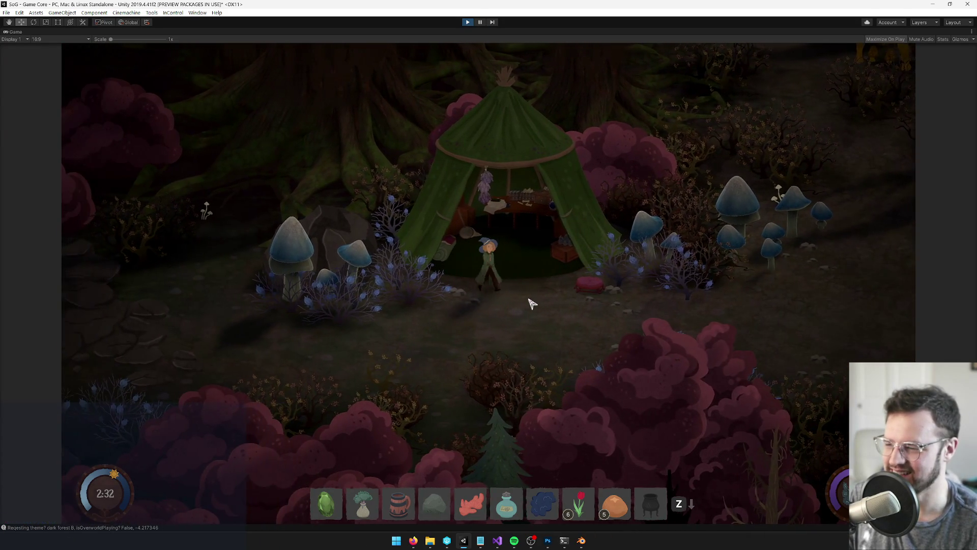
key("w+d")
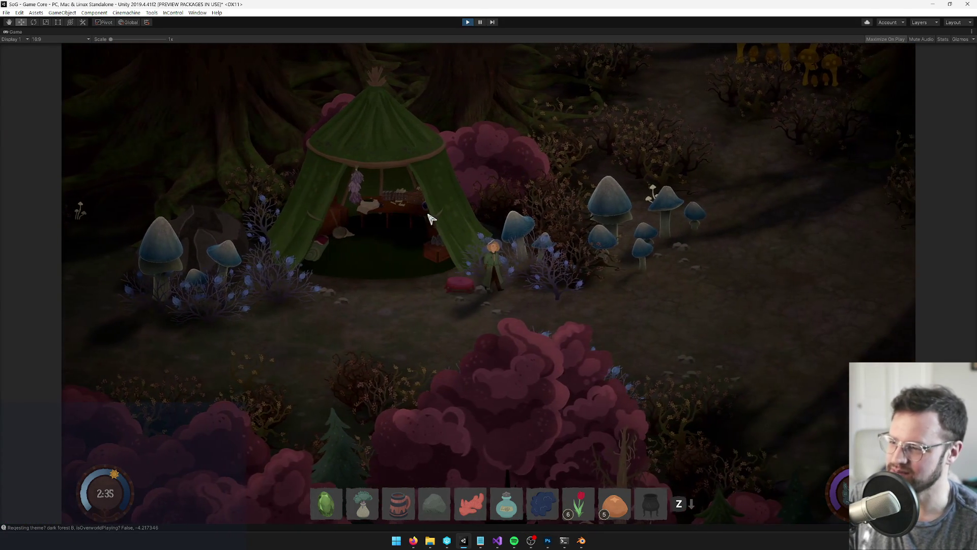
- Unmaximize the Game view and show the Scene view while the game keeps running
right_click(12, 32)
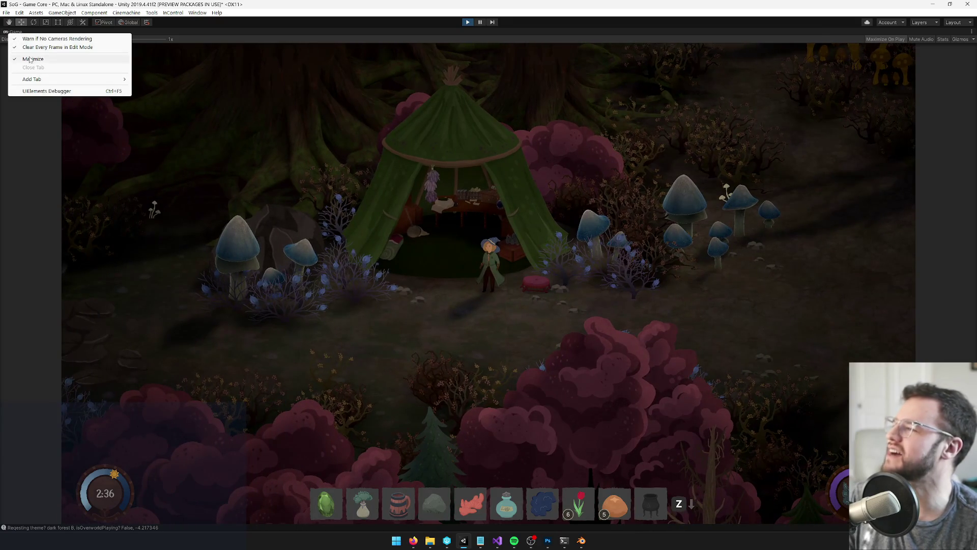
left_click(31, 58)
left_click(16, 32)
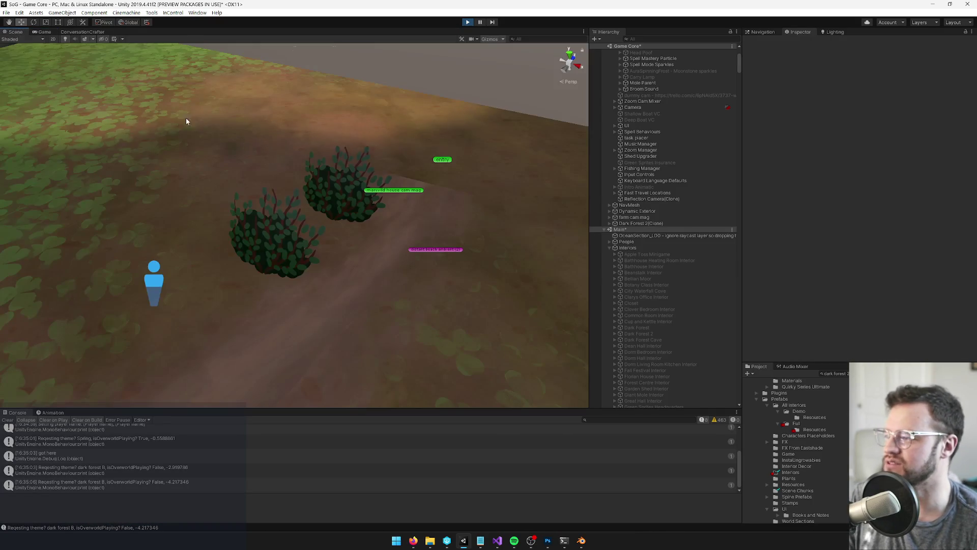
- Frame the Player in the Scene view, then select the tent and its Zinnia Tent parent
scroll(712, 92, "up", 5)
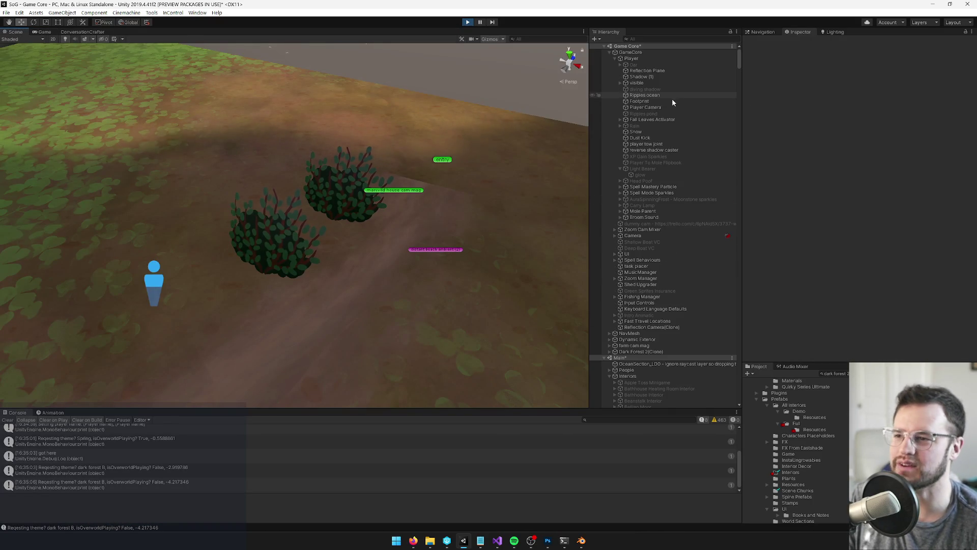
left_click(631, 58)
key("f")
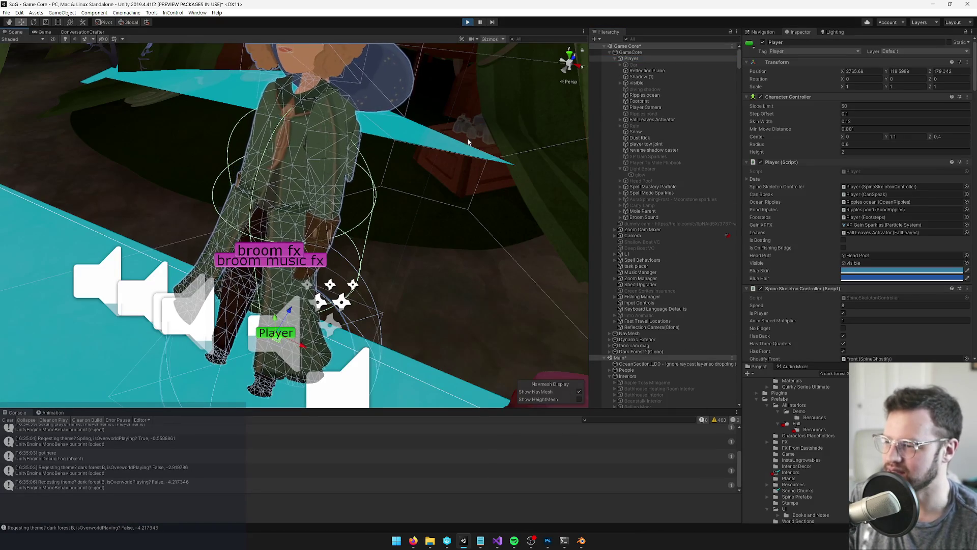
left_click(438, 110)
mouse_move(438, 110)
left_mouse_down()
mouse_move(500, 142)
mouse_move(468, 155)
mouse_move(514, 183)
left_mouse_up()
scroll(560, 280, "down", 3)
left_click(672, 392)
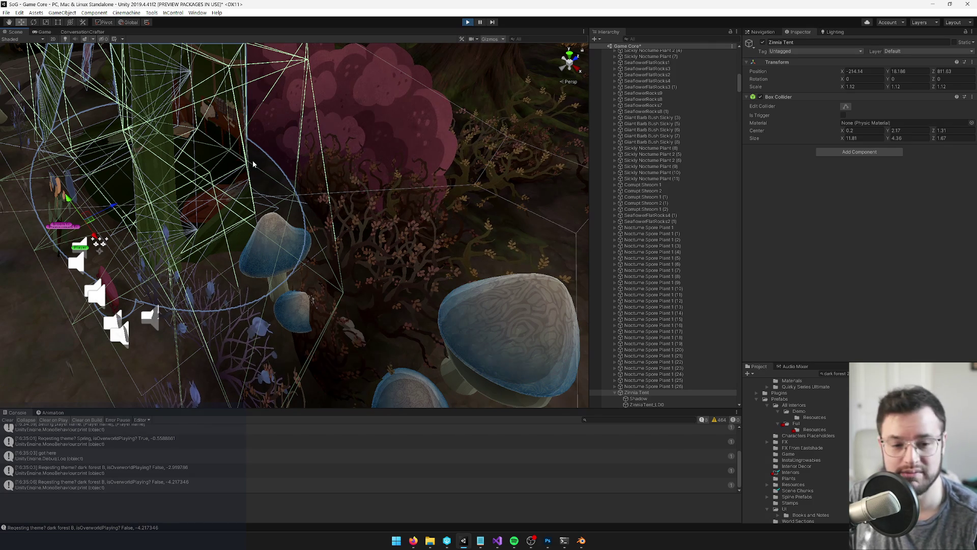
- Orbit and pan the Scene view to inspect the tent and the character
scroll(270, 168, "down", 10)
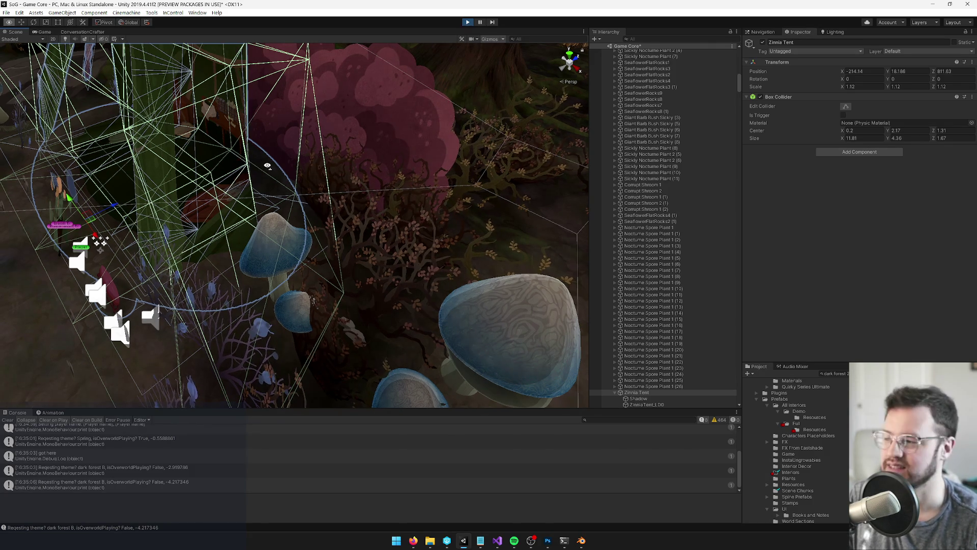
left_click_drag(267, 163, 269, 166)
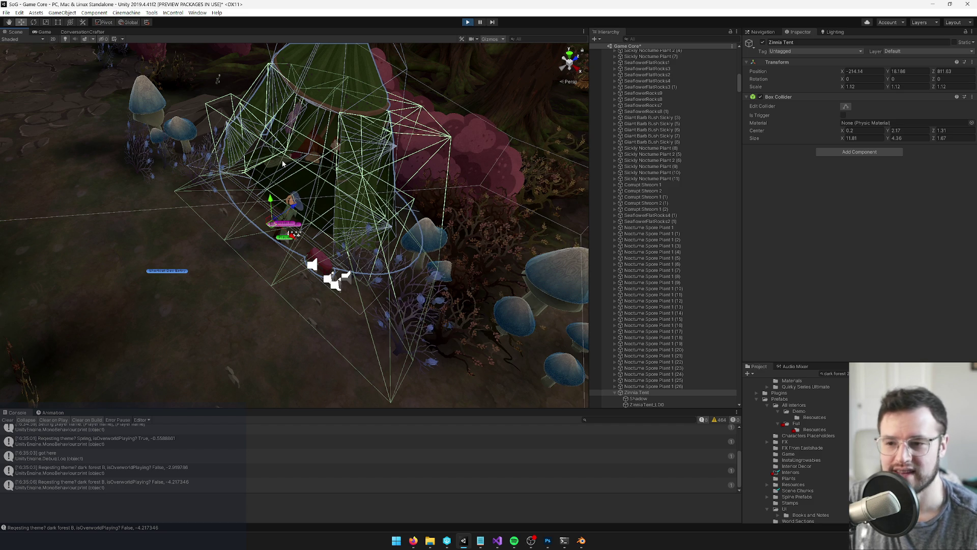
key("Up")
key("Left")
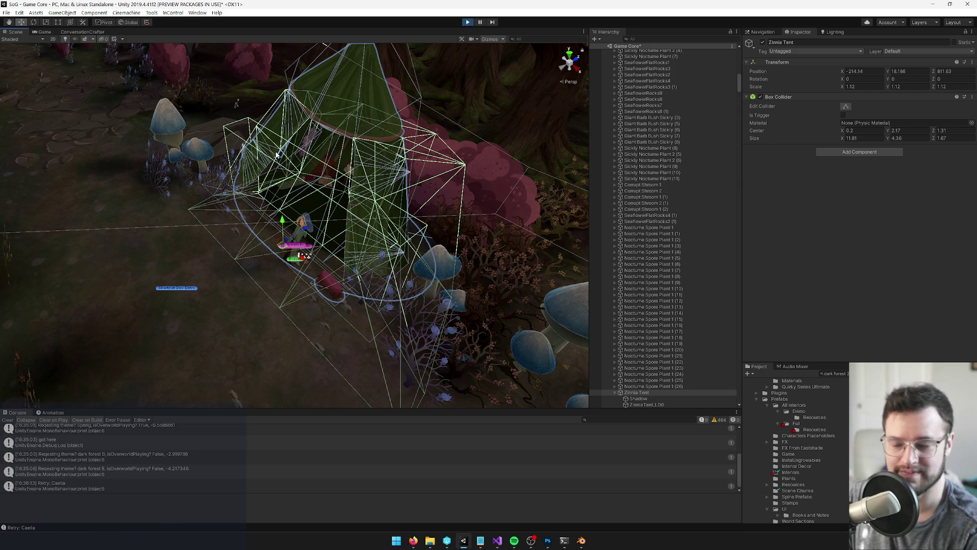
mouse_move(260, 150)
left_mouse_down()
mouse_move(301, 136)
mouse_move(296, 167)
left_mouse_up()
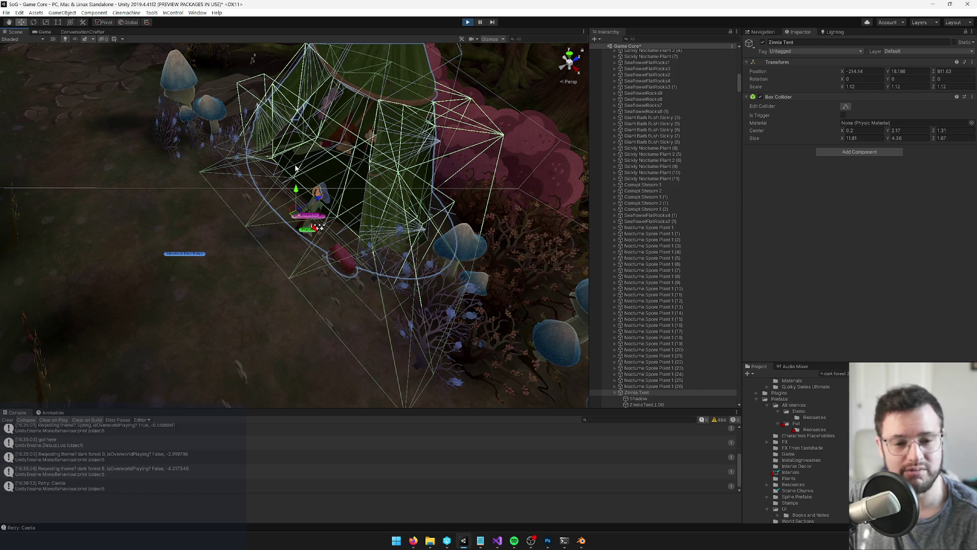
mouse_move(299, 177)
left_mouse_down()
mouse_move(376, 201)
mouse_move(344, 201)
left_mouse_up()
scroll(484, 301, "up", 2)
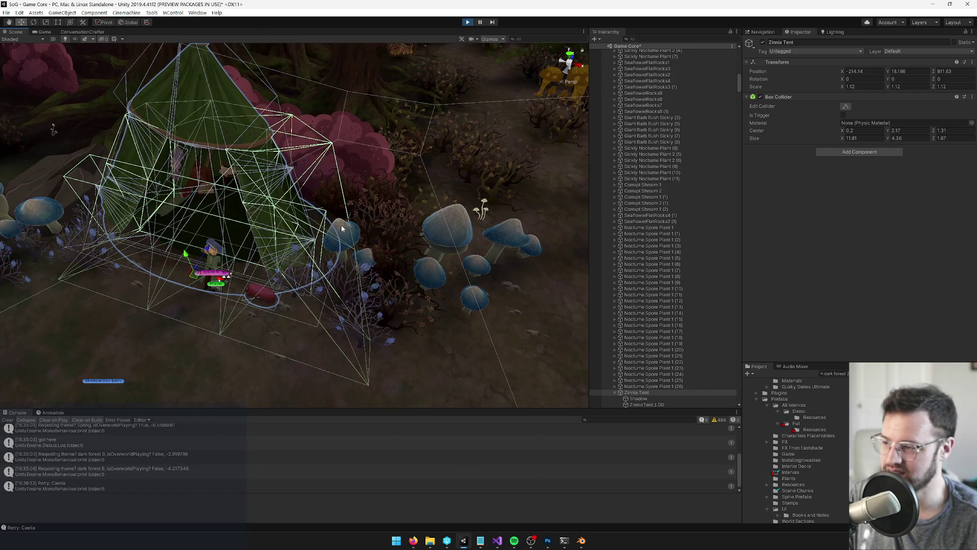
scroll(466, 240, "up", 1)
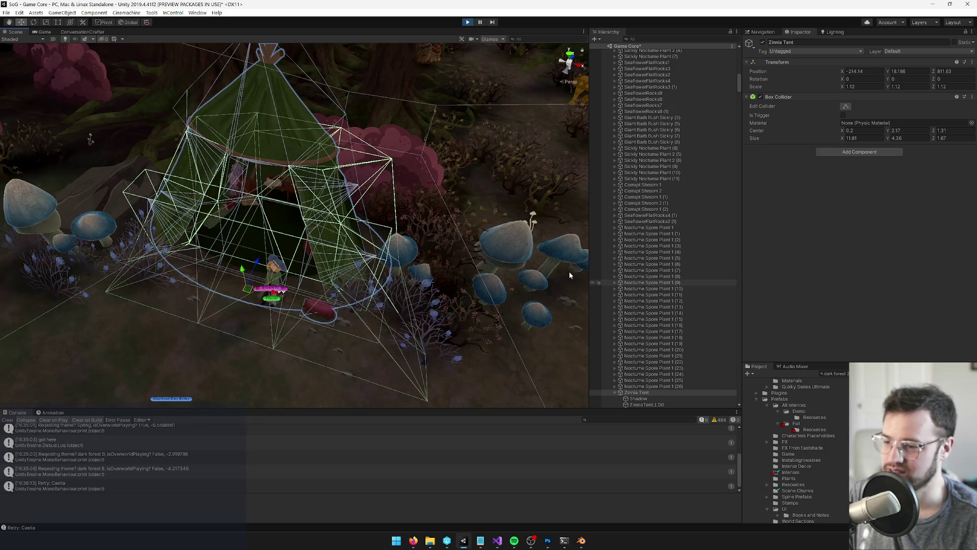
scroll(656, 366, "down", 3)
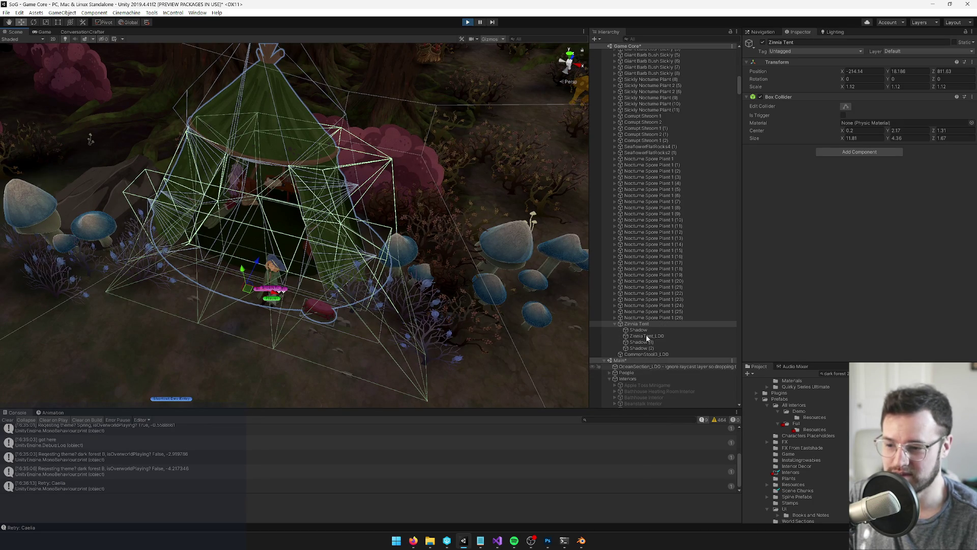
- Check the tent's children including ZinniaTent_LOD, then open Zinnia Tent's Box Collider options
left_click(645, 324)
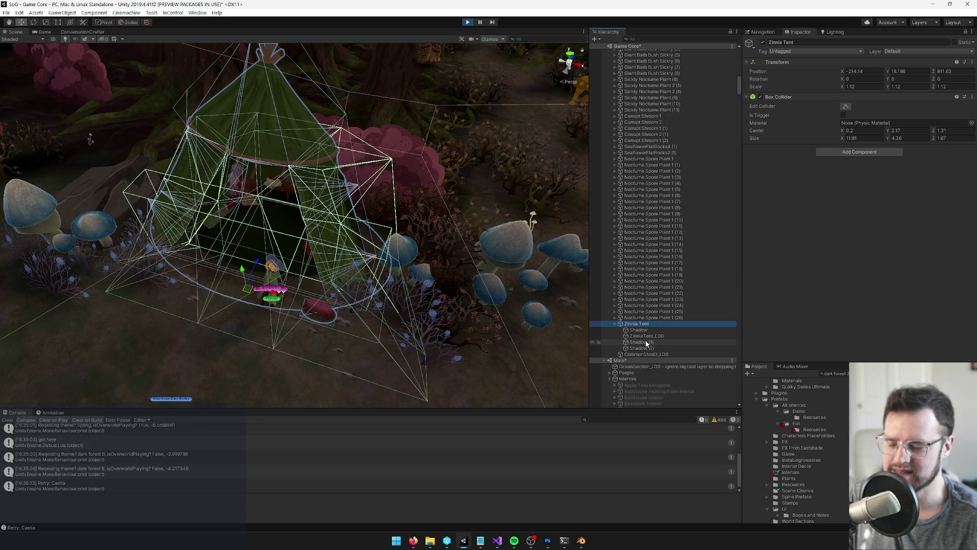
left_click(645, 348)
left_click(643, 331)
left_click(644, 336)
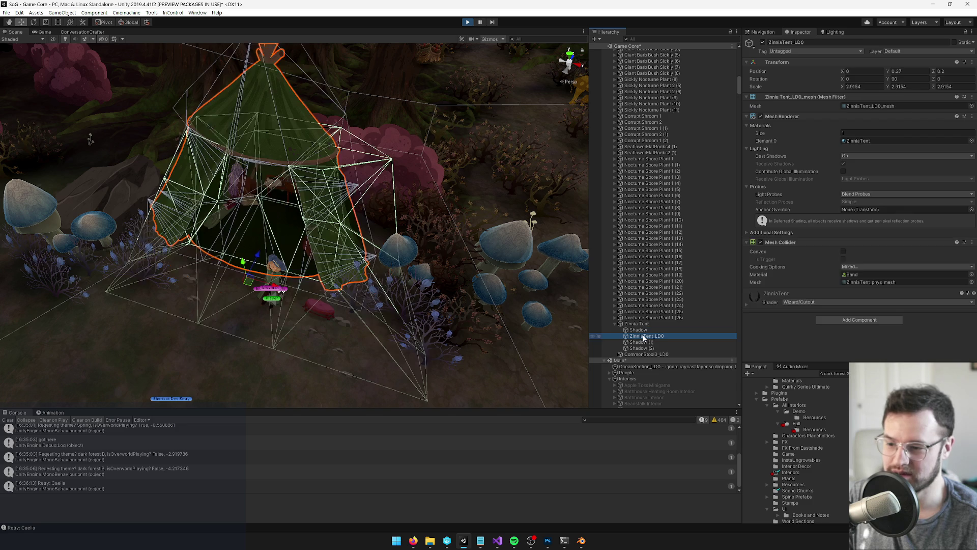
left_click(643, 325)
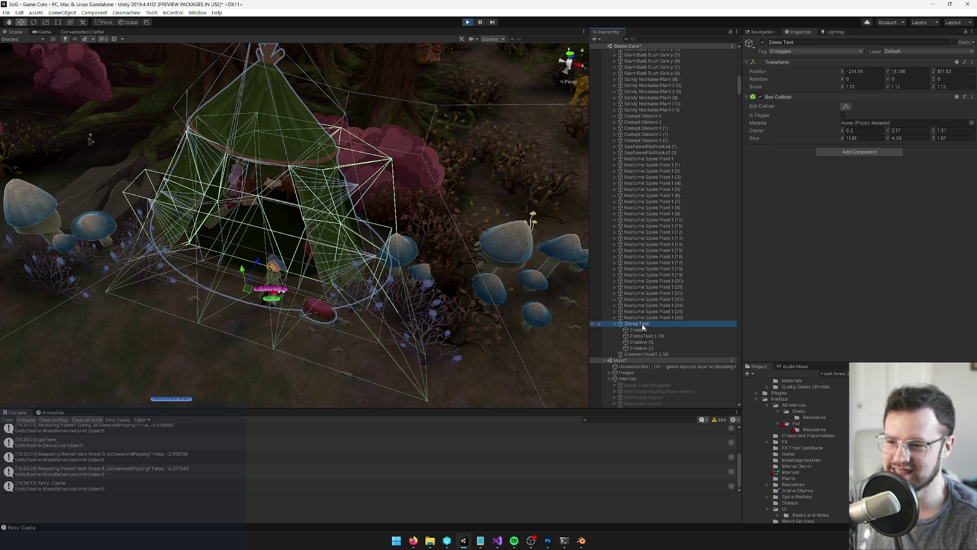
right_click(787, 96)
- Remove the Box Collider from Zinnia Tent and orbit the Scene view over the tent
left_click(809, 130)
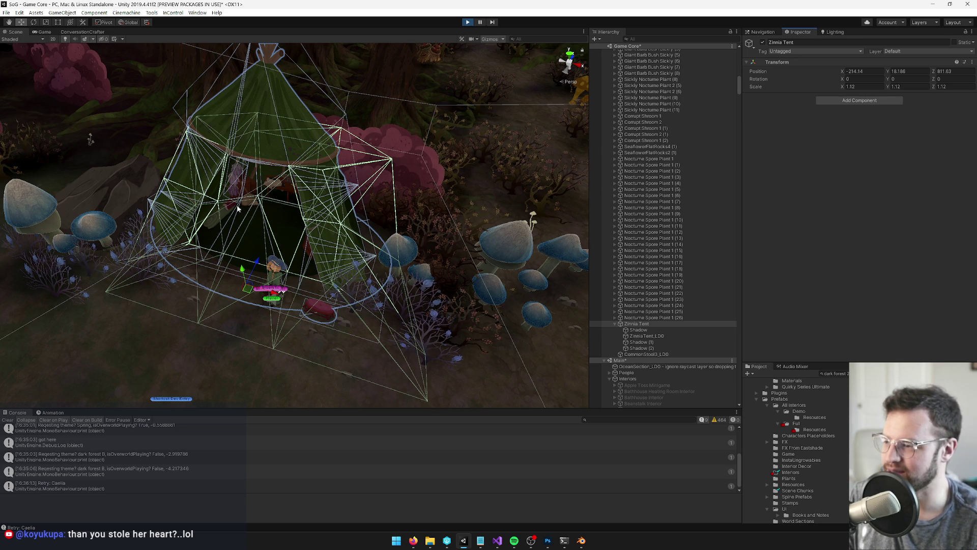
key("alt")
left_click_drag(239, 229, 340, 260)
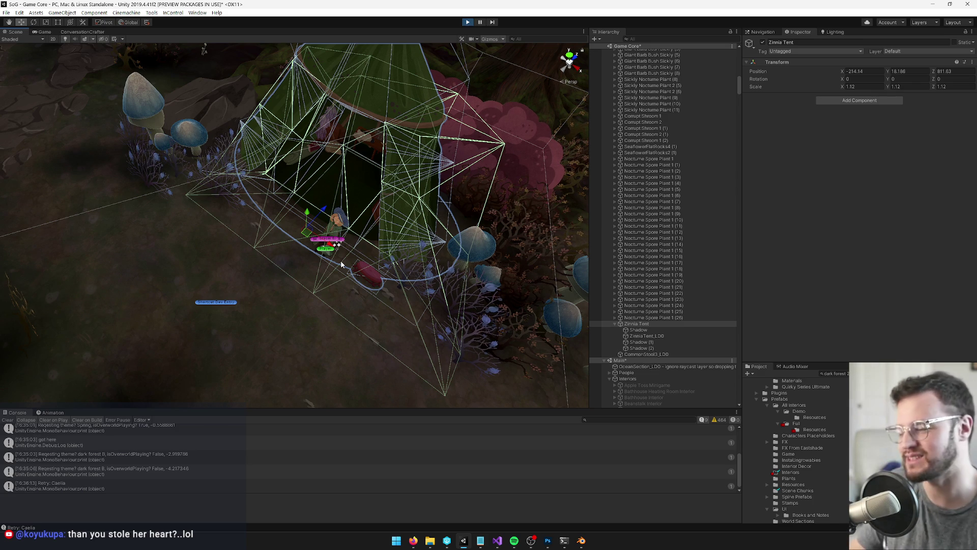
key("alt")
left_click_drag(310, 179, 310, 178)
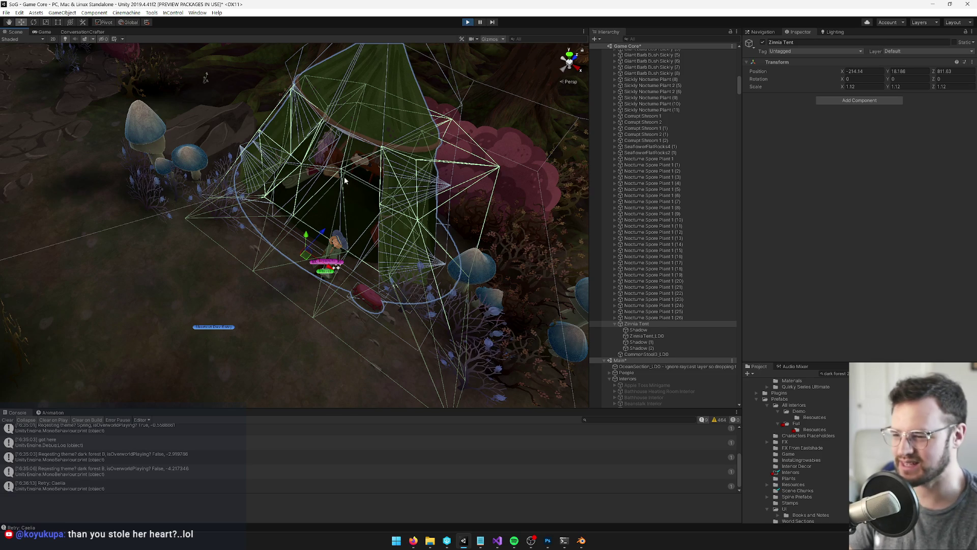
- Preview the tent in the running game, then select Plane.003 in Blender
key("ctrl+2")
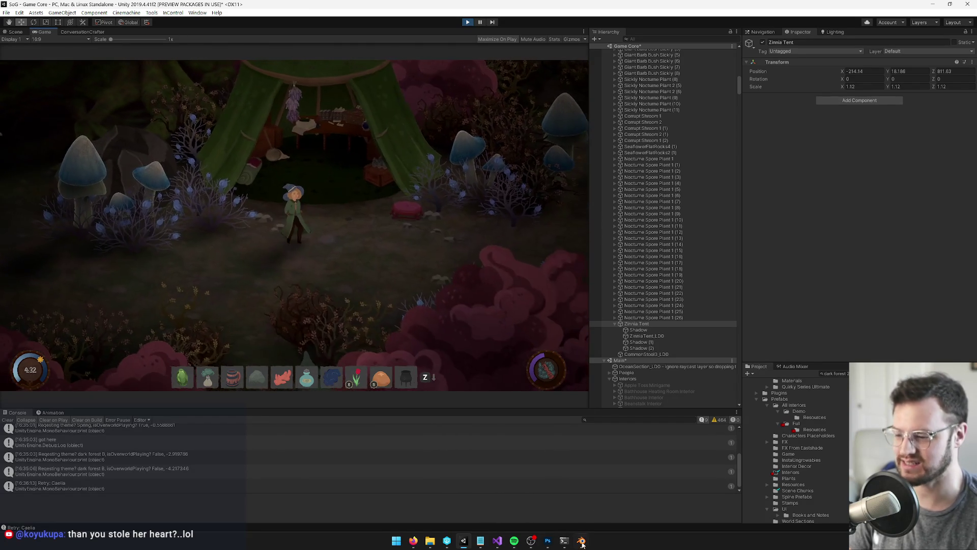
key("alt+Tab")
right_click(346, 225)
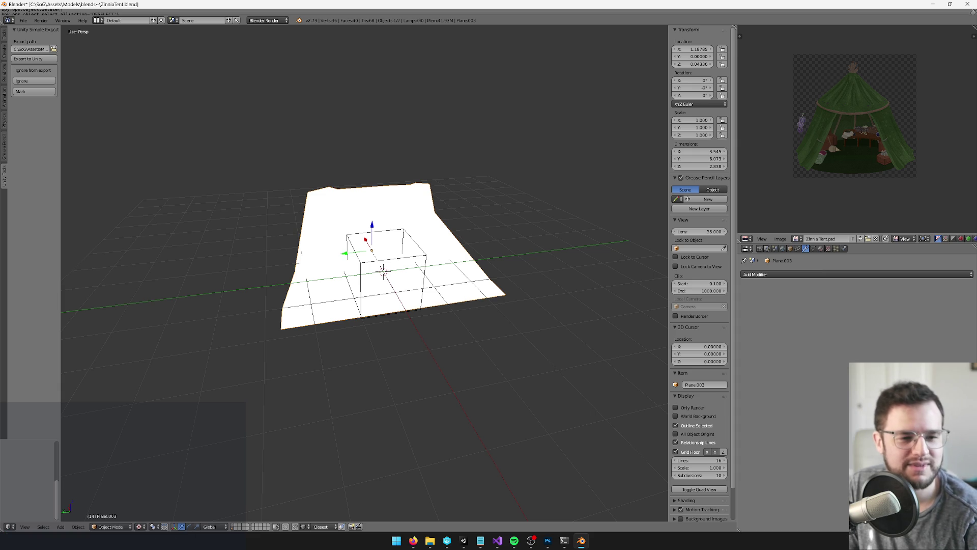
- Put Plane.003 into Edit Mode and compare it against the tent in the running game
key("Tab")
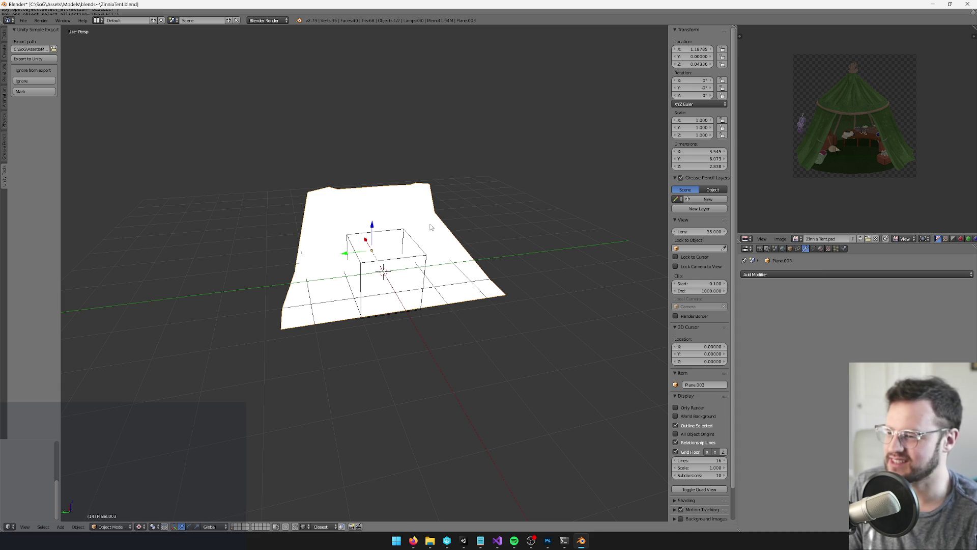
scroll(364, 273, "up", 4)
key("alt+Tab")
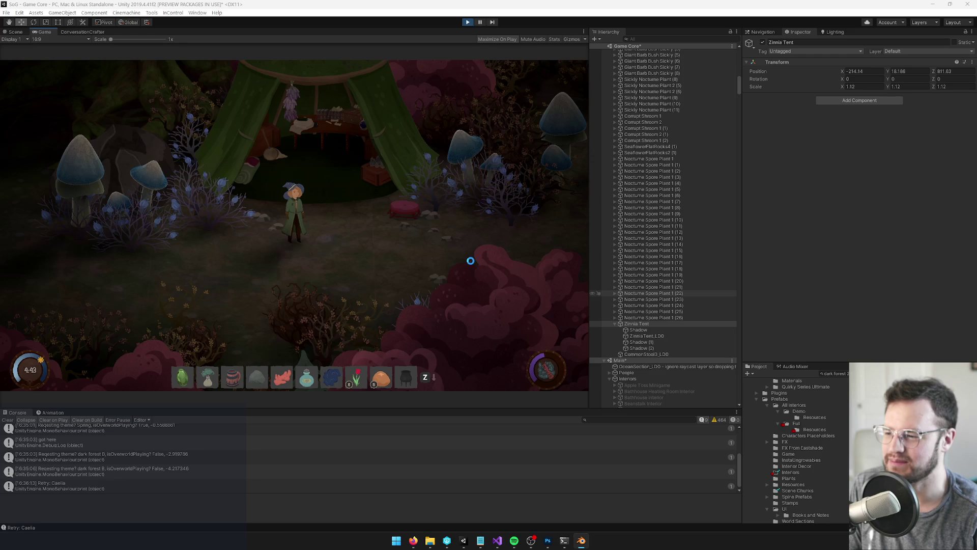
key("alt+Tab")
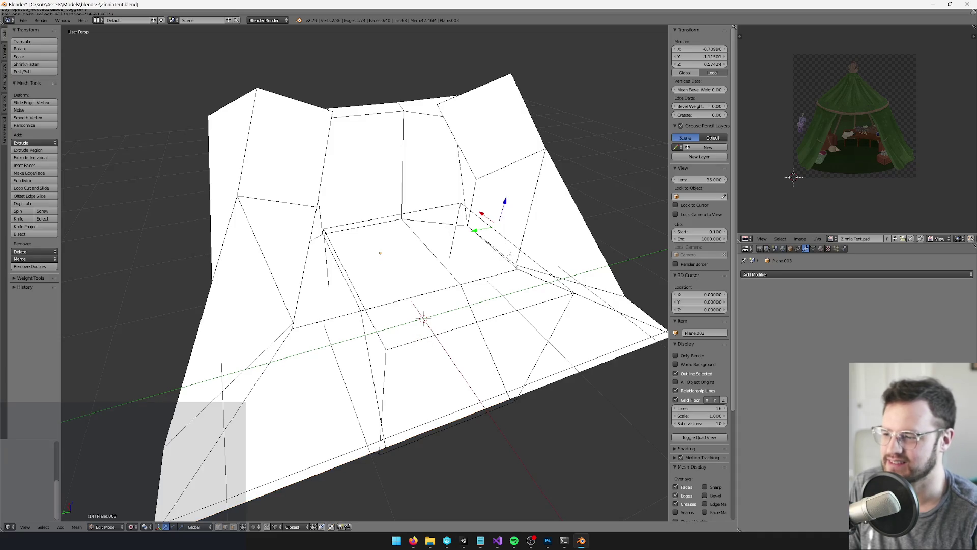
key("alt+Tab")
key("alt+Tab")
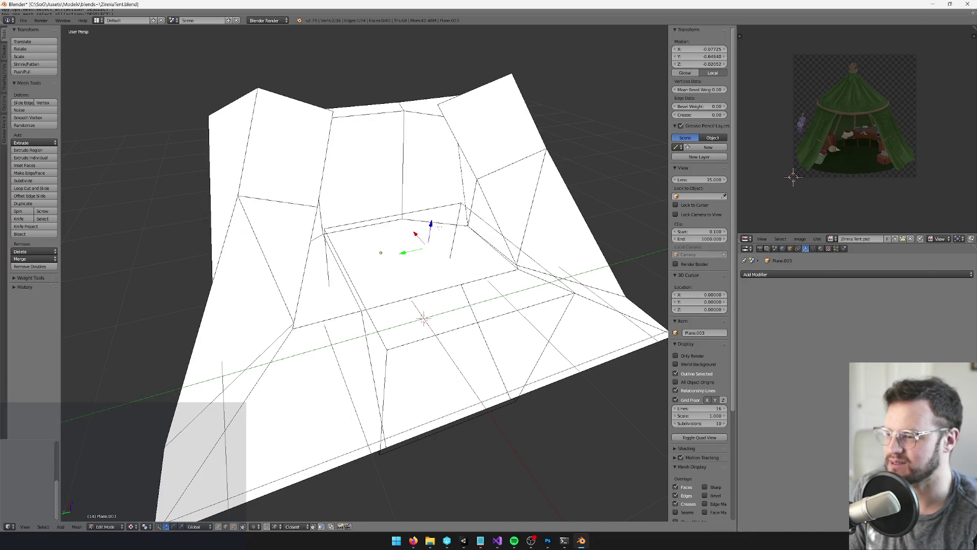
key("alt+Tab")
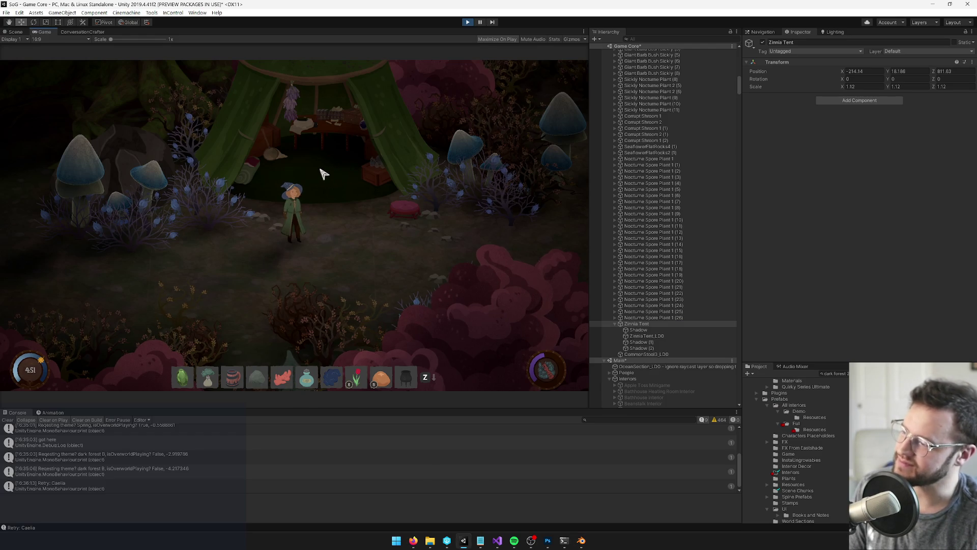
key("alt+Tab")
scroll(364, 275, "up", 4)
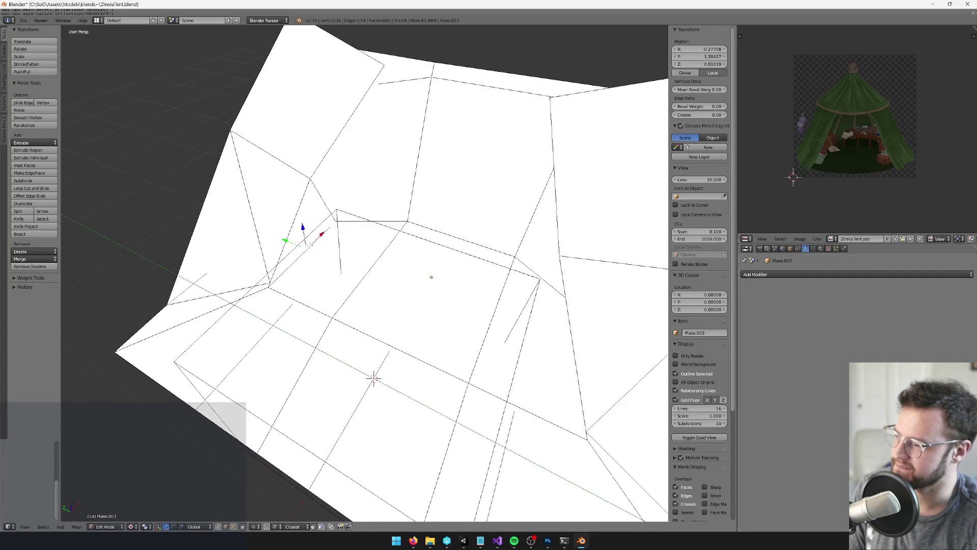
key("alt+Tab")
key("alt+Tab")
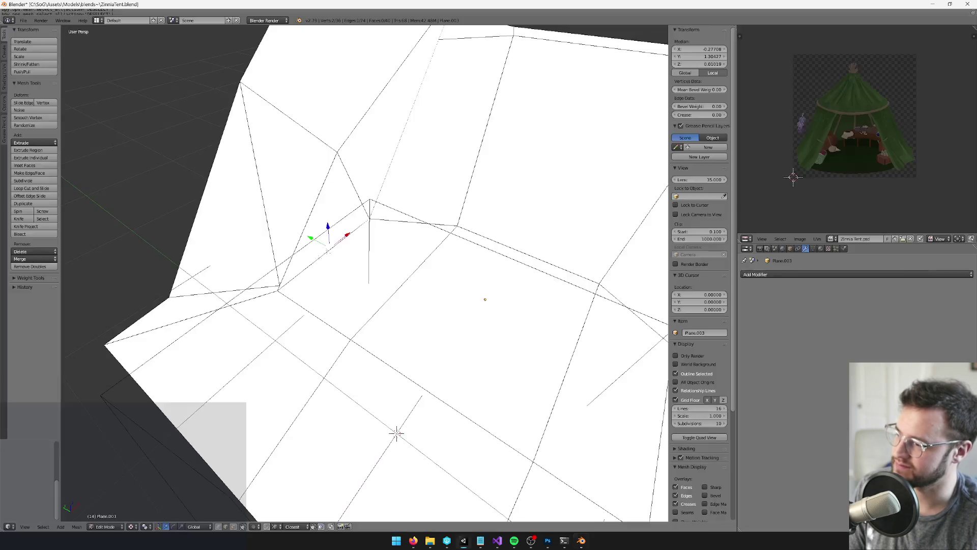
- Move the selected vertex along Y twice, checking the fit in the game between moves
key("g")
key("y")
key("Return")
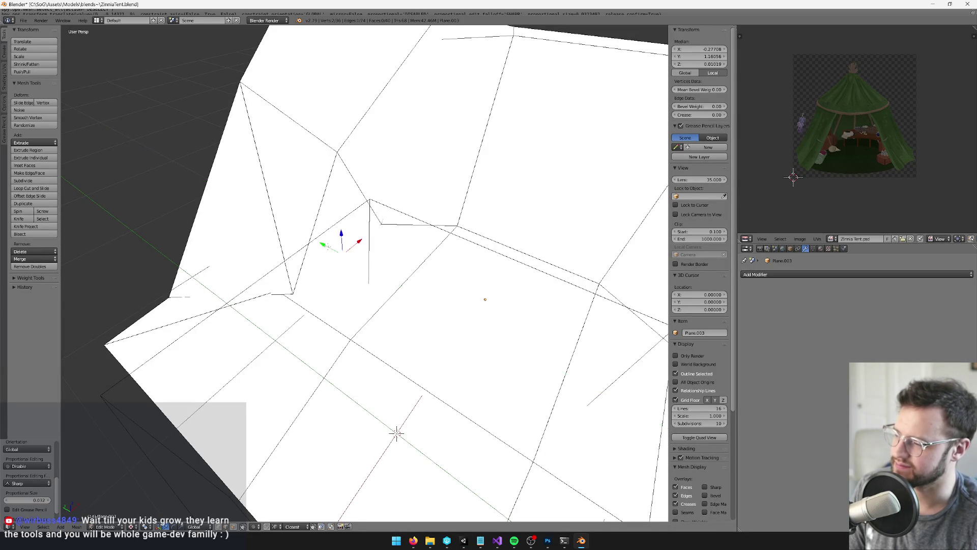
scroll(383, 245, "down", 5)
key("alt+Tab")
key("alt+Tab")
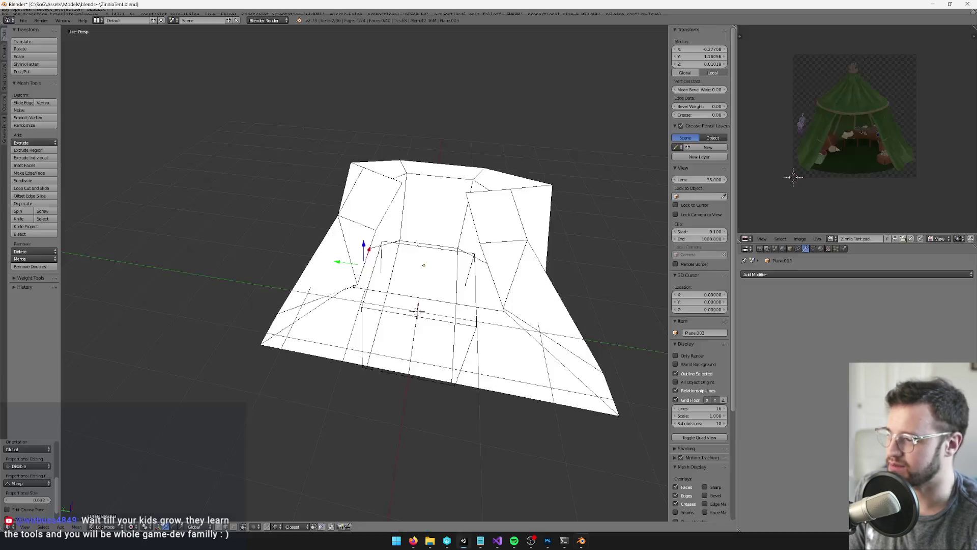
scroll(329, 245, "up", 6)
key("alt+Tab")
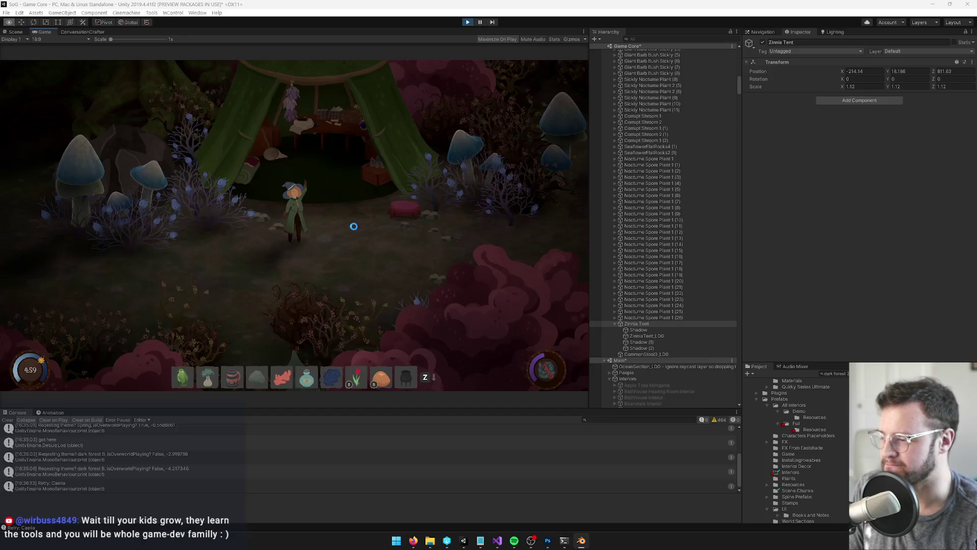
key("alt+Tab")
key("g")
key("y")
key("Return")
- Shift the left vertex along Y, the top middle vertex, and the lower corner vertex outward
right_click(164, 230)
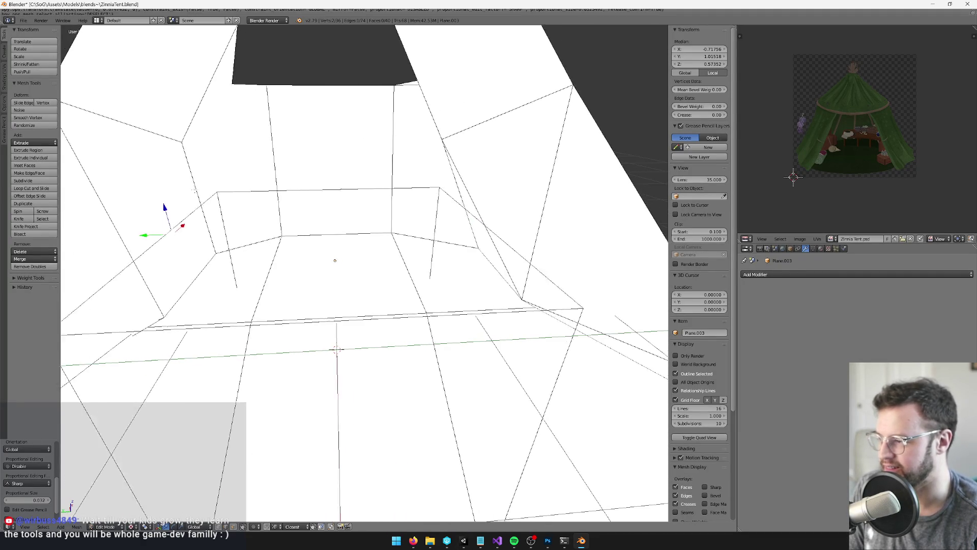
key("g")
key("y")
key("Return")
right_click(525, 116)
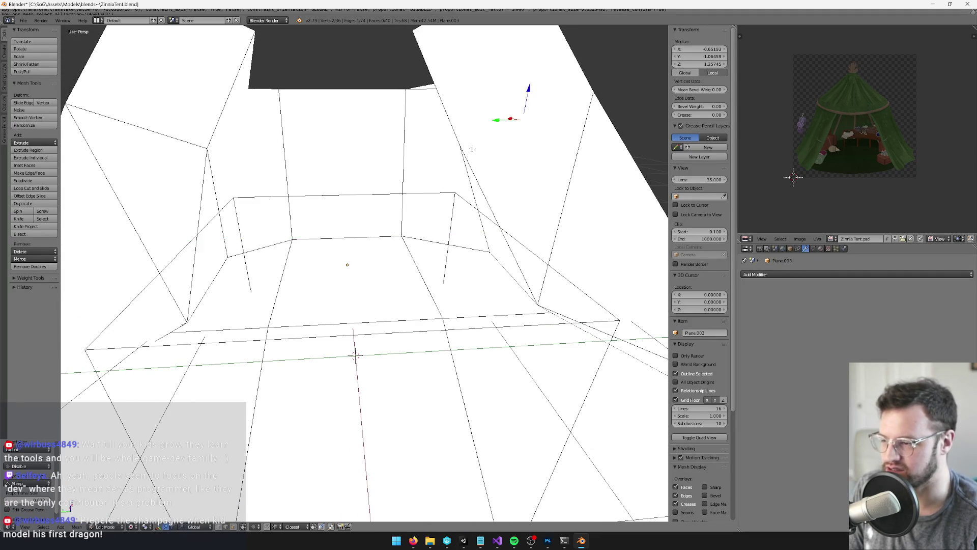
key("KP_2")
key("KP_2")
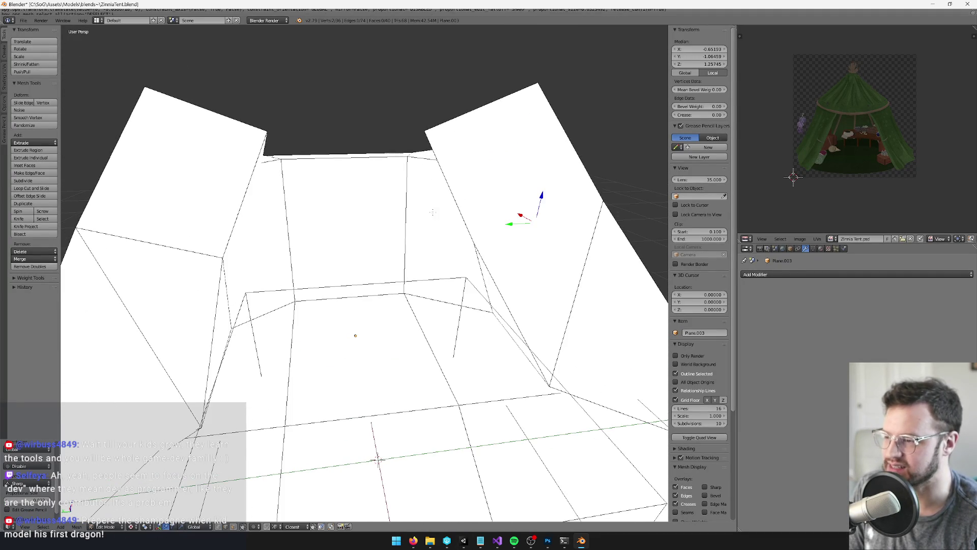
right_click(417, 130)
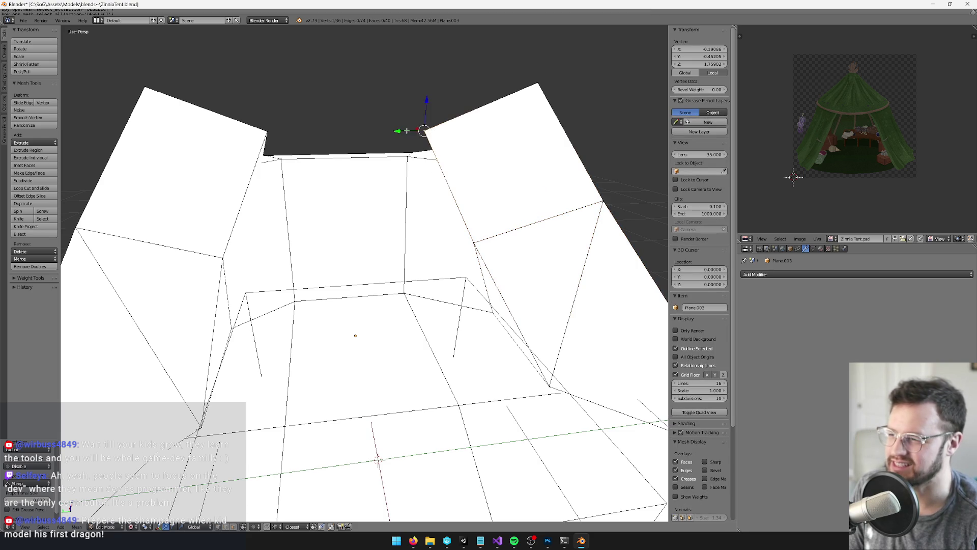
left_click_drag(399, 132, 389, 131)
scroll(363, 301, "down", 3)
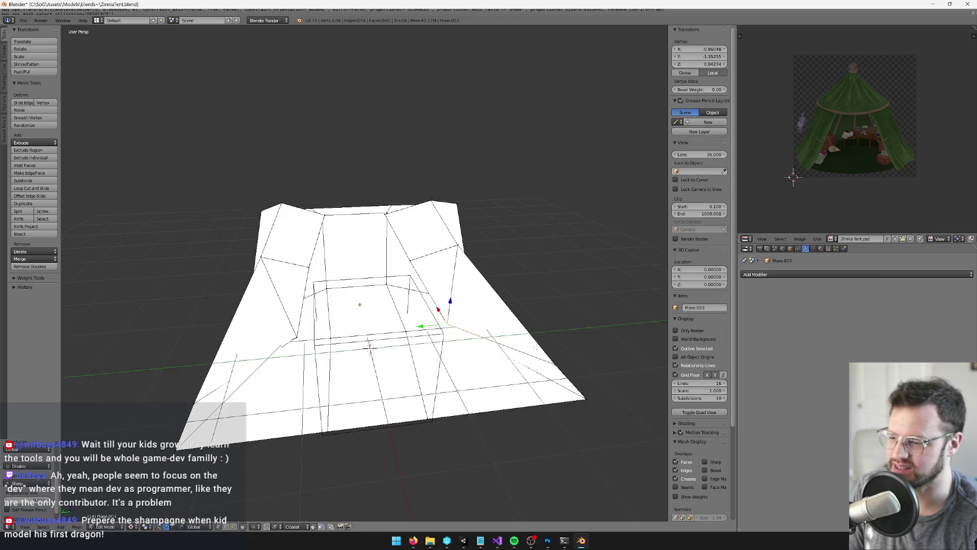
right_click(464, 301)
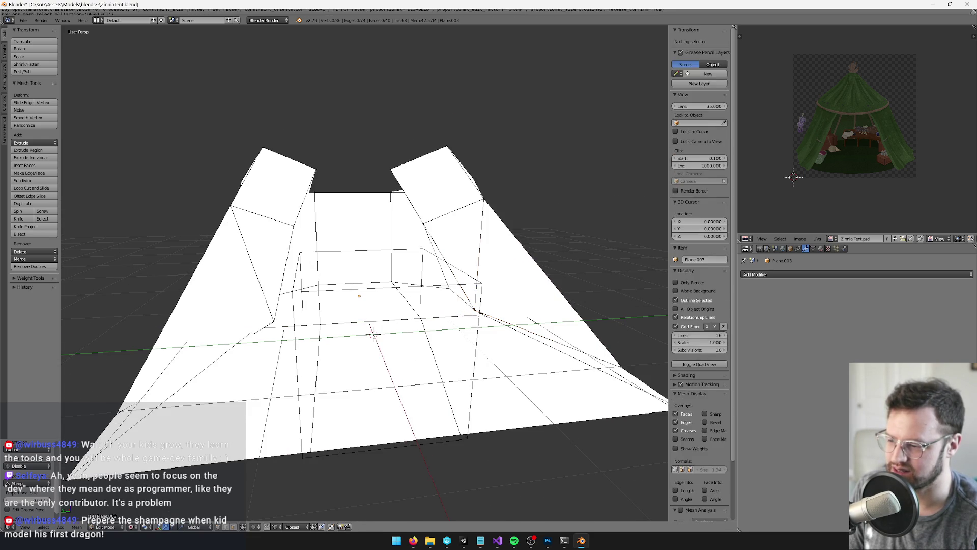
scroll(454, 314, "up", 6)
left_click_drag(581, 264, 588, 262)
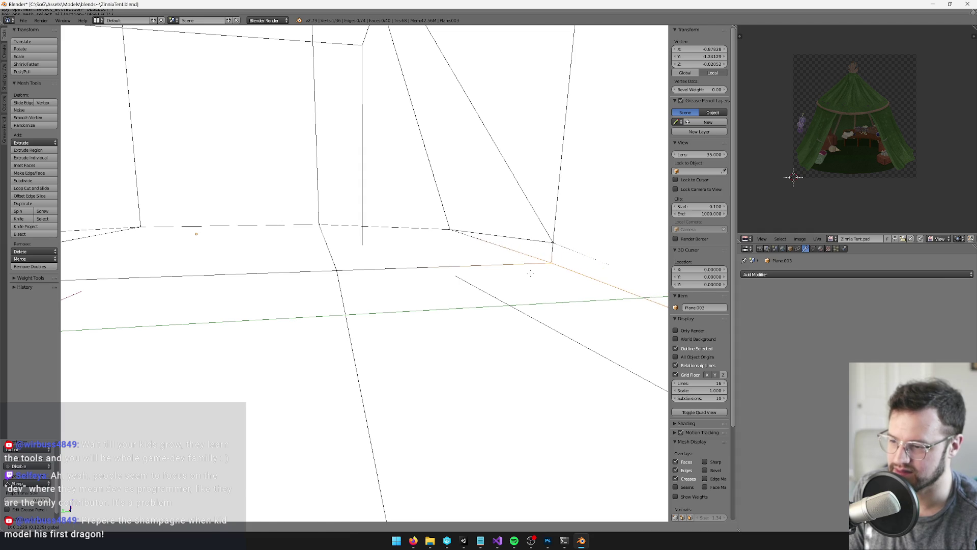
- Return to Object Mode and save the tent file
key("Tab")
scroll(421, 208, "down", 5)
scroll(420, 208, "up", 6)
key("ctrl+s")
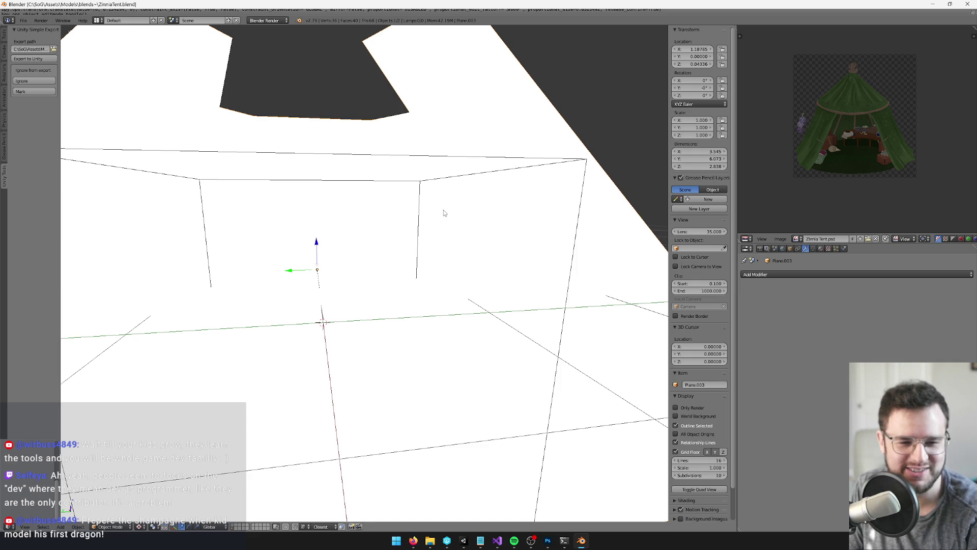
- Look over the reshaped plane, delete Plane.003, and return to Unity
left_click_drag(437, 212, 454, 222)
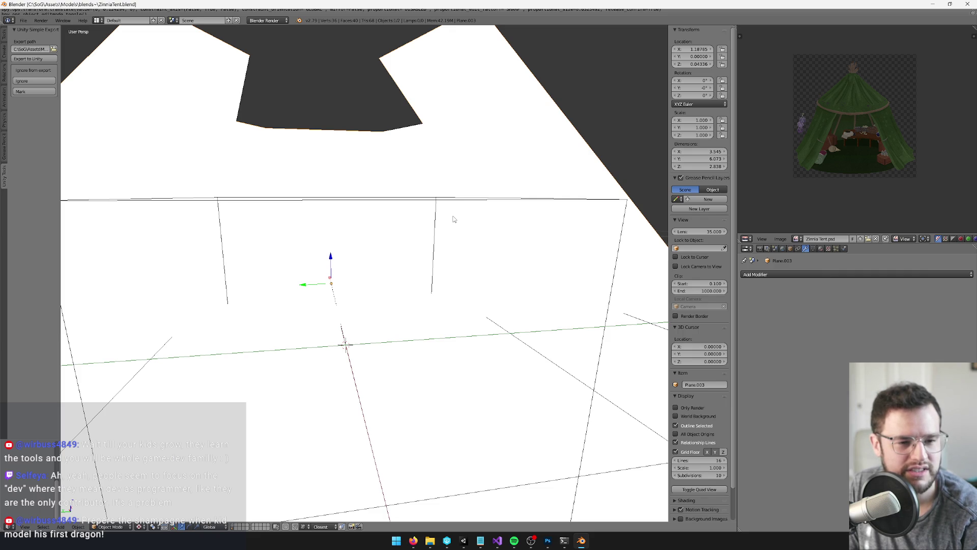
scroll(454, 220, "down", 2)
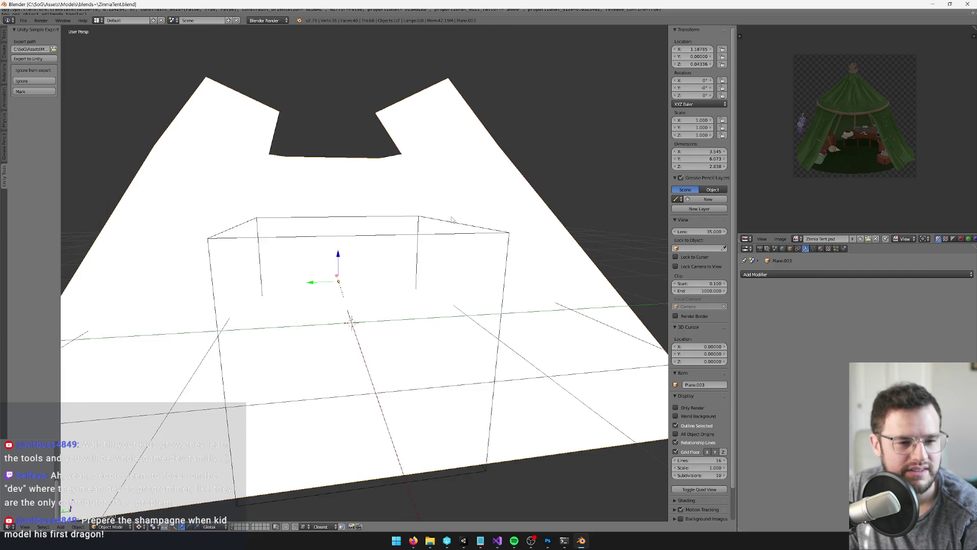
scroll(451, 219, "up", 3)
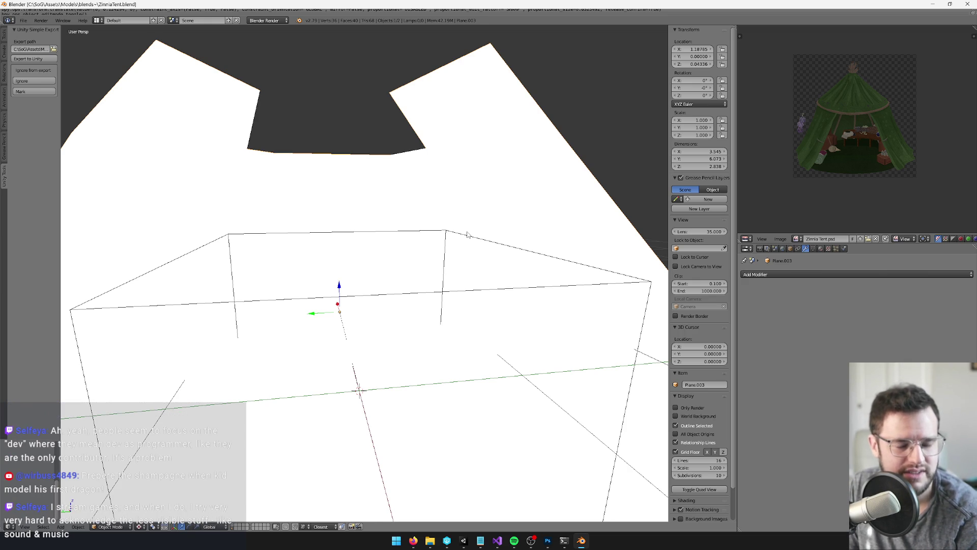
scroll(404, 236, "down", 3)
scroll(404, 236, "up", 3)
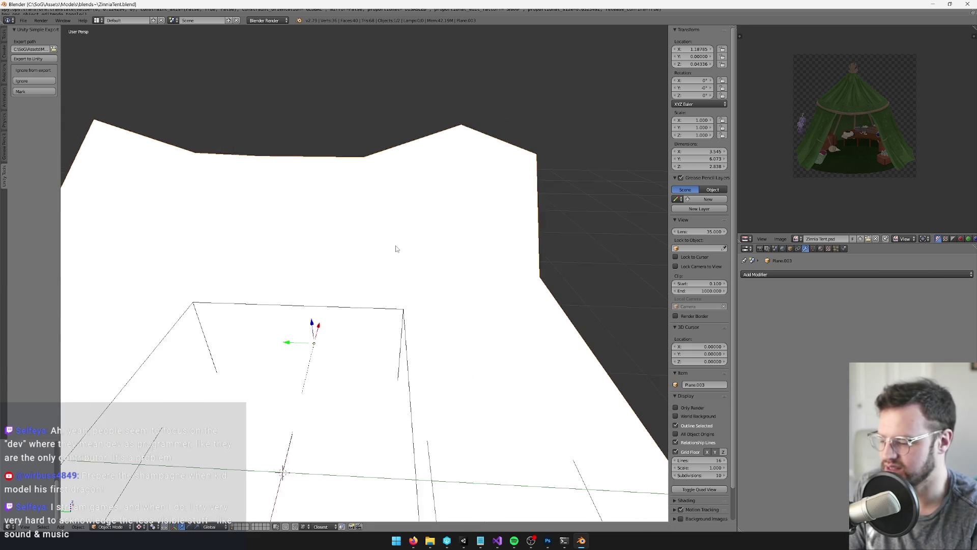
key("Delete")
left_click(464, 542)
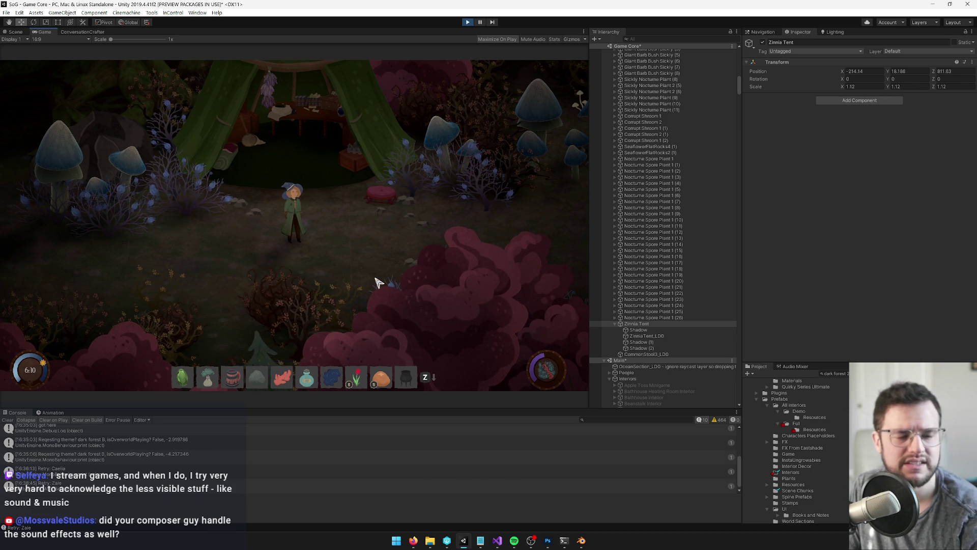
- Walk the character into and back out of the tent to test it
key("w")
key("s")
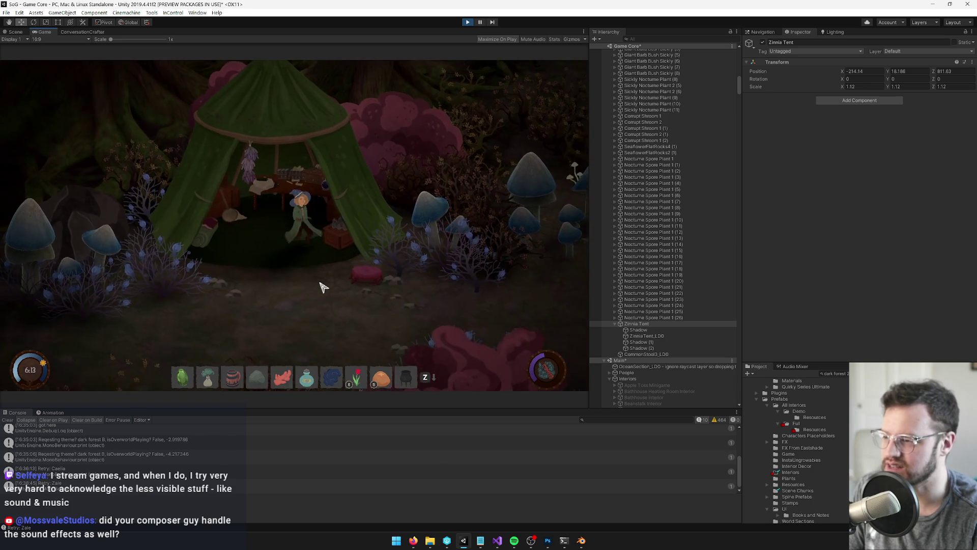
key("a")
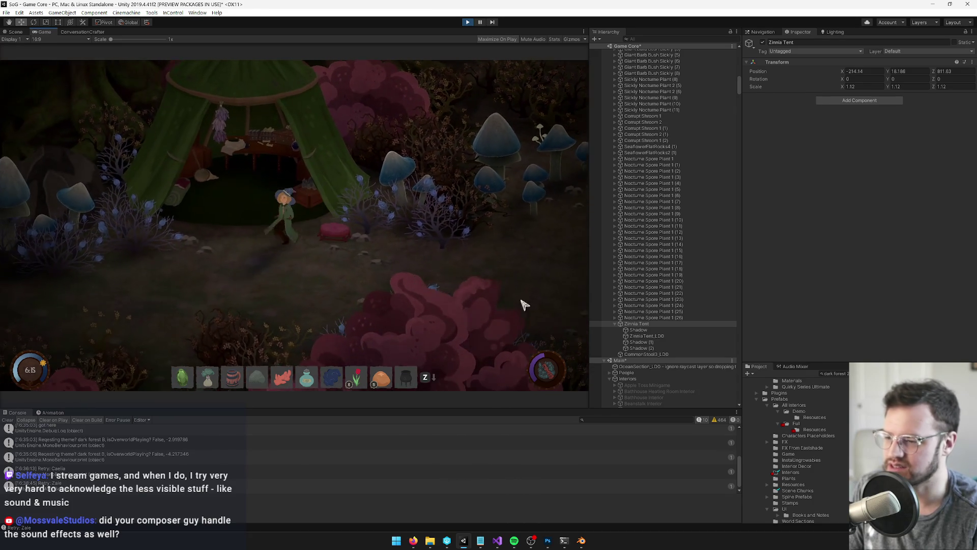
- Enable the Mesh Collider on ZinniaTent_LD0 and walk the character around inside the tent
left_click(647, 336)
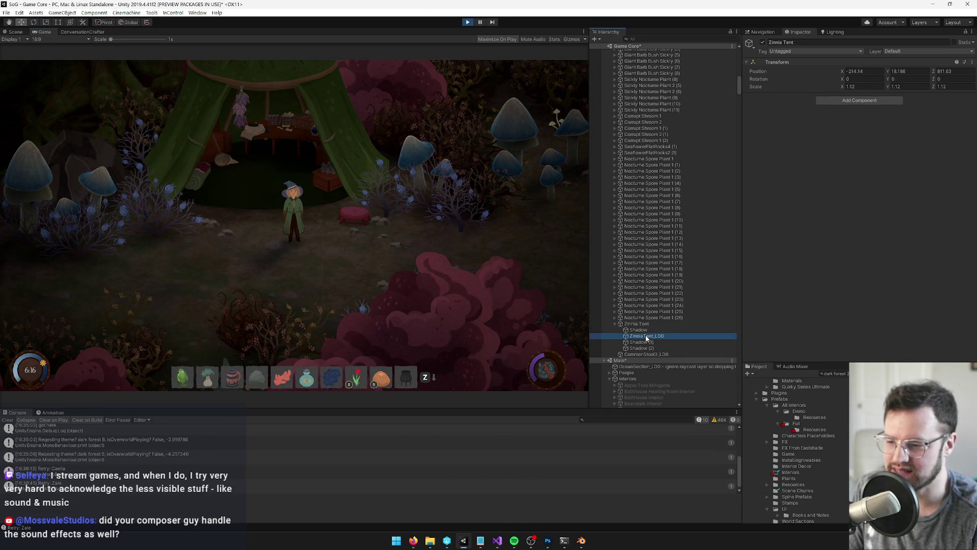
left_click(760, 243)
key("w")
key("w")
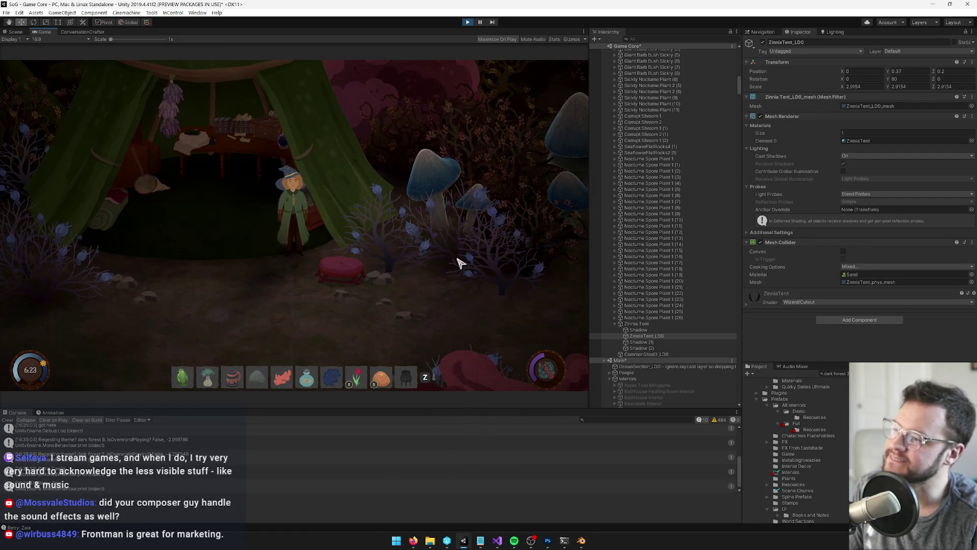
key("w")
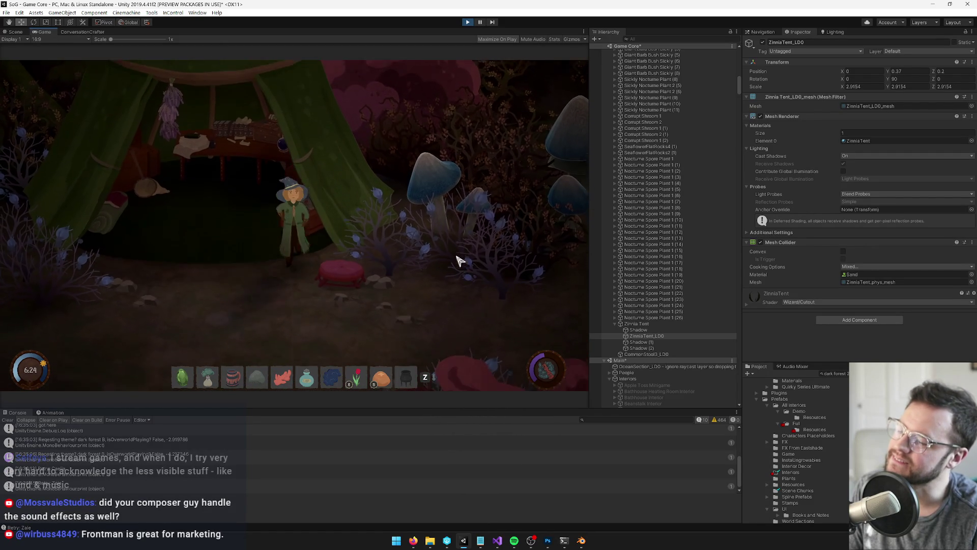
key("a")
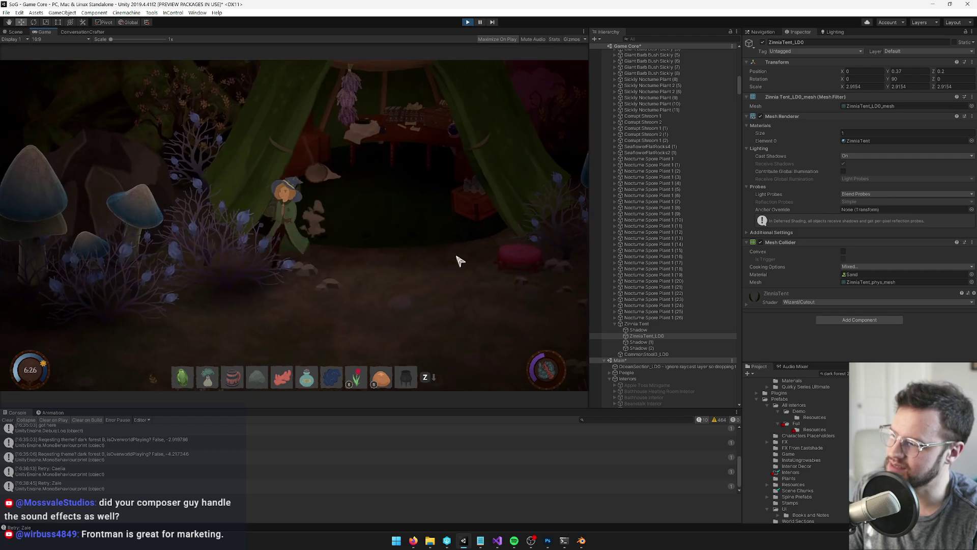
key("d")
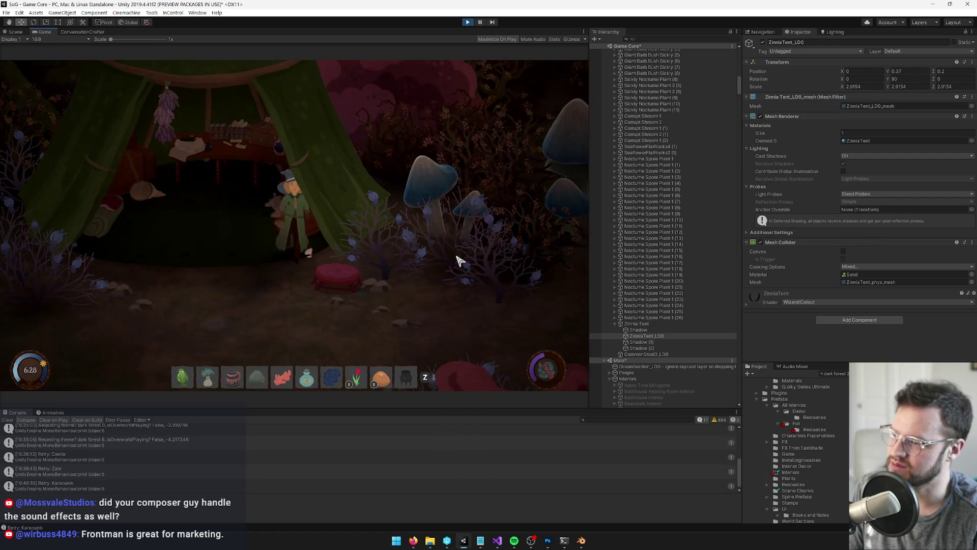
key("w")
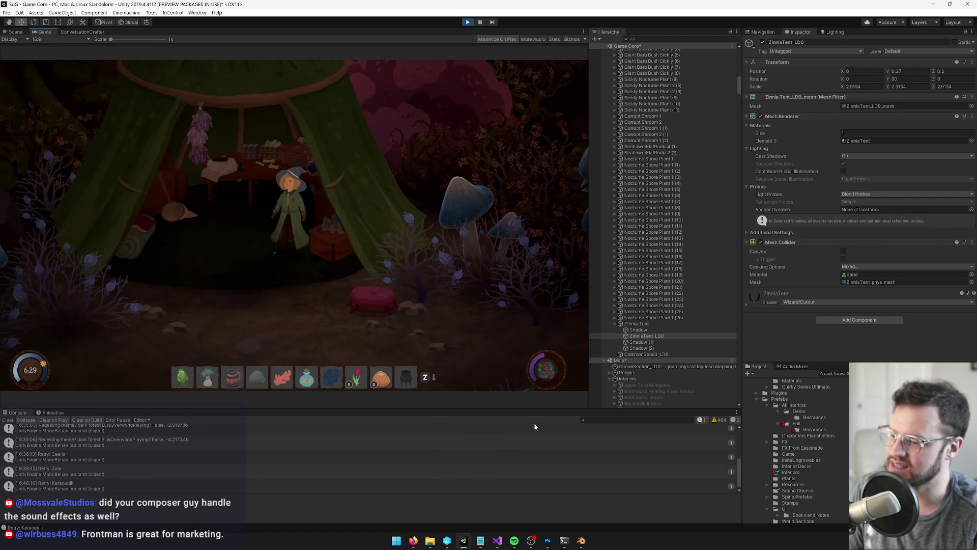
left_click(580, 540)
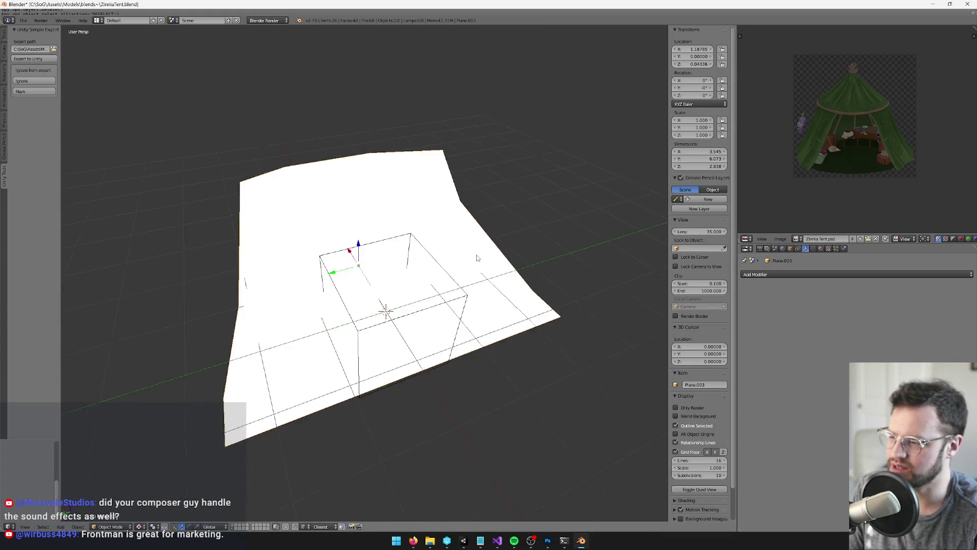
- In Edit Mode, select a floor edge and try moving it, then undo the move
scroll(433, 231, "up", 6)
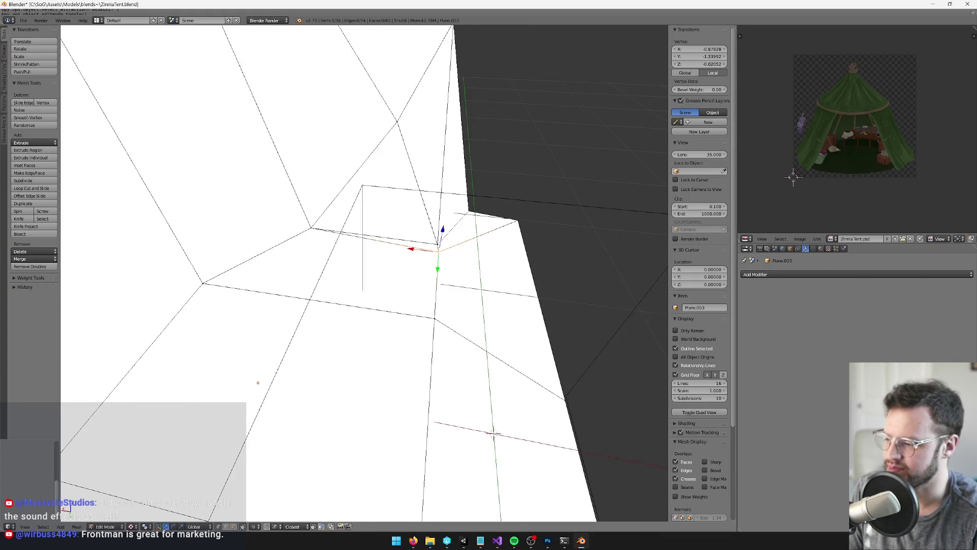
key("Tab")
key("Tab")
scroll(446, 294, "up", 5)
scroll(420, 290, "up", 2)
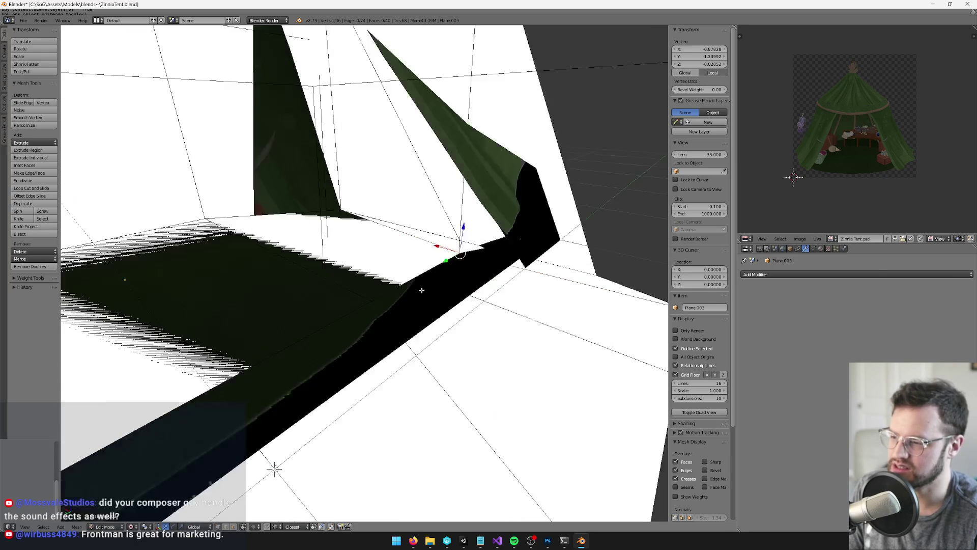
key("a")
right_click(444, 253)
right_click(461, 253, "shift")
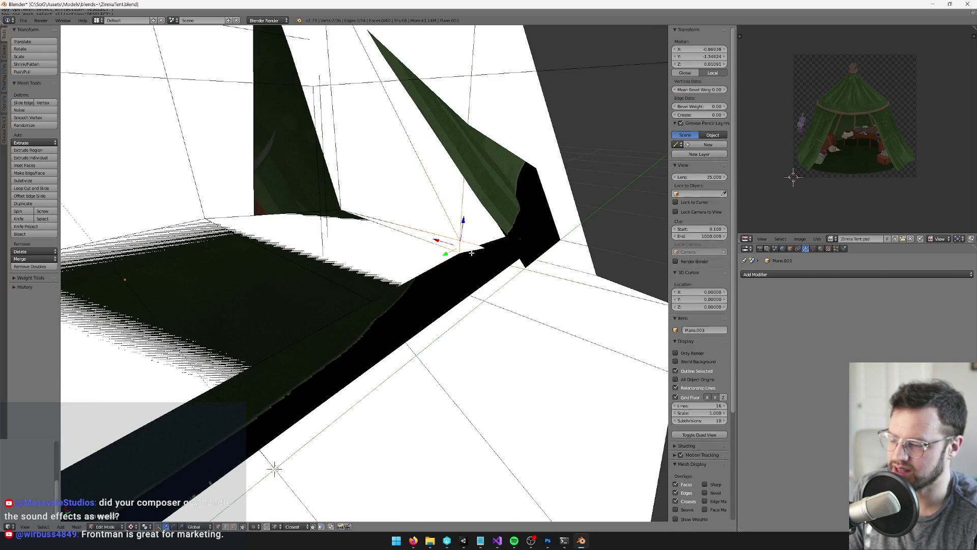
scroll(274, 467, "down", 3)
key("g")
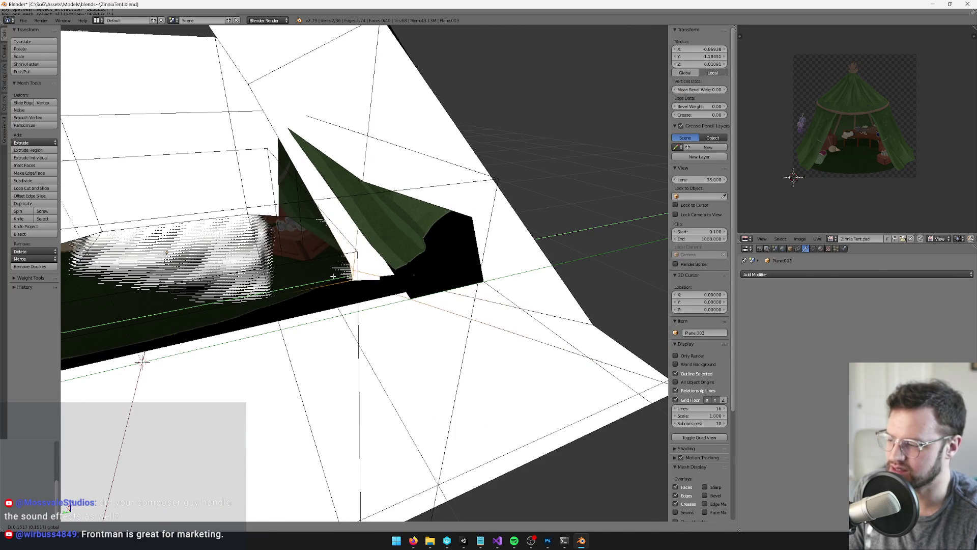
left_click(257, 415)
scroll(258, 415, "up", 2)
scroll(257, 415, "down", 2)
scroll(357, 277, "up", 4)
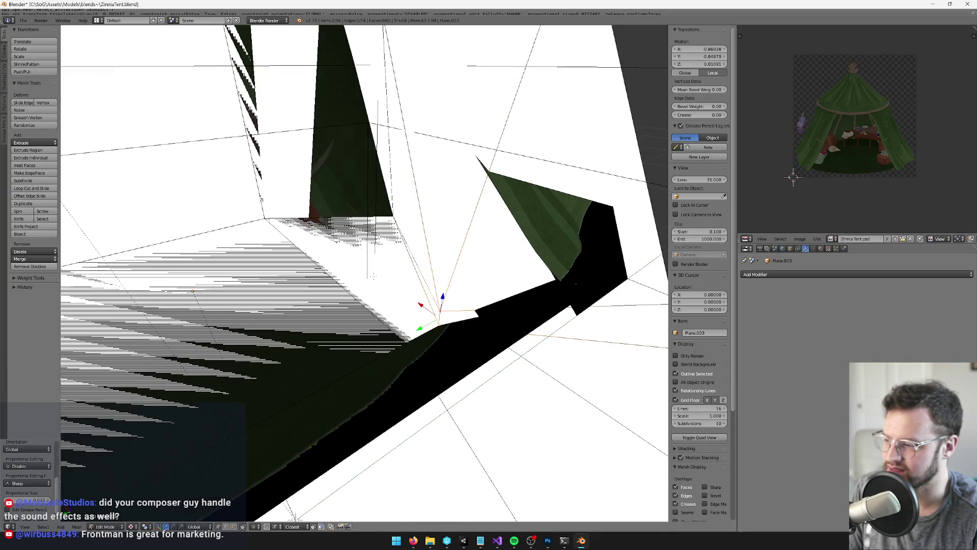
scroll(373, 276, "down", 3)
key("ctrl+z")
- Move two floor vertices to stretch the white floor plane's face
right_click(423, 231)
key("g")
left_click(377, 253)
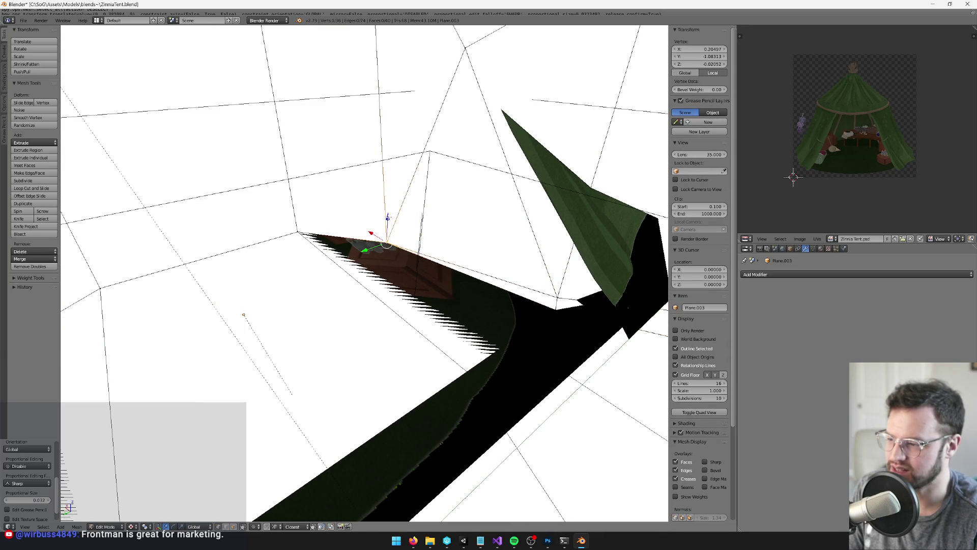
key("g")
left_click(402, 287)
right_click(298, 233)
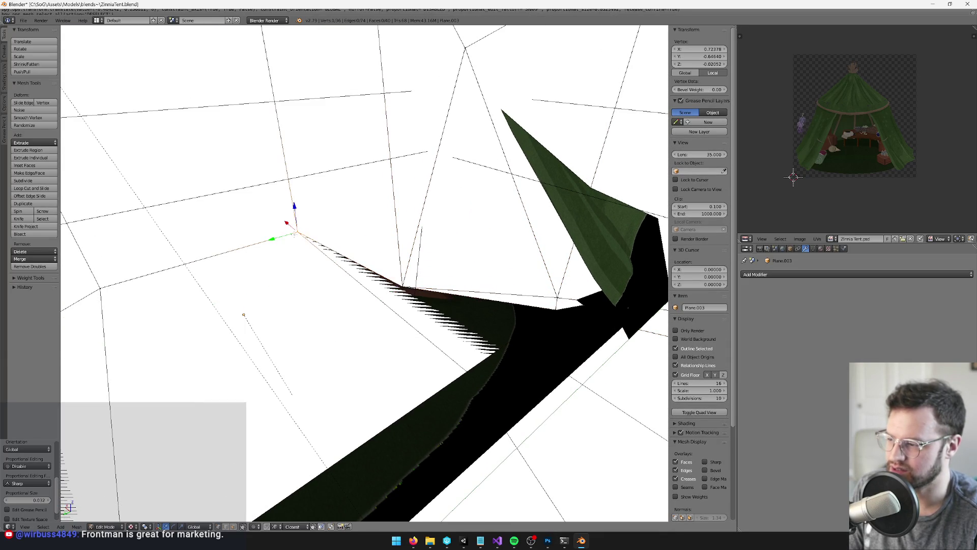
key("g")
left_click(402, 287)
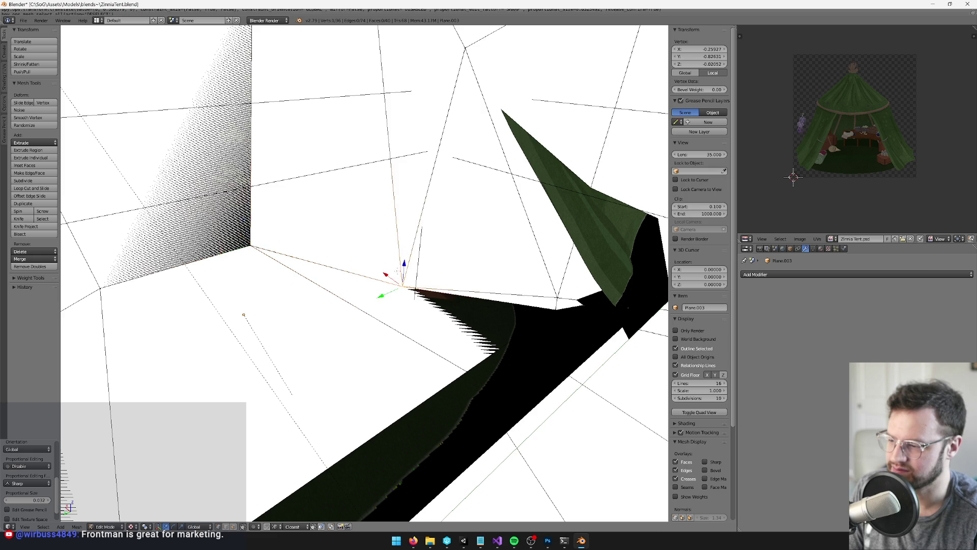
- Leave Edit Mode, frame the whole tent, and save ZinniaTent.blend
key("Tab")
key("KP_Decimal")
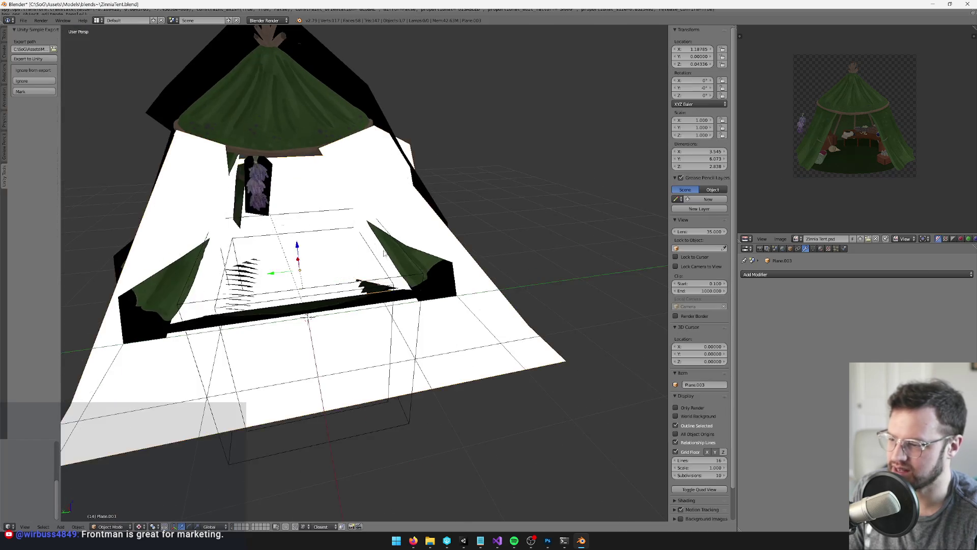
scroll(394, 261, "up", 5)
key("ctrl+s")
key("Delete")
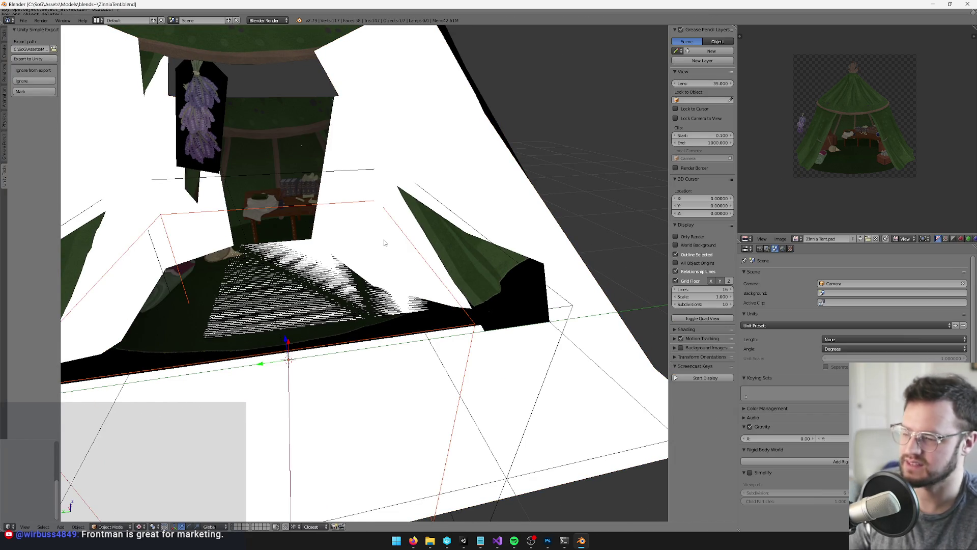
key("alt+Tab")
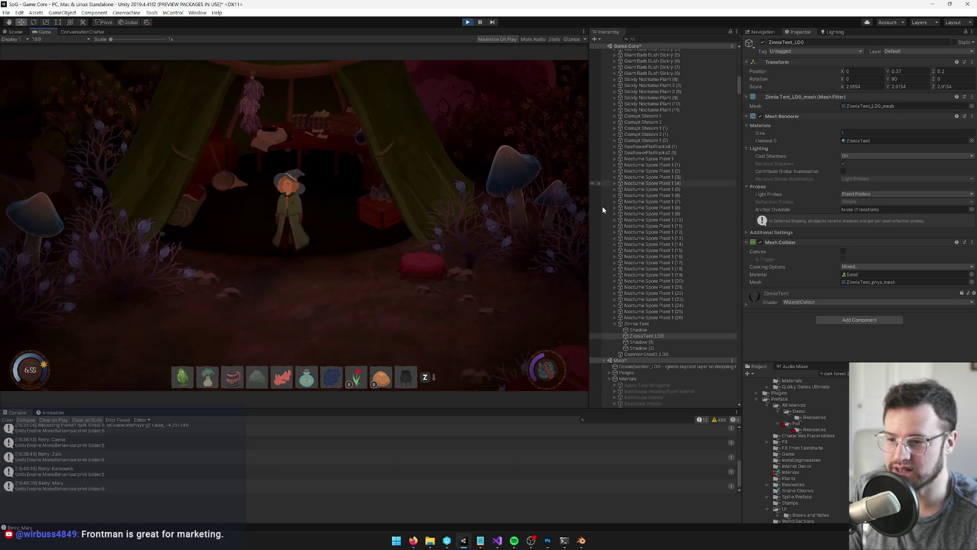
- Toggle ZinniaTent_LD0 off and on, walk inside the tent, then select Plane.003 in Blender
left_click(762, 42)
left_click(763, 43)
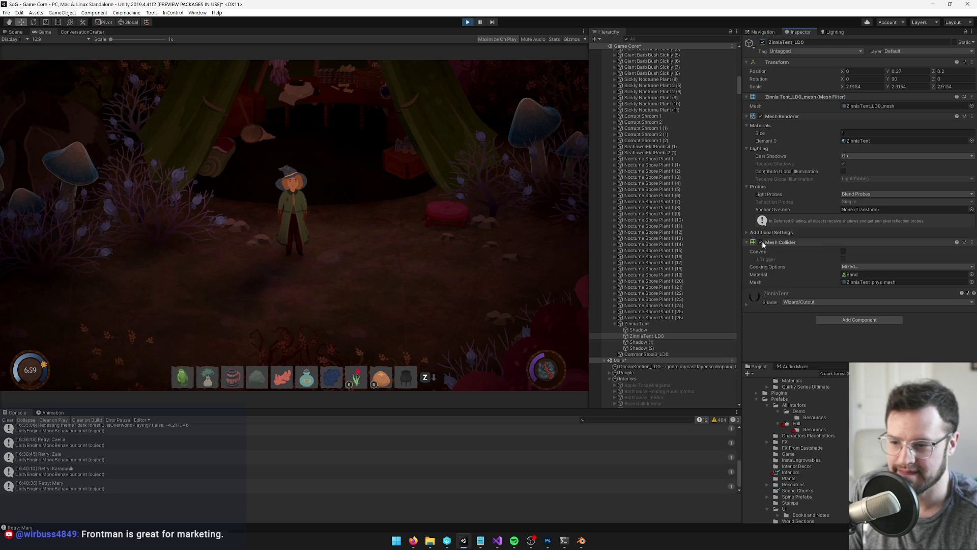
key("w")
key("w")
key("w")
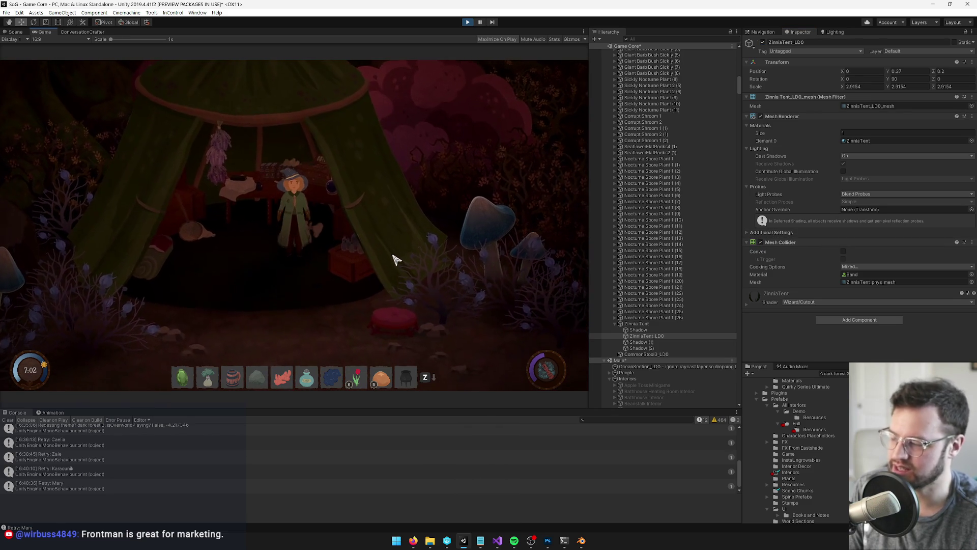
key("a")
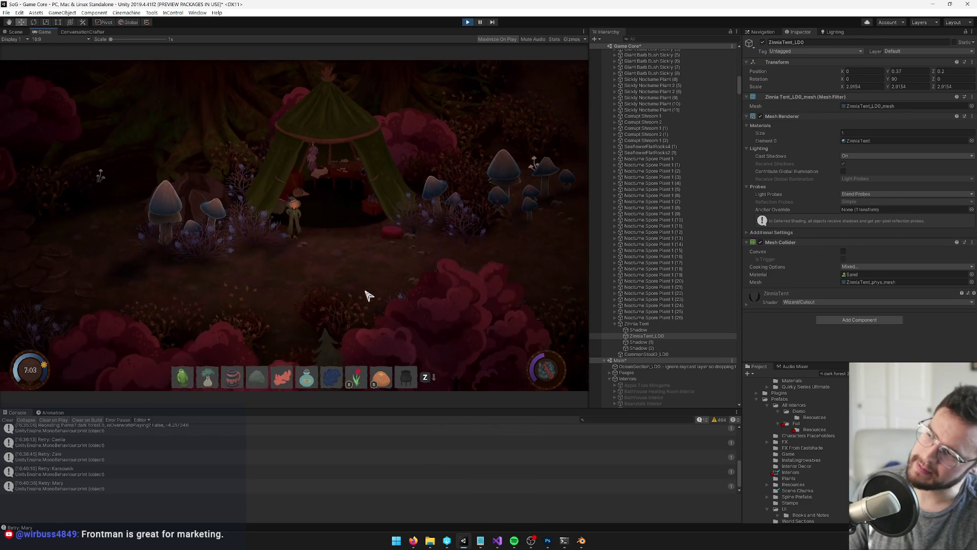
key("d")
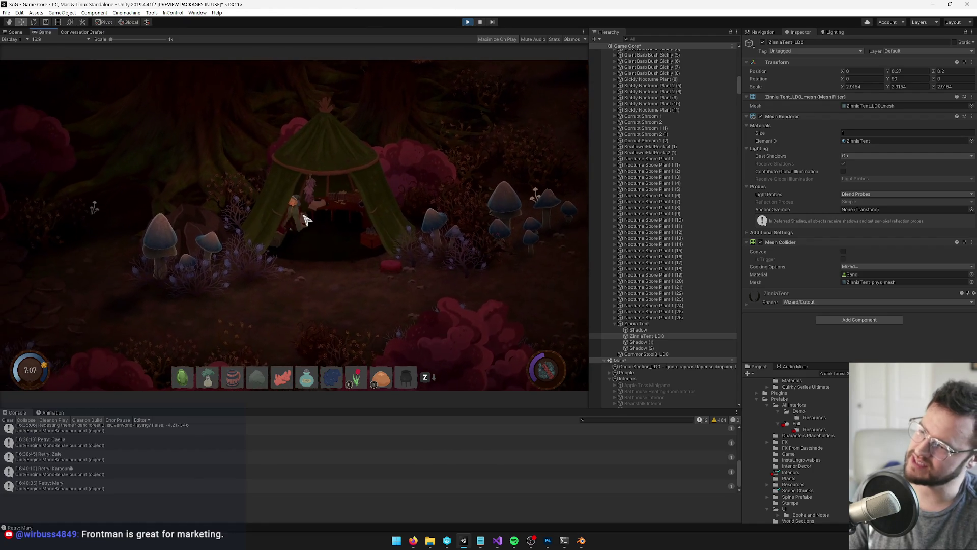
key("alt+Tab")
right_click(277, 219)
- In Edit Mode, select two vertices forming an edge of the tent's floor plane
key("Tab")
mouse_move(356, 254)
left_mouse_down()
mouse_move(336, 259)
mouse_move(327, 247)
mouse_move(371, 239)
mouse_move(365, 232)
mouse_move(403, 207)
left_mouse_up()
scroll(364, 235, "down", 4)
scroll(364, 235, "up", 3)
scroll(390, 222, "down", 4)
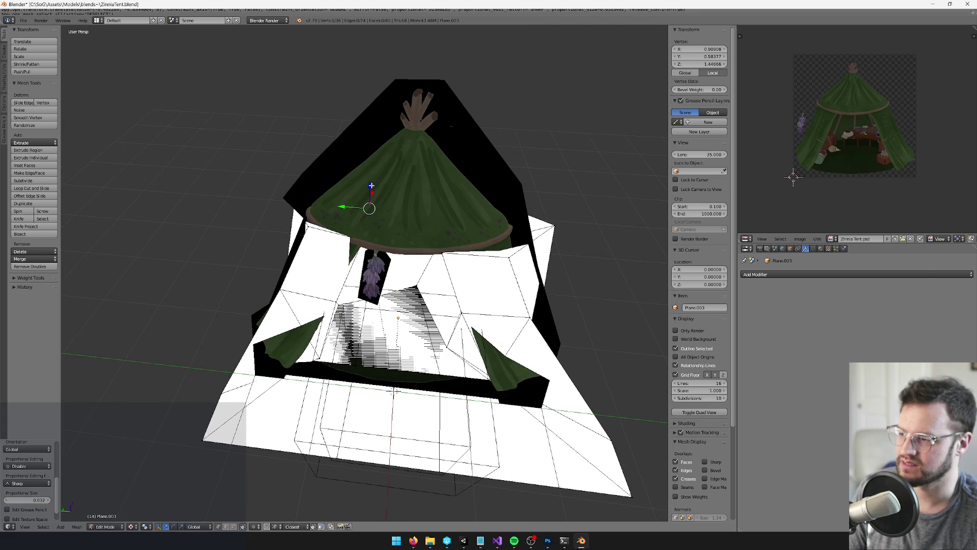
right_click(373, 202)
scroll(387, 193, "up", 5)
left_click_drag(412, 187, 404, 180)
scroll(263, 389, "up", 5)
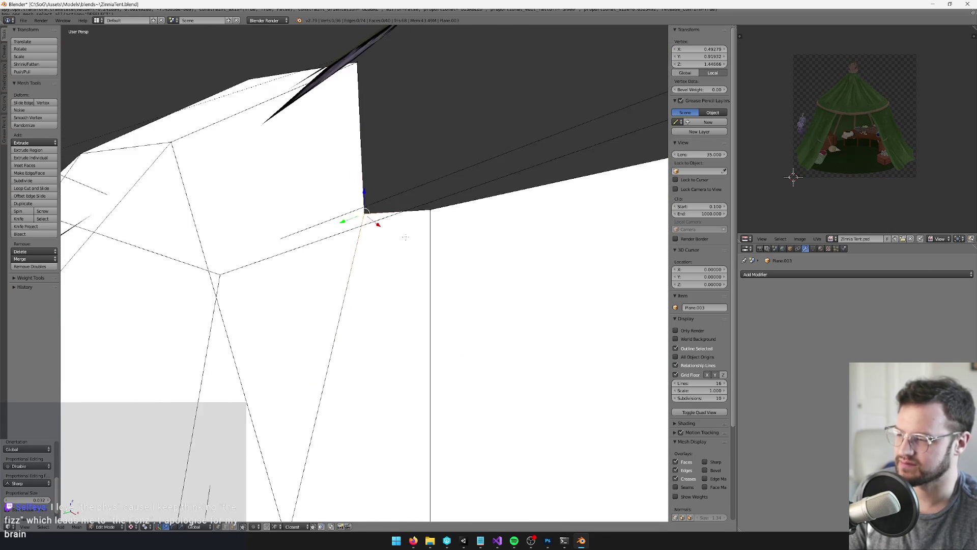
right_click(417, 207, "shift")
scroll(432, 227, "down", 5)
- Move the selected edge along the X axis and return to Object Mode
key("g")
key("x")
left_click(380, 261)
scroll(381, 261, "down", 3)
left_click_drag(380, 260, 398, 258)
key("Tab")
- Save the ZinniaTent file so Unity reimports the tent
key("ctrl+s")
key("alt+Tab")
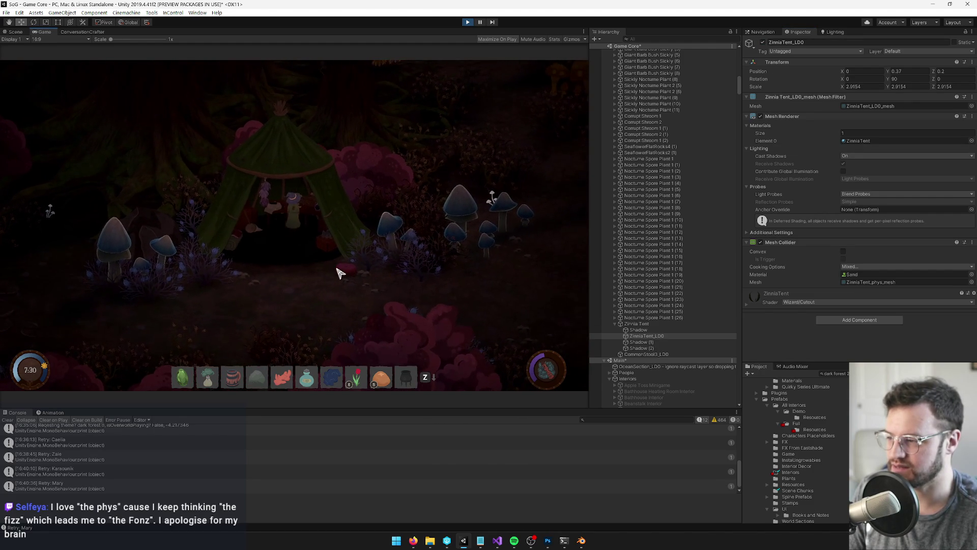
key("alt+Tab")
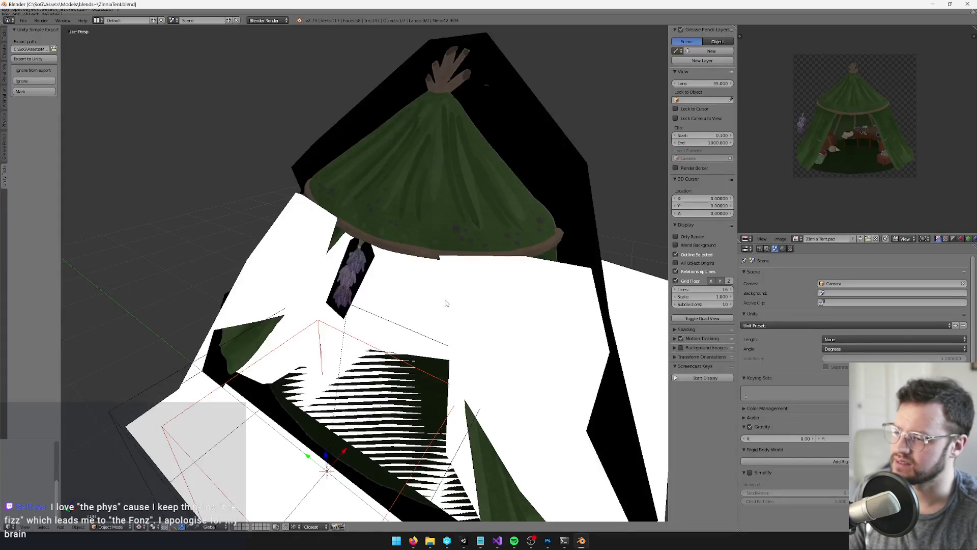
- Add a centred loop cut and a knife cut to the Plane.003 floor mesh
right_click(418, 299)
key("Tab")
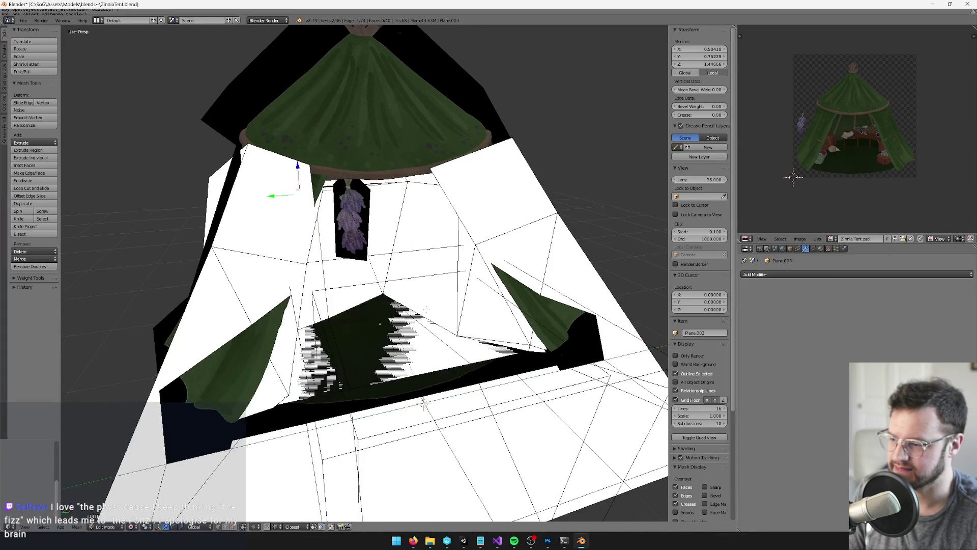
left_click_drag(427, 310, 430, 281)
key("ctrl+r")
left_click(423, 262)
right_click(423, 261)
key("k")
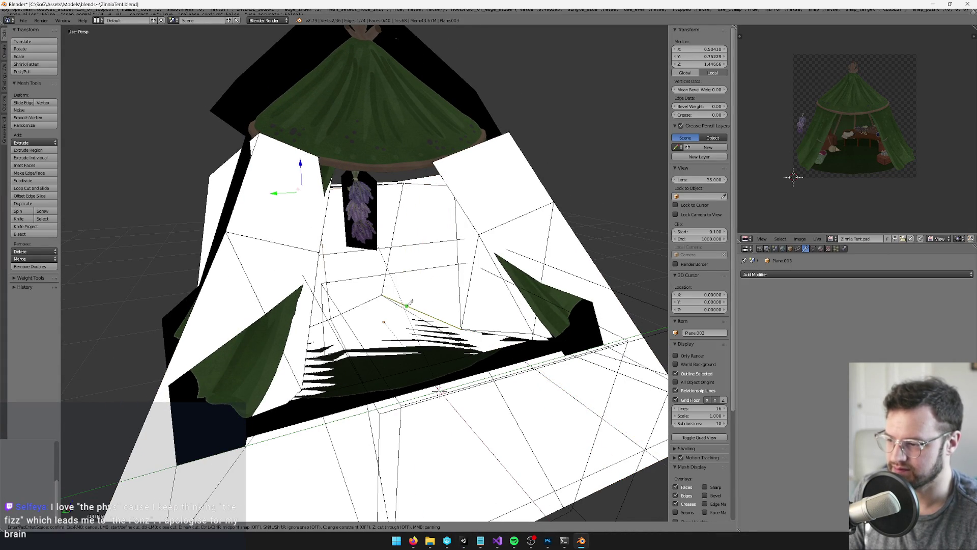
left_click(409, 305)
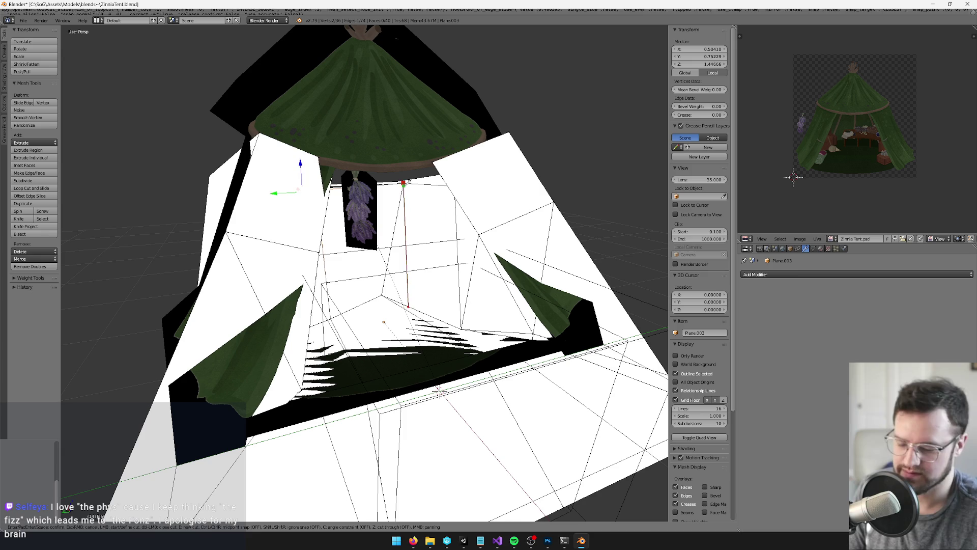
key("Return")
scroll(408, 181, "up", 2)
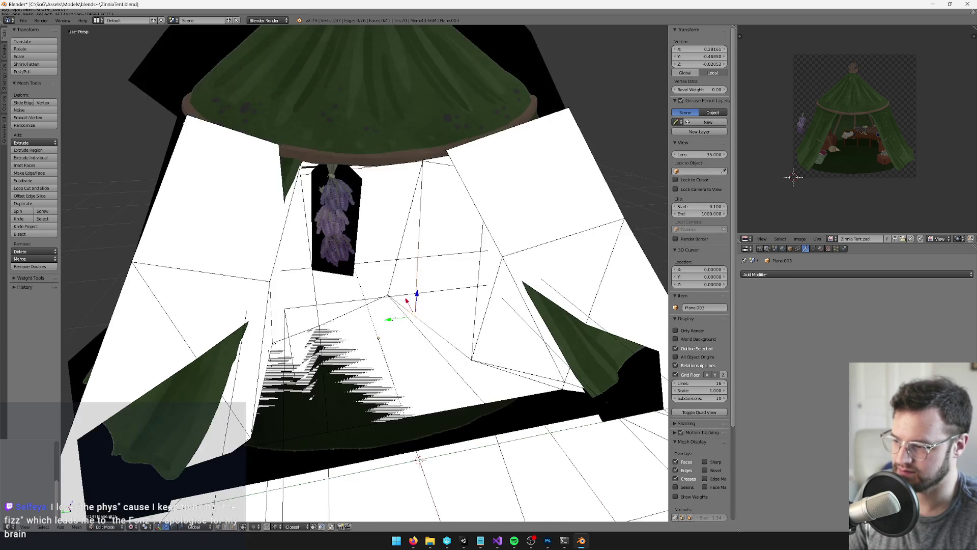
- Nudge the chosen vertex along Y, then go back to Object Mode
key("g")
key("y")
key("Return")
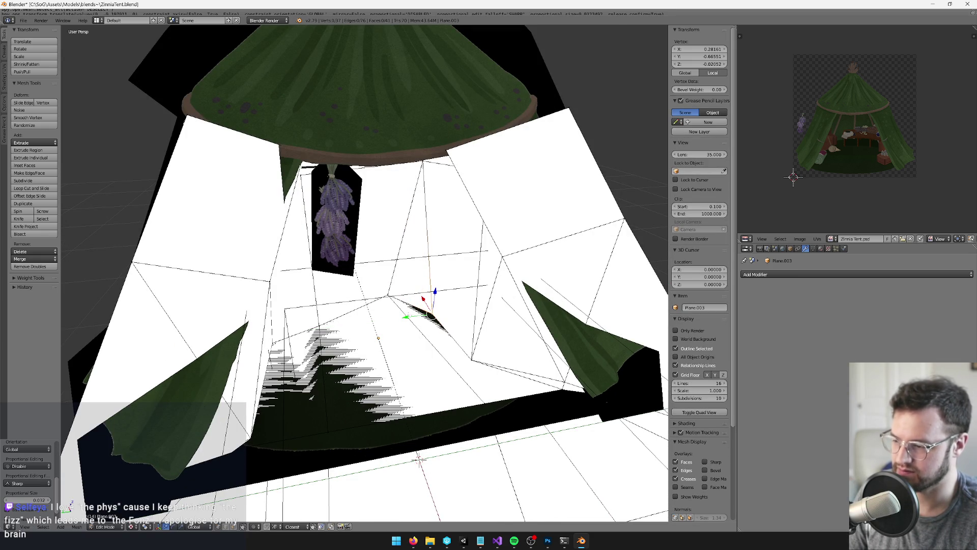
key("Tab")
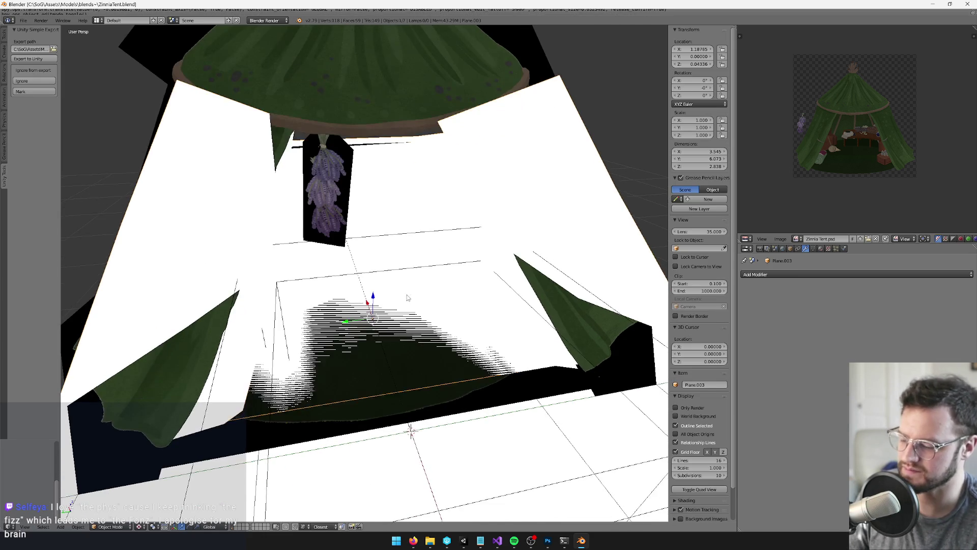
key("alt+Tab")
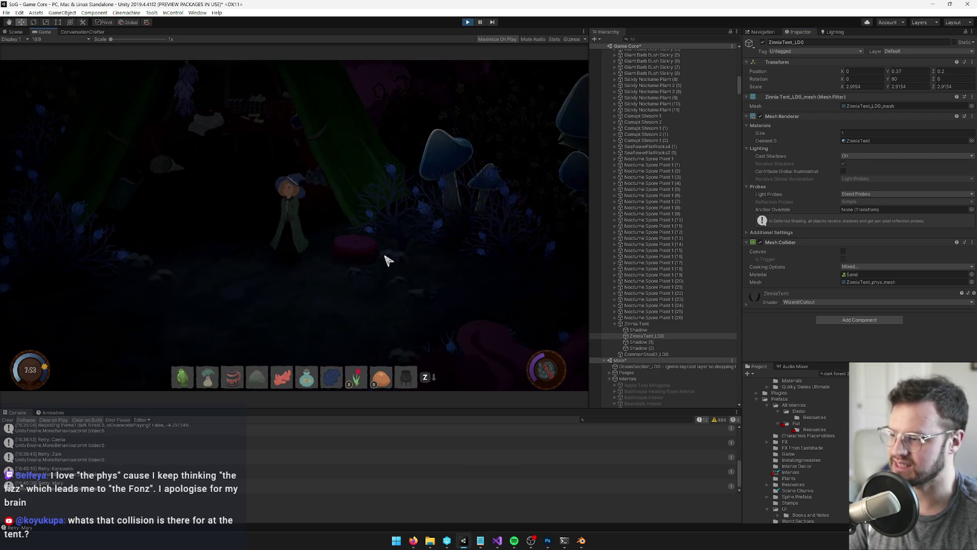
- Pause the tent playtest, then stop play mode with Ctrl+P
left_click(468, 23)
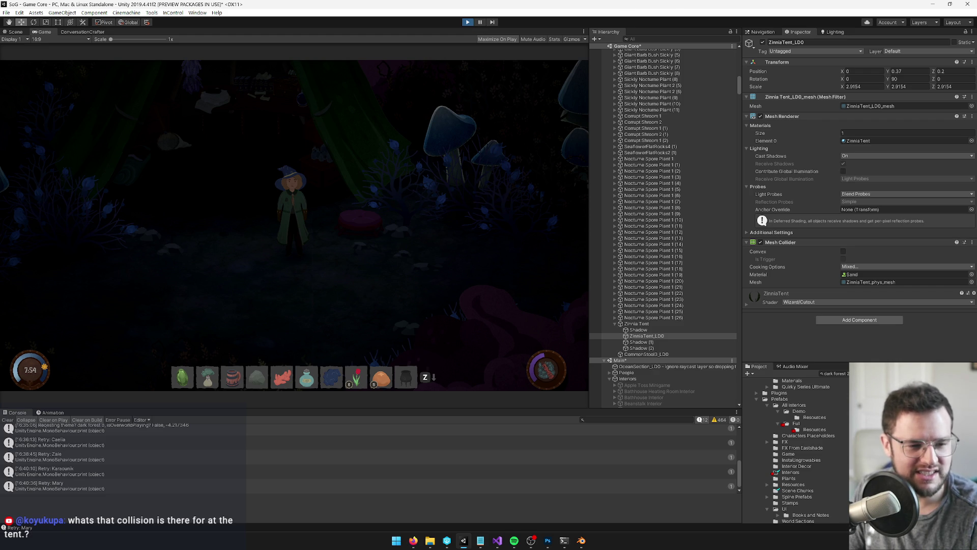
key("ctrl+p")
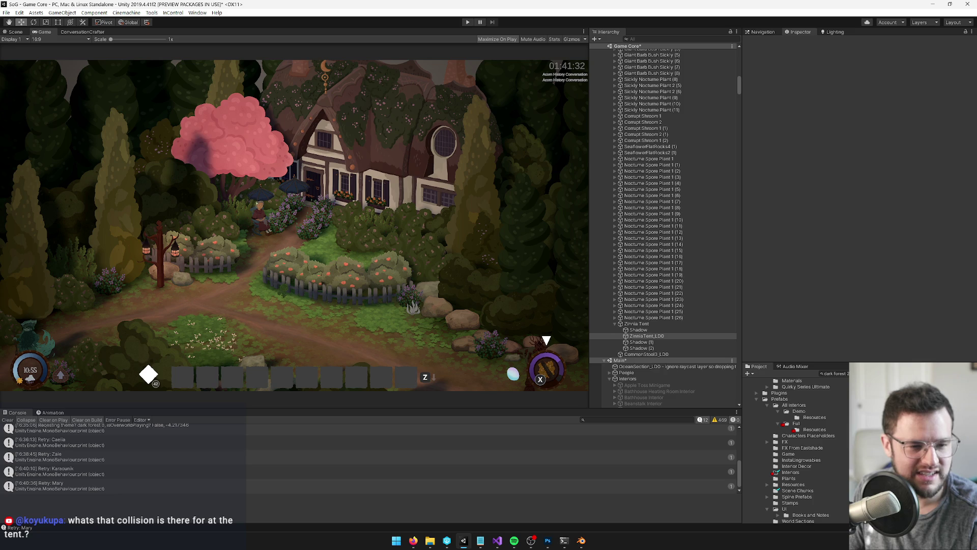
- In the Scene view, open the Dark Forest 2 prefab, frame the tent area, and select CommonStool3_LD0
scroll(663, 226, "down", 15)
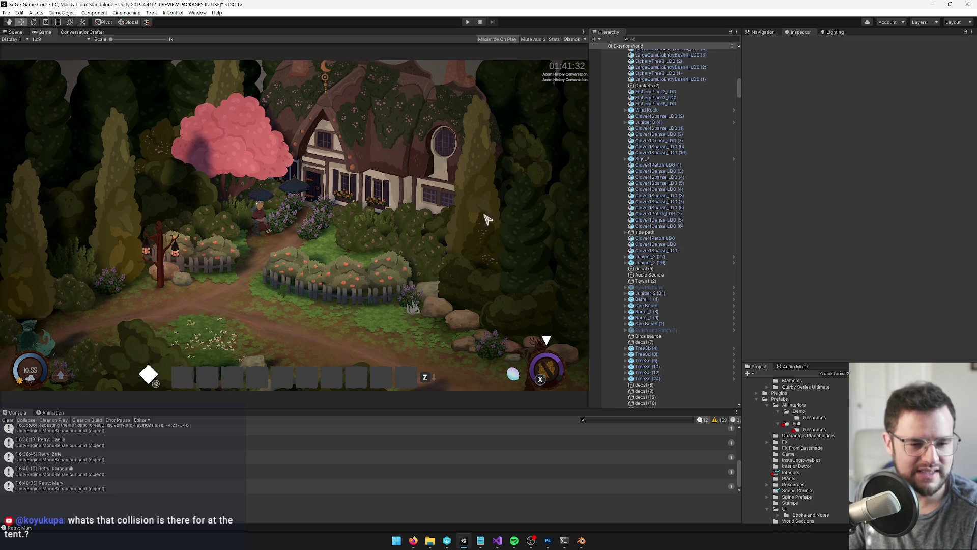
left_click(14, 31)
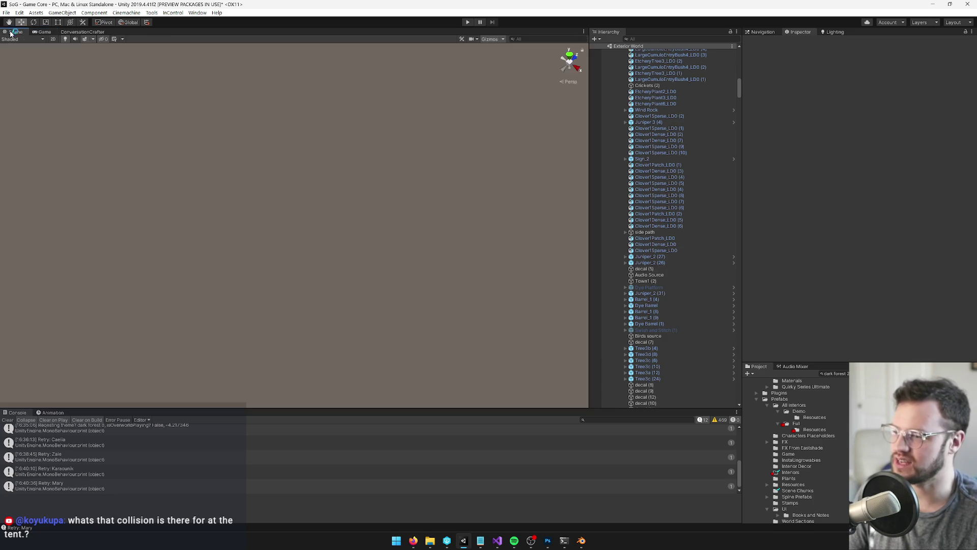
scroll(657, 308, "up", 3)
scroll(656, 308, "up", 9)
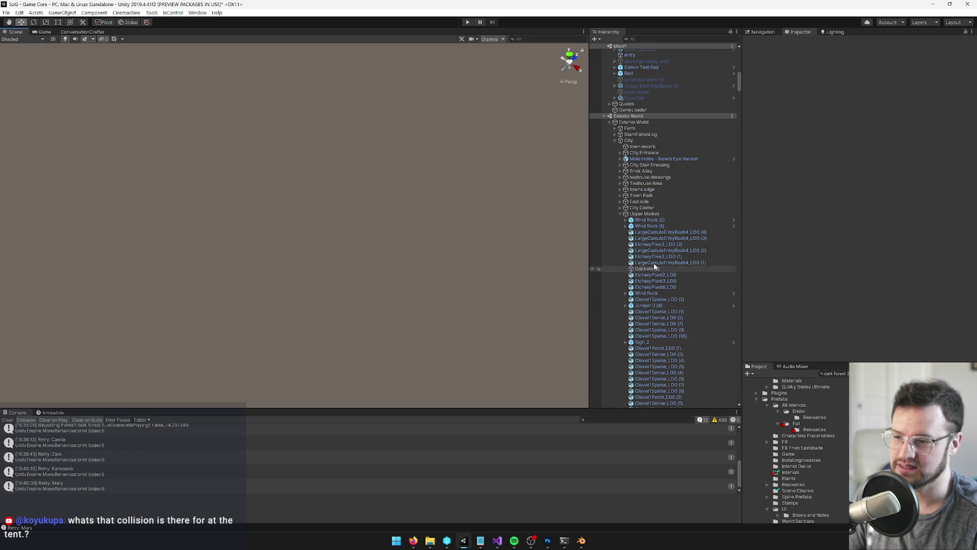
left_click(875, 381)
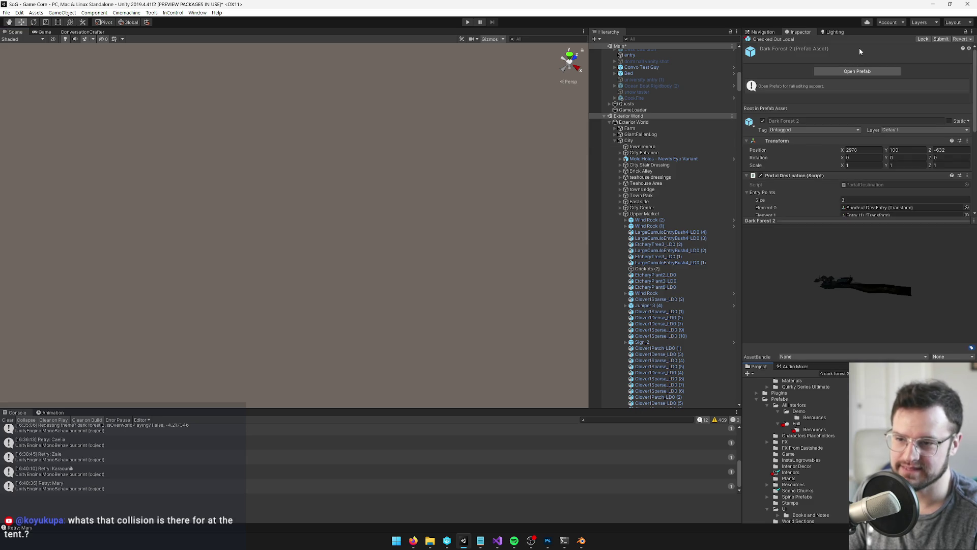
left_click(849, 73)
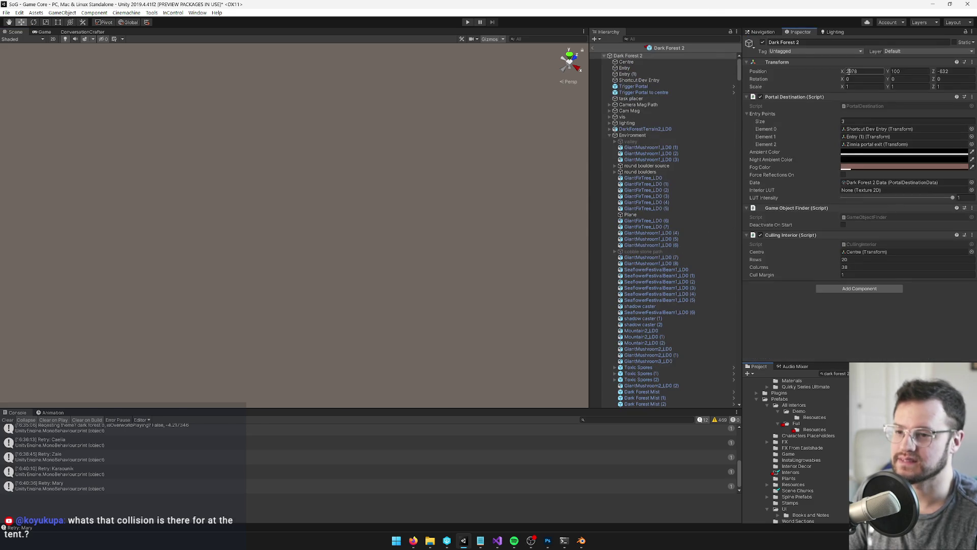
left_click(259, 179)
key("f")
left_click(374, 213)
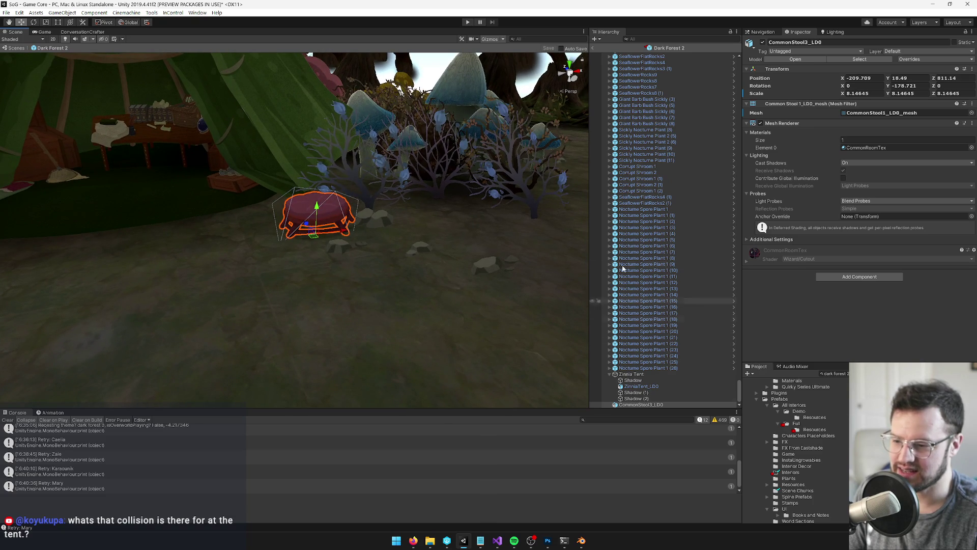
- Add a Box Collider component to the CommonStool3_LD0 stool
key("f")
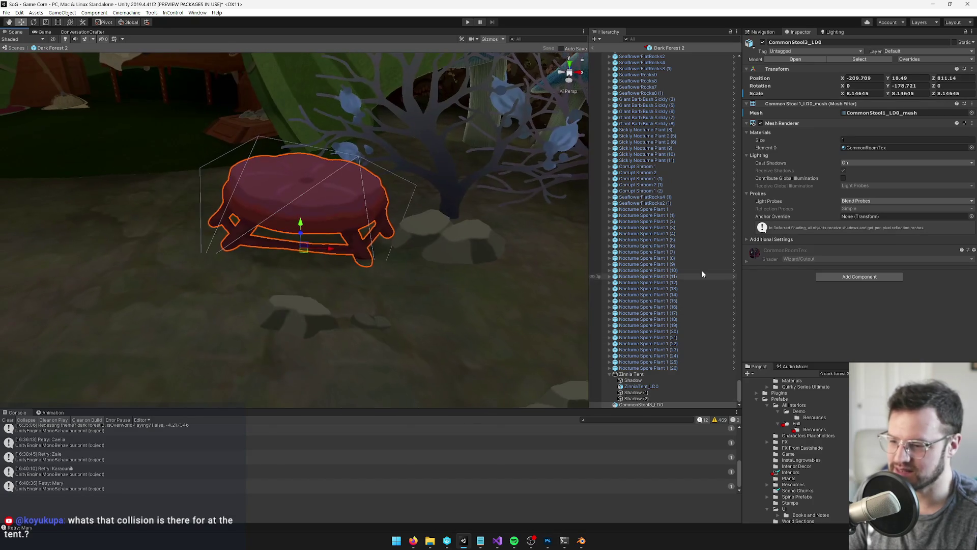
left_click(838, 279)
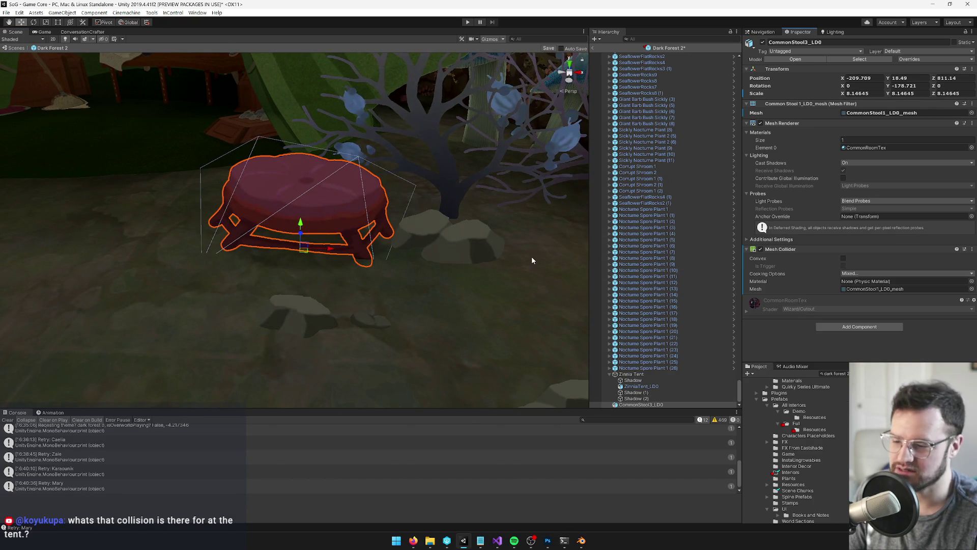
left_click(810, 309)
left_click(841, 277)
type("boc")
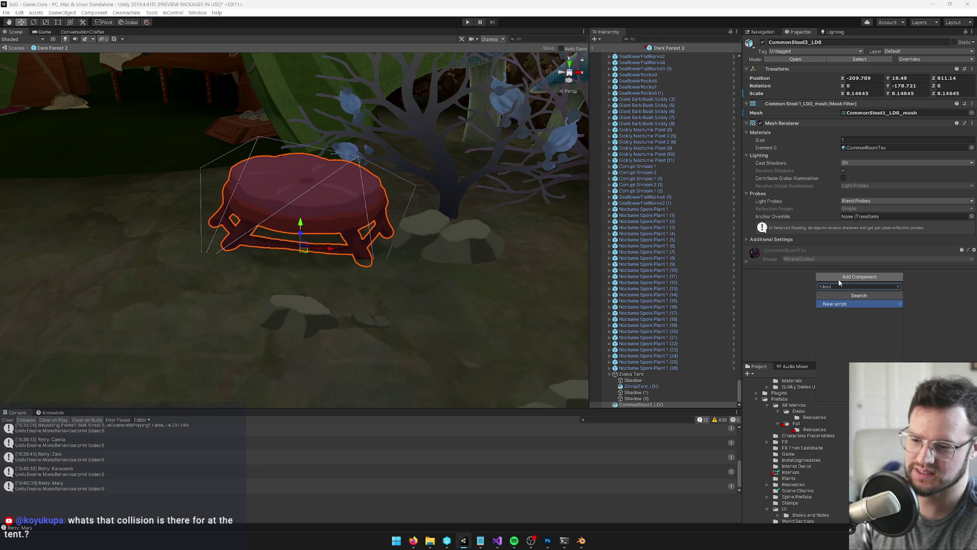
key("BackSpace")
type("x")
key("Return")
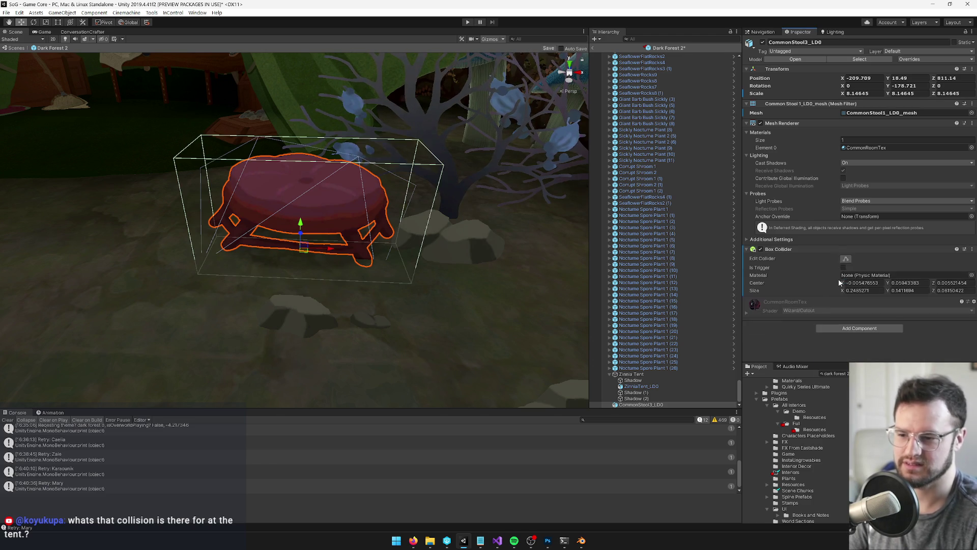
- Save the Dark Forest 2 prefab and select the Dark Forest prefab asset
scroll(229, 257, "down", 5)
mouse_move(229, 257)
left_mouse_down()
mouse_move(229, 245)
mouse_move(258, 251)
mouse_move(250, 235)
left_mouse_up()
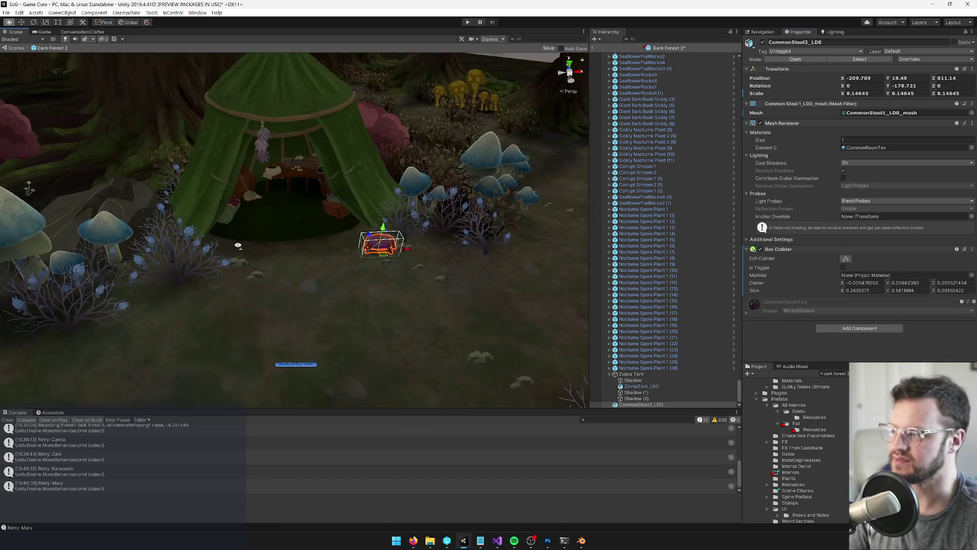
mouse_move(327, 244)
left_mouse_down()
mouse_move(579, 328)
mouse_move(560, 325)
left_mouse_up()
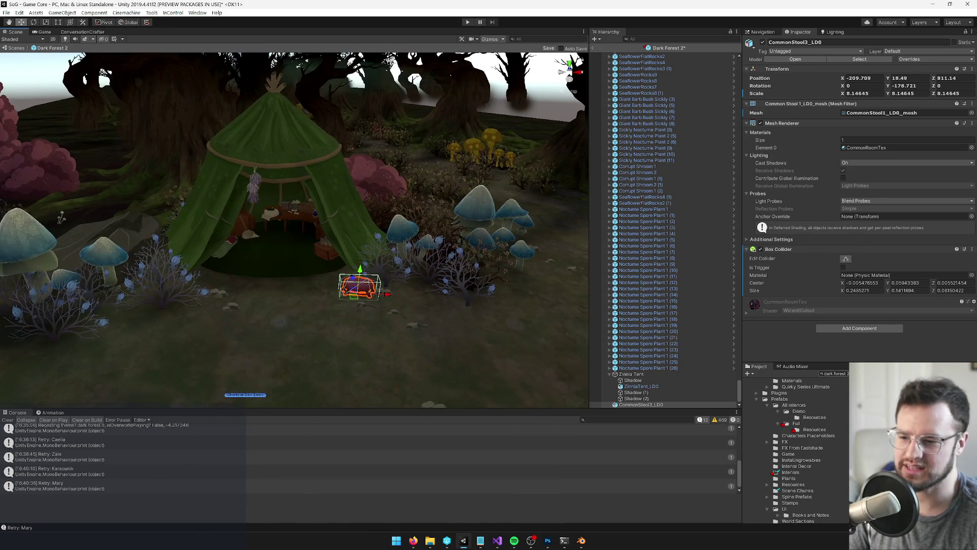
left_click(550, 48)
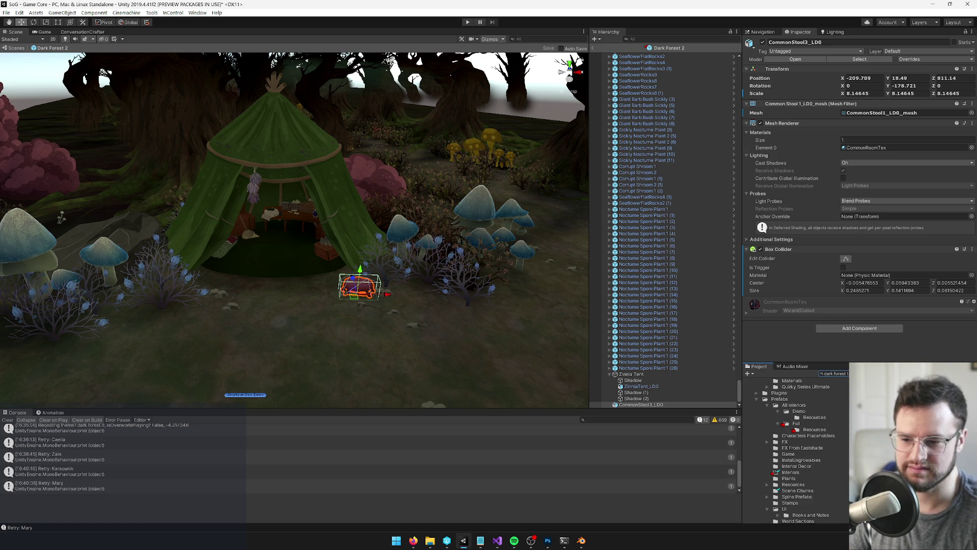
left_click(846, 59)
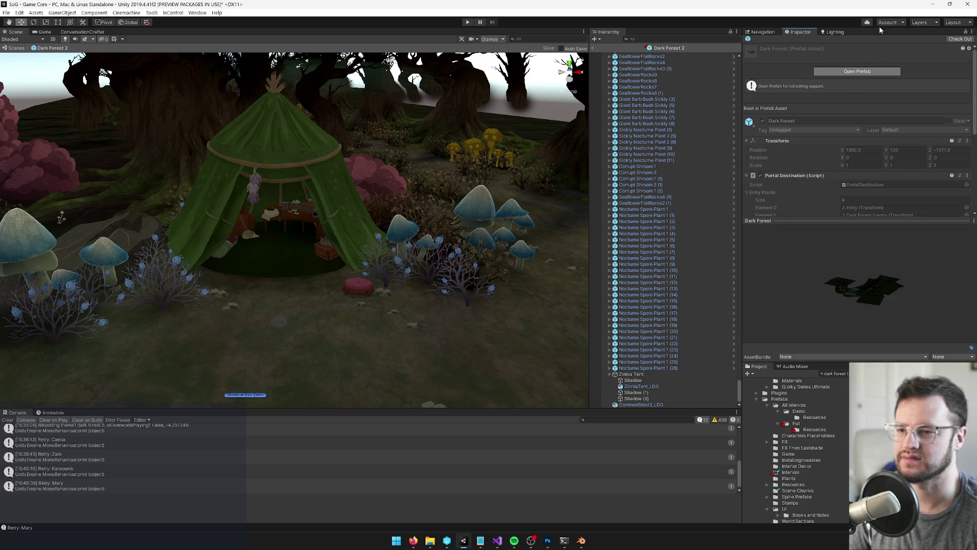
- Open the Dark Forest prefab and search its Hierarchy for 'lantern', then clear the search
left_click(857, 71)
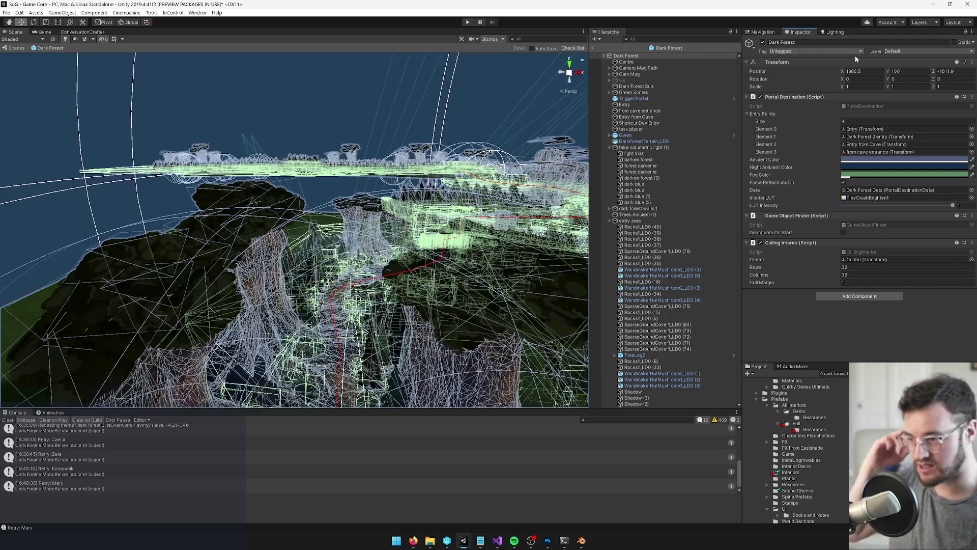
left_click(638, 39)
type("lanter")
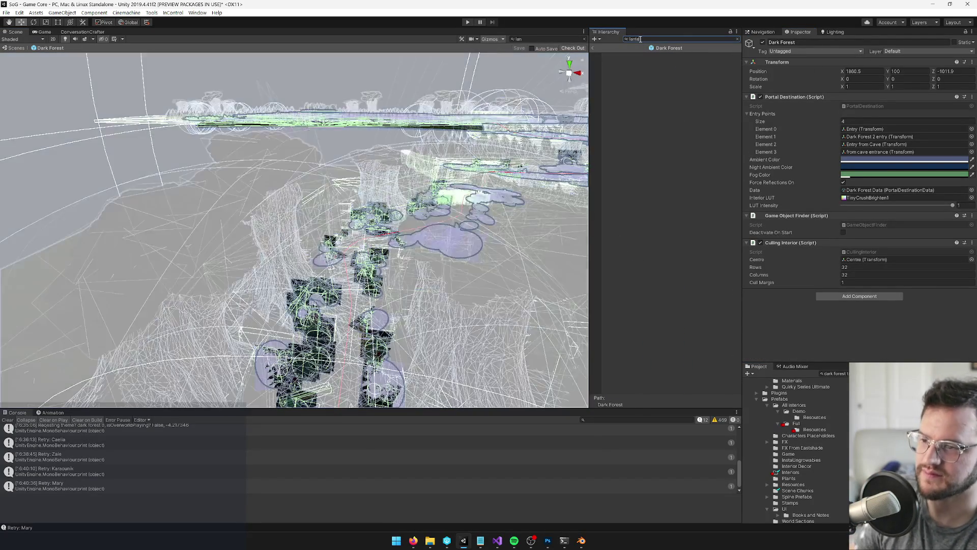
key("BackSpace")
key("BackSpace")
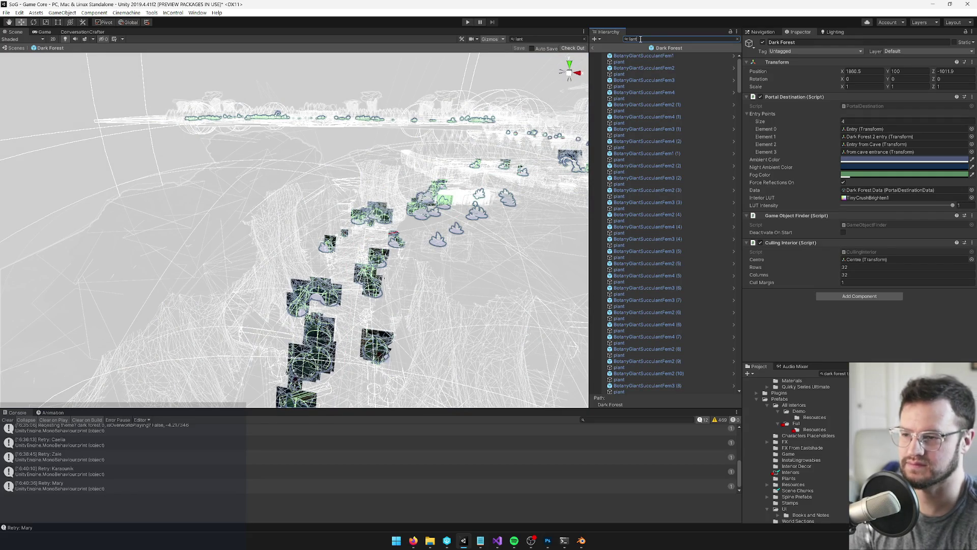
left_click_drag(390, 231, 402, 214)
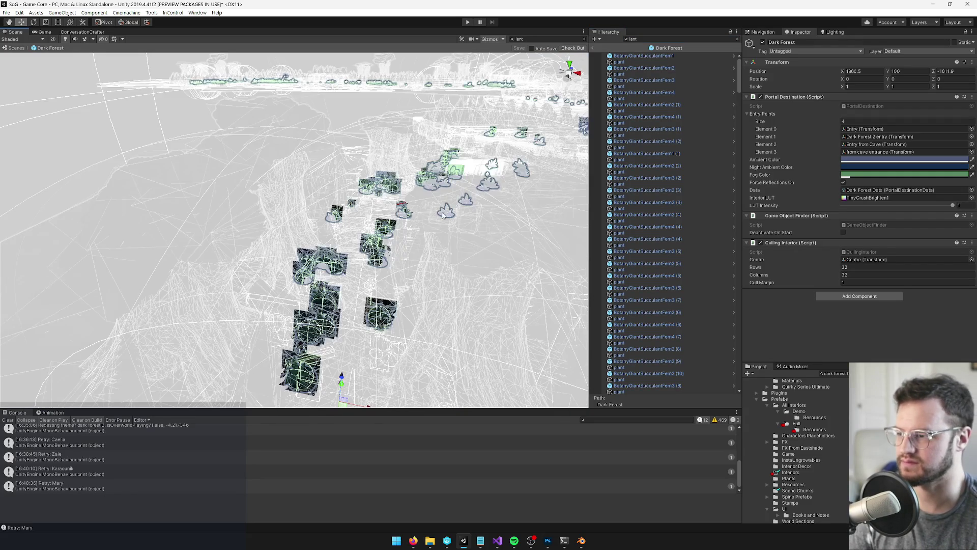
type("e")
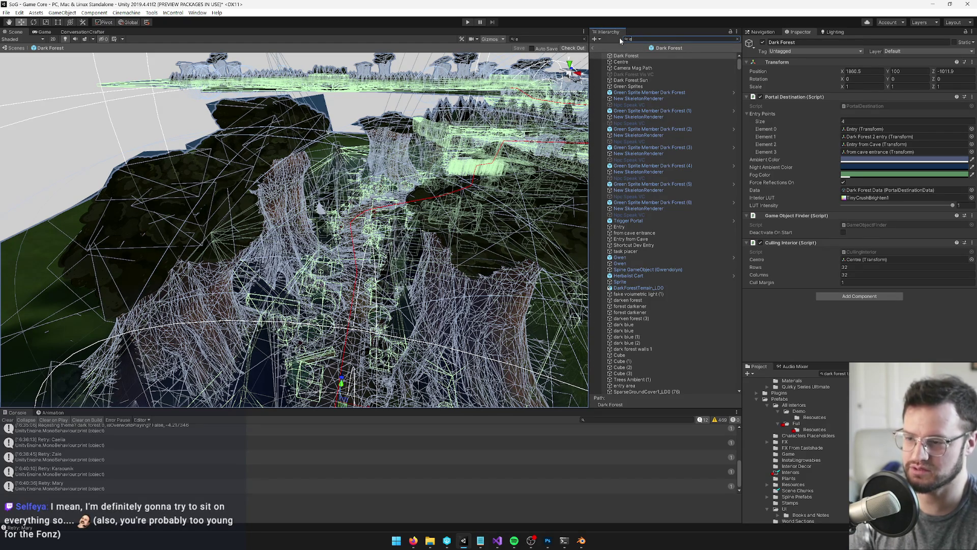
key("BackSpace")
type("lantern")
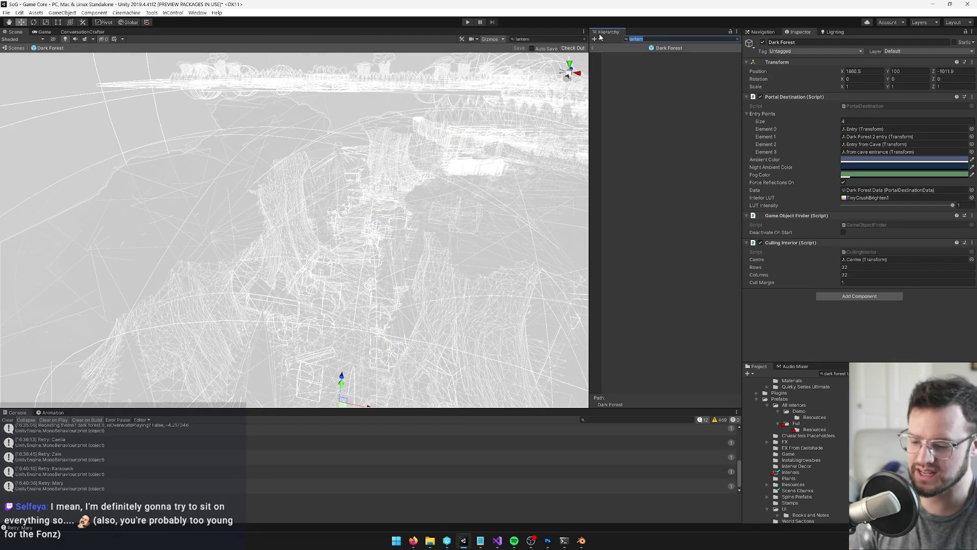
key("Escape")
mouse_move(333, 169)
left_mouse_down()
mouse_move(339, 208)
mouse_move(334, 198)
mouse_move(295, 217)
mouse_move(279, 246)
left_mouse_up()
- Select the Lamp in the Dark Forest prefab and copy it
left_click(283, 227)
left_click(639, 399)
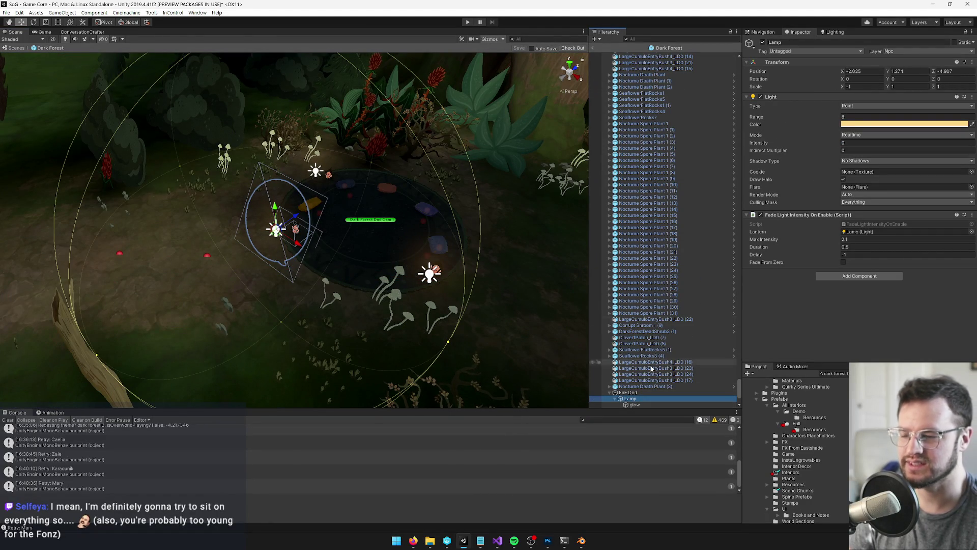
right_click(646, 396)
left_click(662, 189)
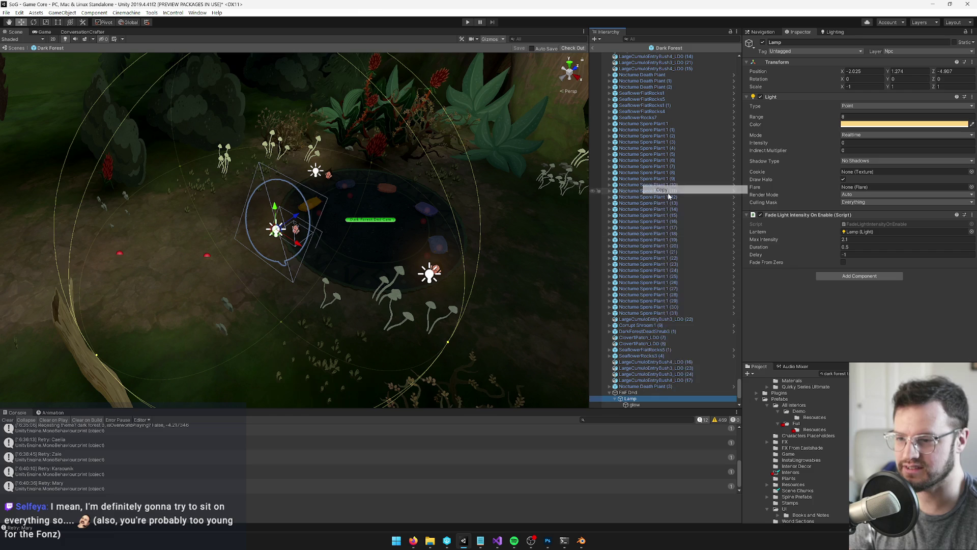
- Paste the Lamp into Dark Forest 2 and make it a child of Zinnia Tent
left_click(896, 382)
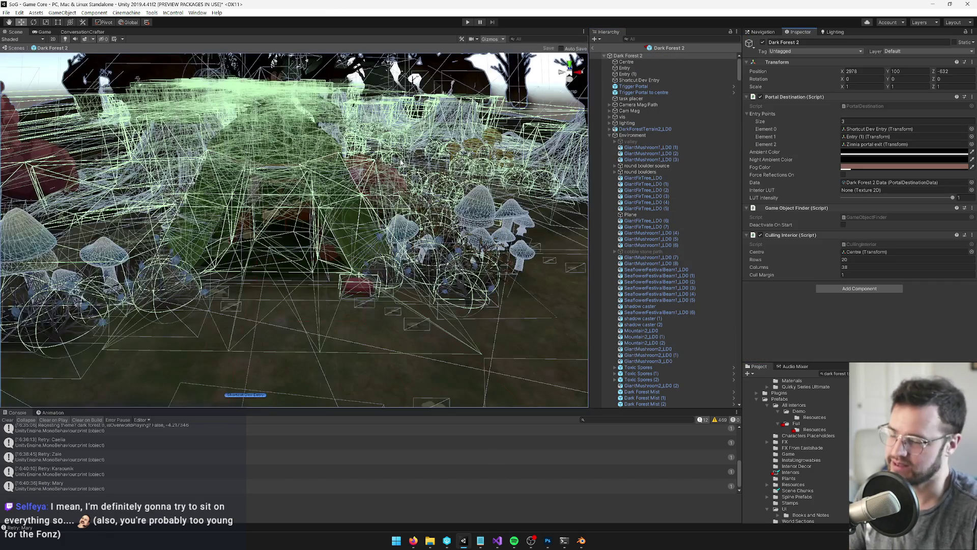
left_click(338, 219)
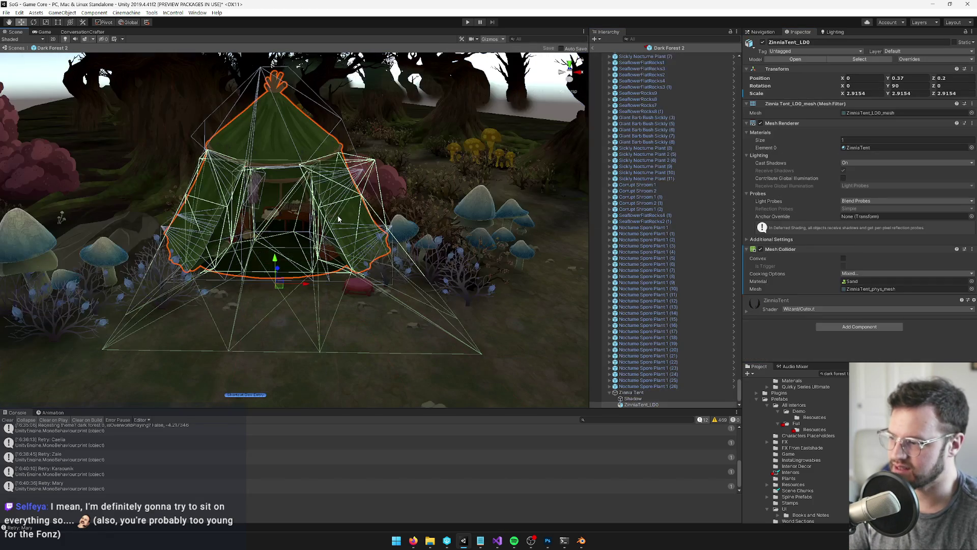
scroll(631, 357, "down", 1)
right_click(636, 374)
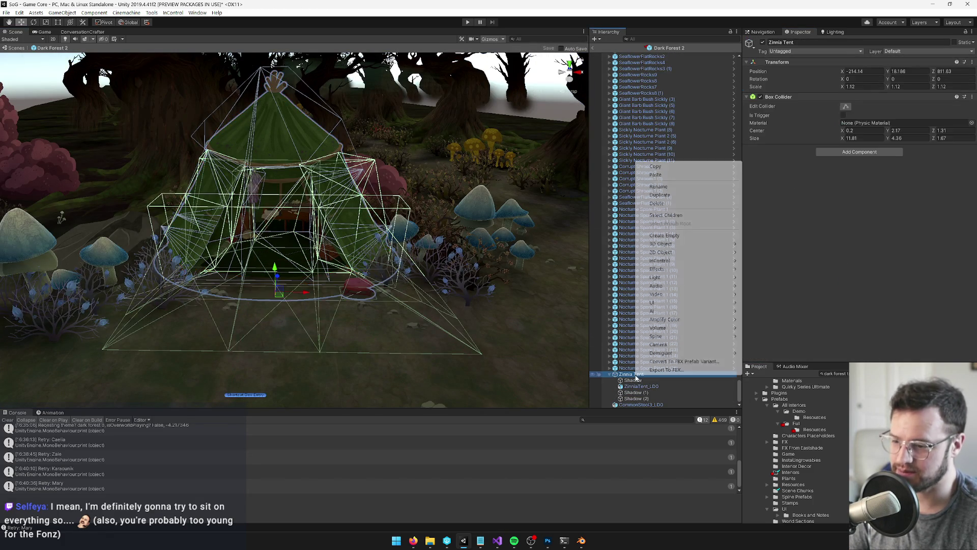
left_click(356, 260)
left_click_drag(336, 244, 367, 257)
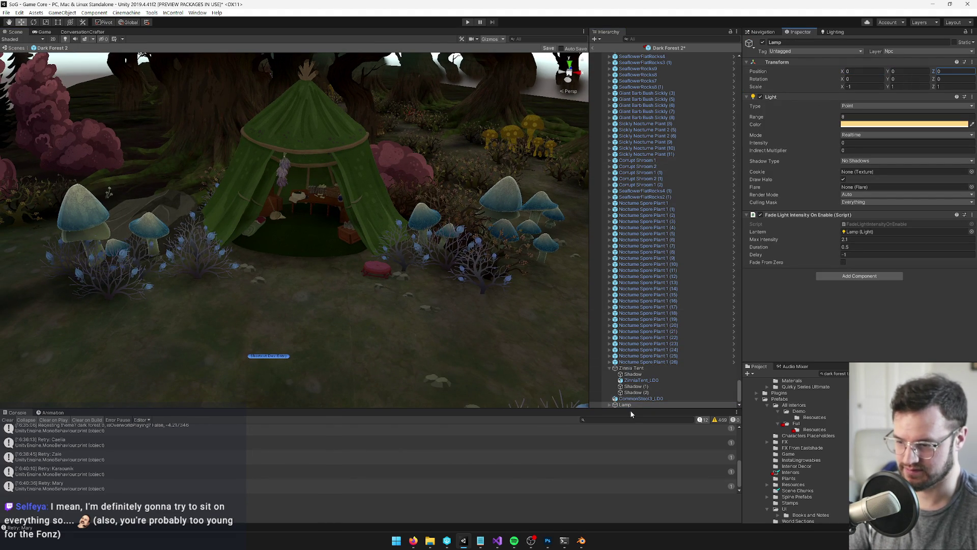
left_click_drag(625, 406, 631, 368)
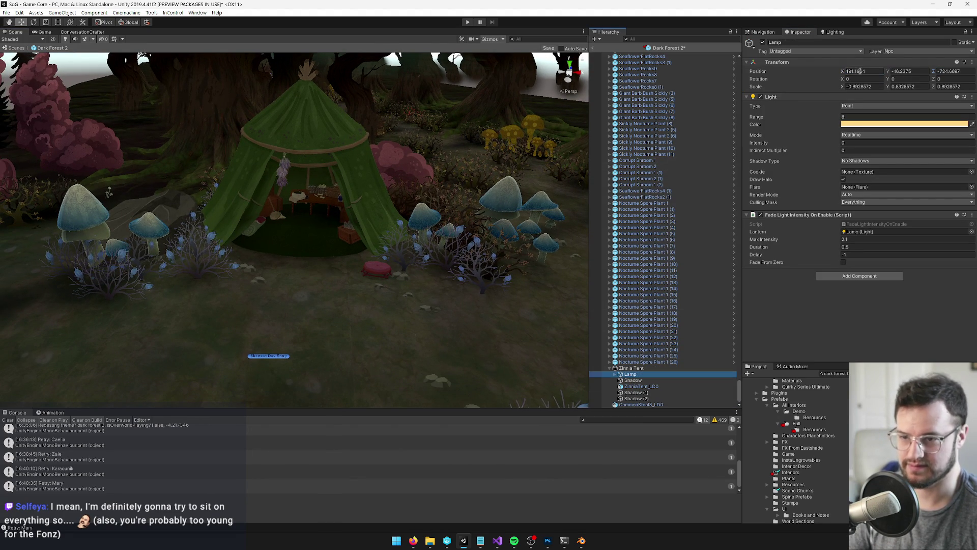
- Zero the Lamp's position and adjust its height above the ground
type("0")
key("Tab")
type("0")
key("Return")
key("f")
left_click_drag(410, 275, 404, 219)
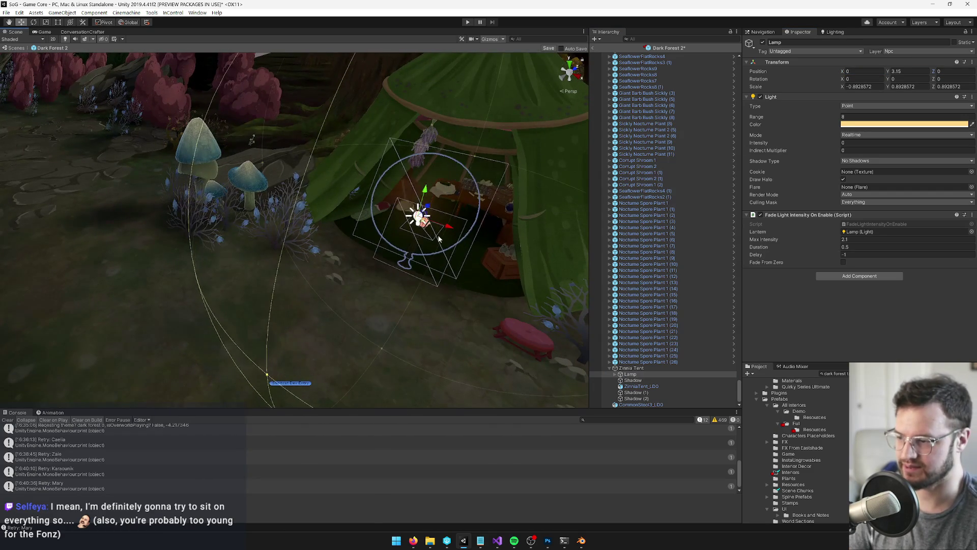
key("f")
mouse_move(372, 178)
left_mouse_down()
mouse_move(350, 224)
mouse_move(356, 262)
mouse_move(357, 227)
mouse_move(223, 269)
mouse_move(163, 264)
left_mouse_up()
- Slide the Lamp next to the red cushion and fine-tune its position
key("w")
key("f")
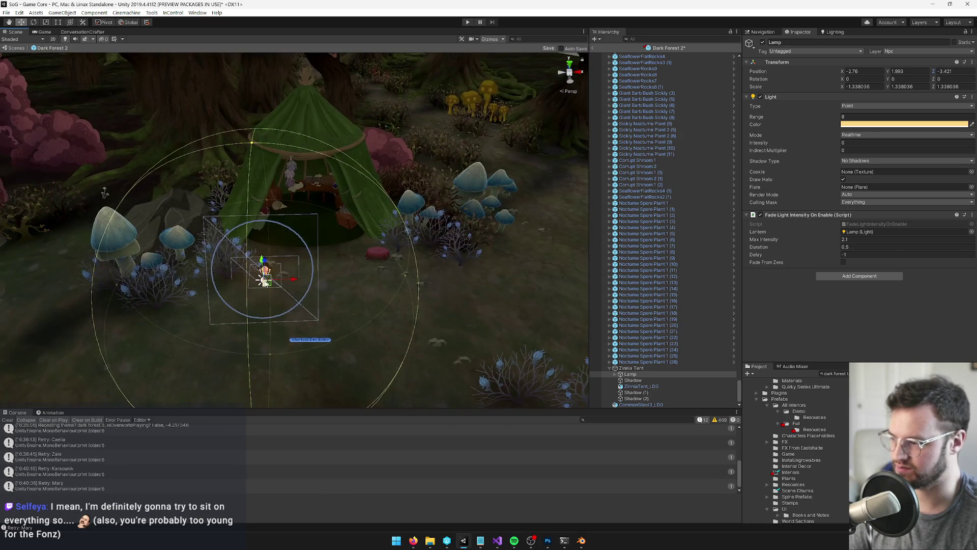
mouse_move(271, 288)
left_mouse_down()
mouse_move(370, 262)
mouse_move(391, 236)
left_mouse_up()
scroll(391, 236, "up", 10)
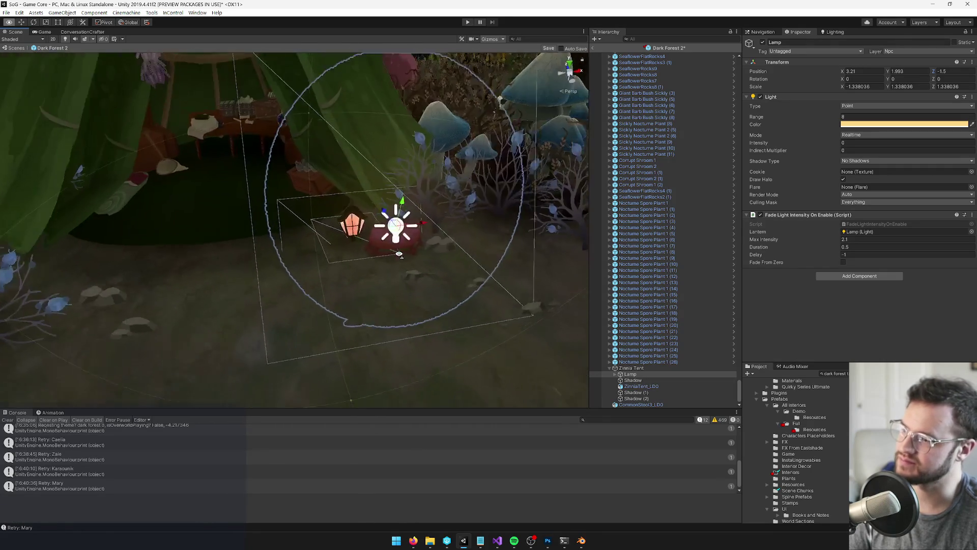
left_click_drag(440, 199, 441, 208)
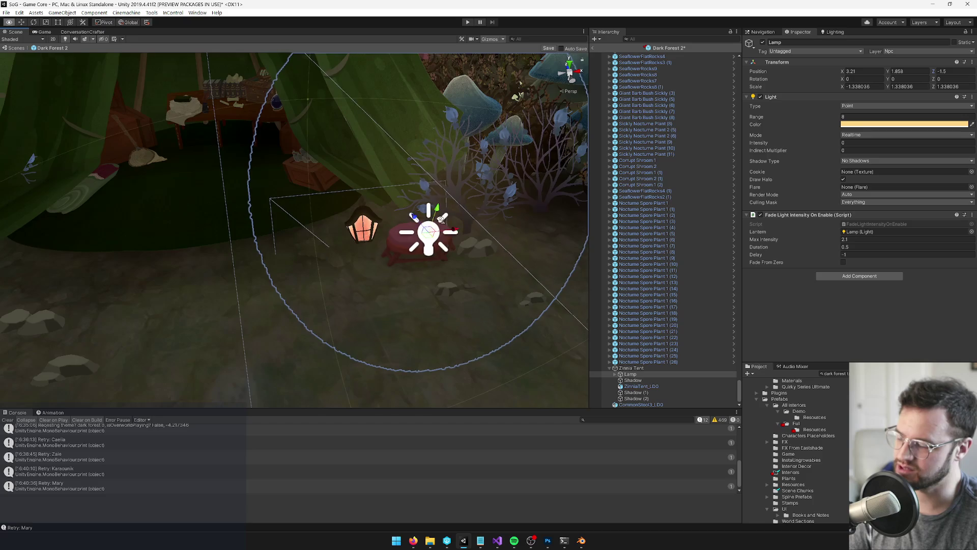
scroll(467, 202, "up", 3)
scroll(466, 202, "up", 1)
left_click_drag(519, 150, 521, 144)
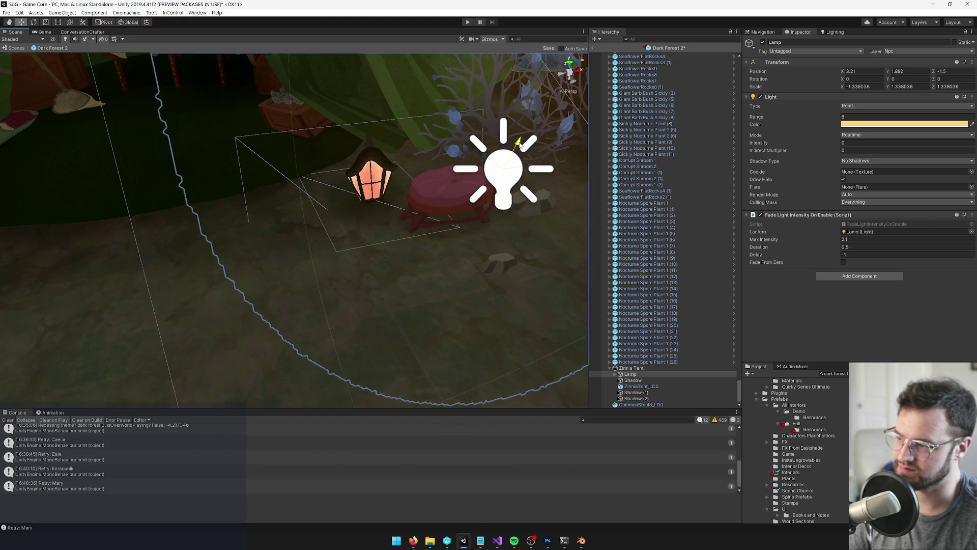
scroll(519, 145, "down", 10)
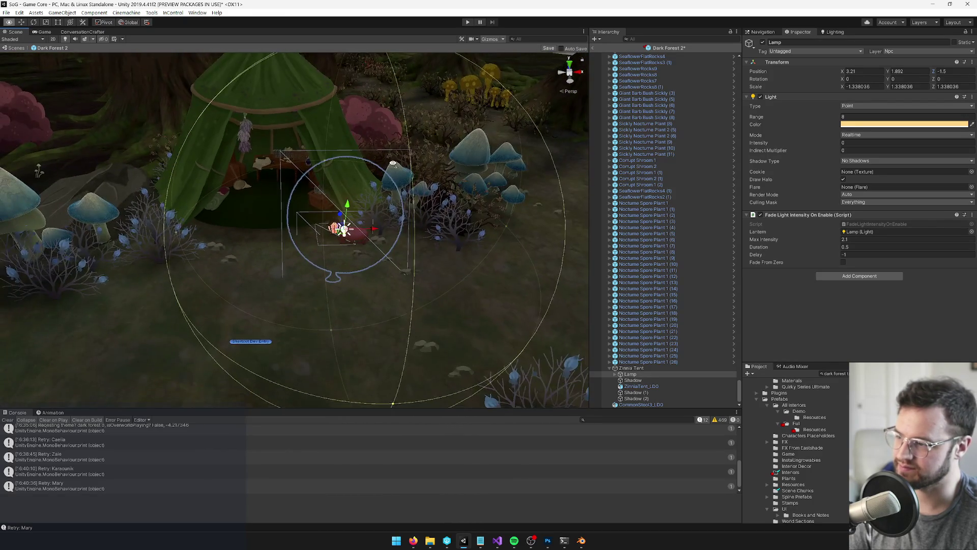
left_click_drag(376, 231, 366, 232)
scroll(367, 232, "down", 2)
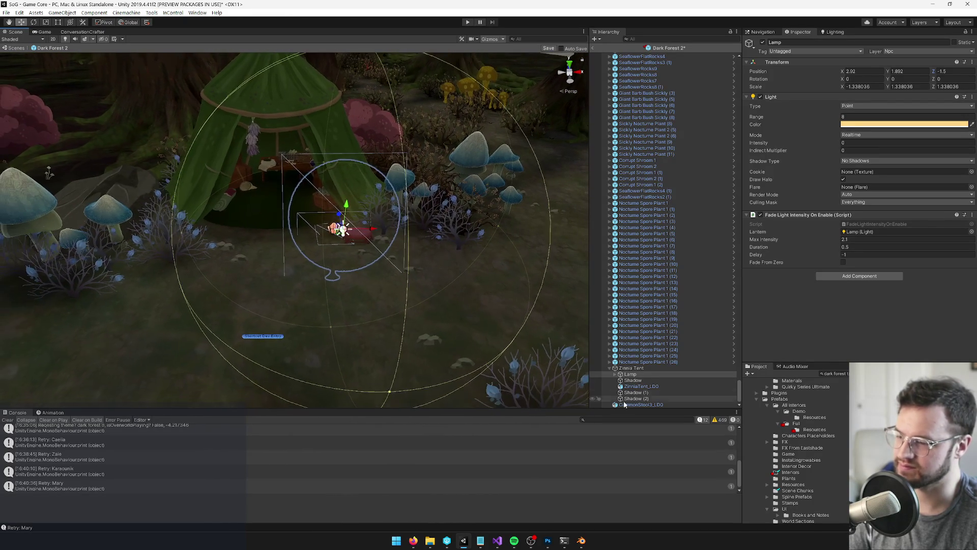
scroll(343, 305, "up", 3)
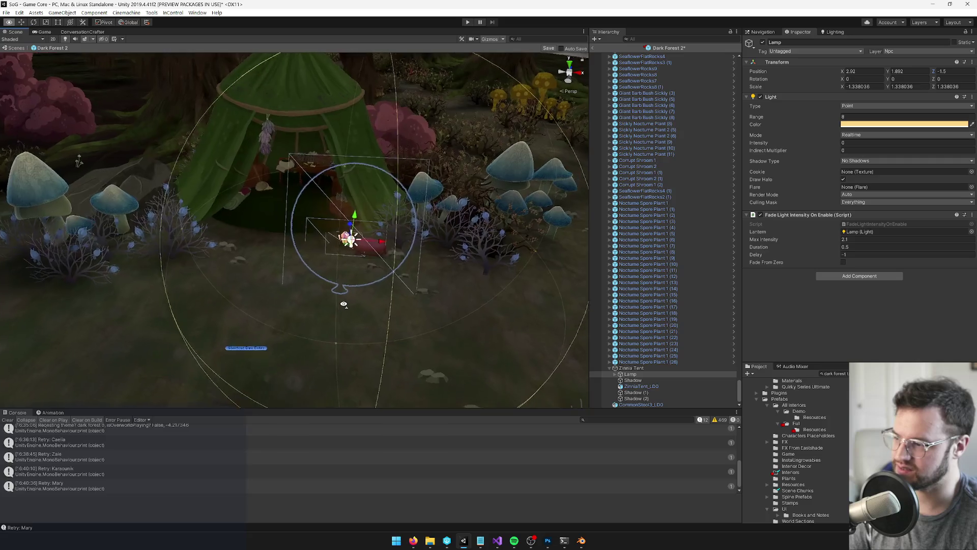
mouse_move(344, 304)
left_mouse_down()
mouse_move(384, 276)
mouse_move(437, 282)
mouse_move(371, 262)
left_mouse_up()
- Enlarge the lamp's light range and inspect its child glow quads
mouse_move(337, 232)
left_mouse_down()
mouse_move(276, 238)
mouse_move(292, 214)
mouse_move(338, 225)
mouse_move(329, 248)
mouse_move(367, 221)
mouse_move(361, 215)
left_mouse_up()
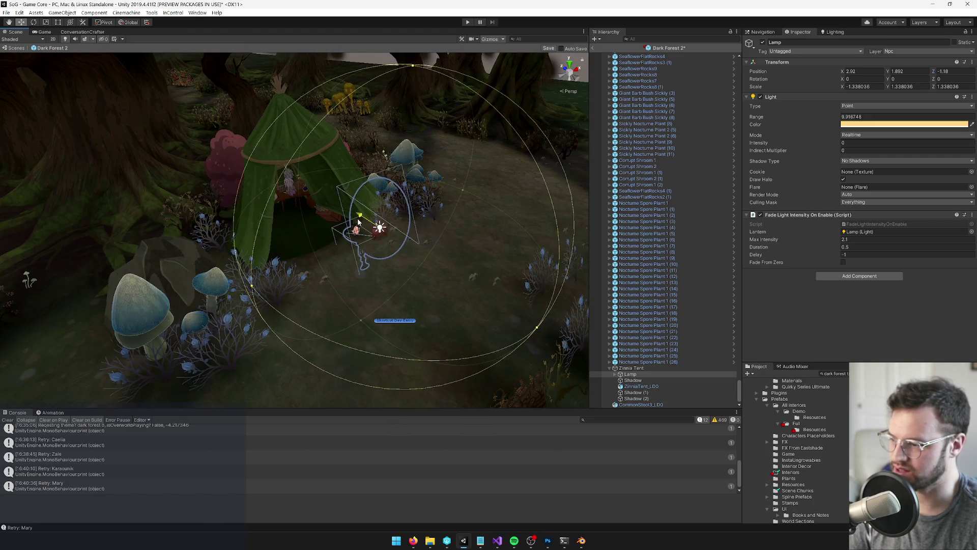
key("ctrl+z")
left_click(625, 376)
key("Right")
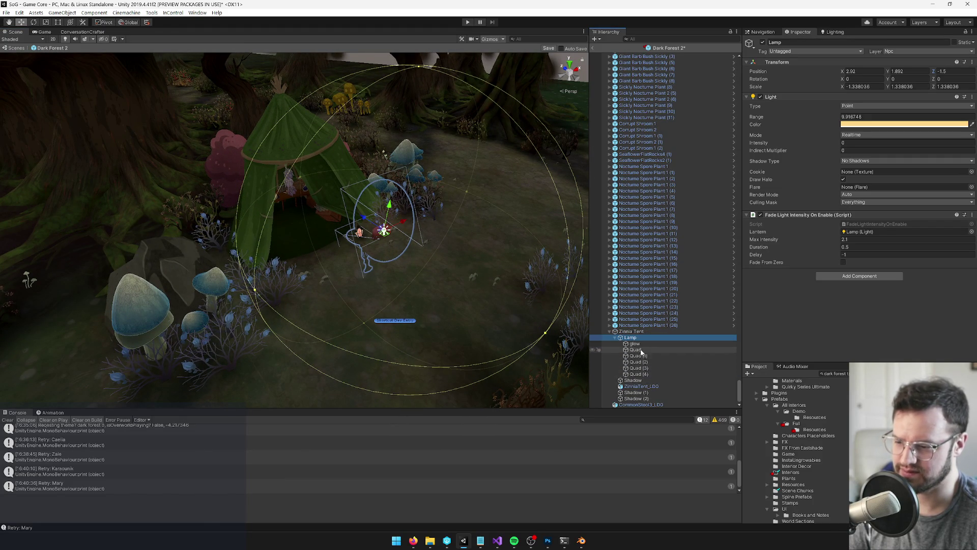
key("f")
left_click_drag(387, 264, 425, 282)
mouse_move(425, 282)
left_mouse_down()
mouse_move(367, 253)
mouse_move(380, 244)
mouse_move(497, 249)
mouse_move(421, 244)
mouse_move(400, 261)
left_mouse_up()
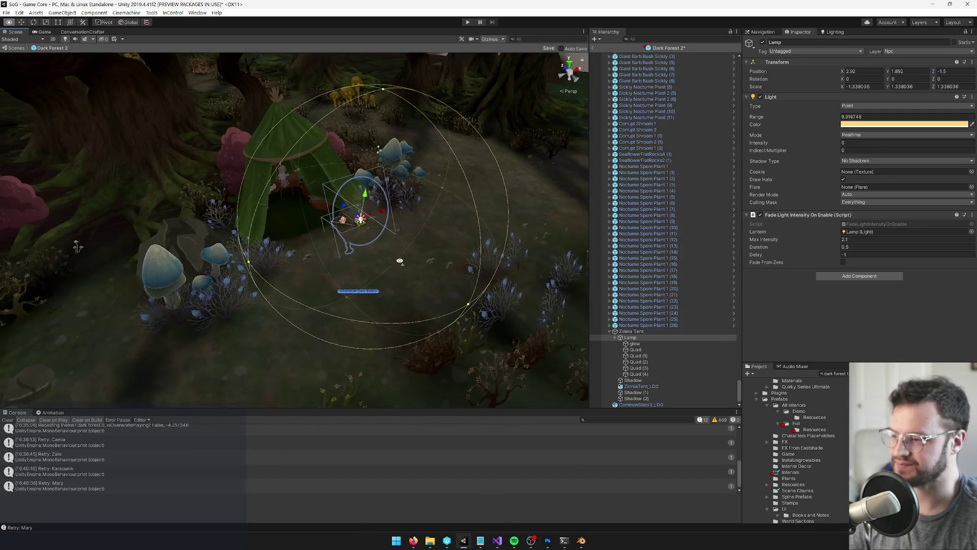
left_click(648, 345)
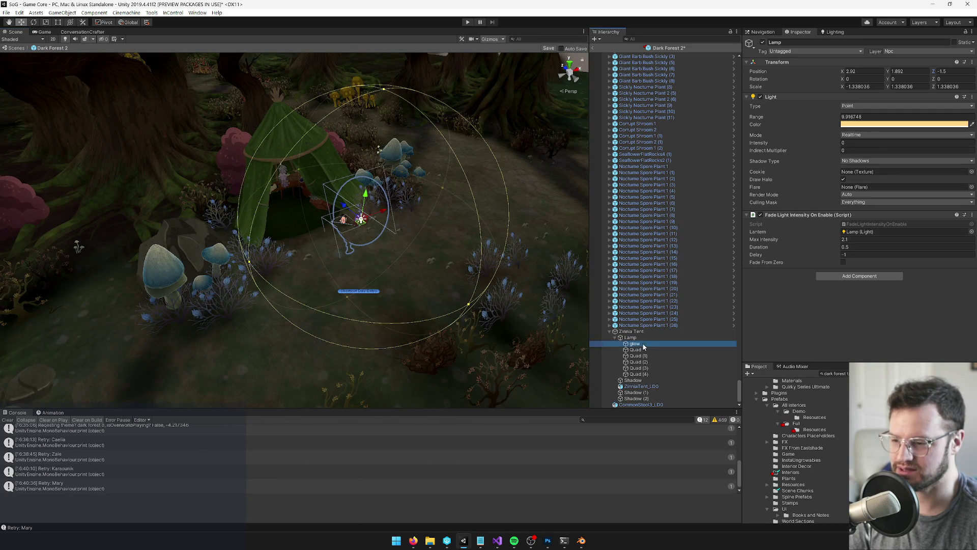
left_click(640, 375, "shift")
left_click_drag(387, 285, 393, 280)
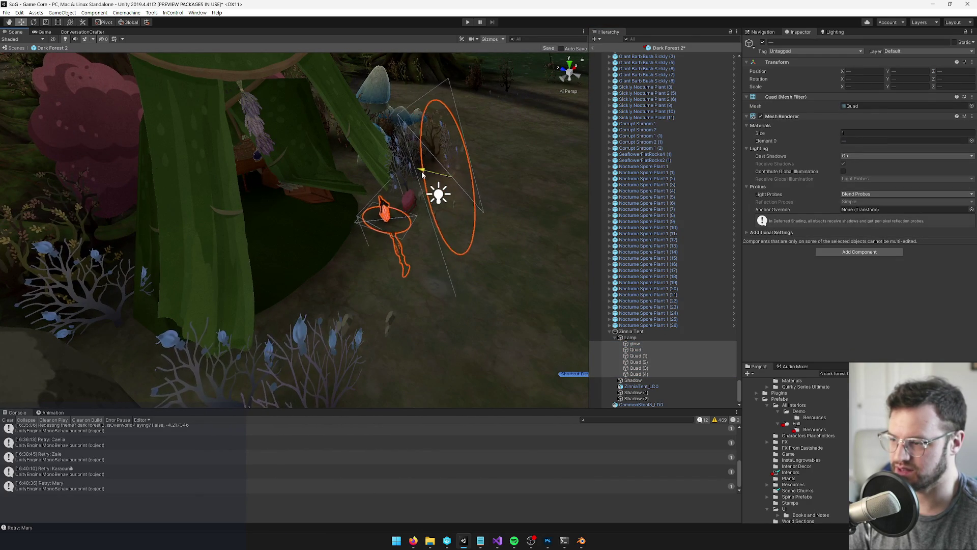
mouse_move(433, 178)
left_mouse_down()
mouse_move(307, 190)
mouse_move(457, 308)
left_mouse_up()
- Create an empty child under Lamp and name it 'light'
left_click(631, 338)
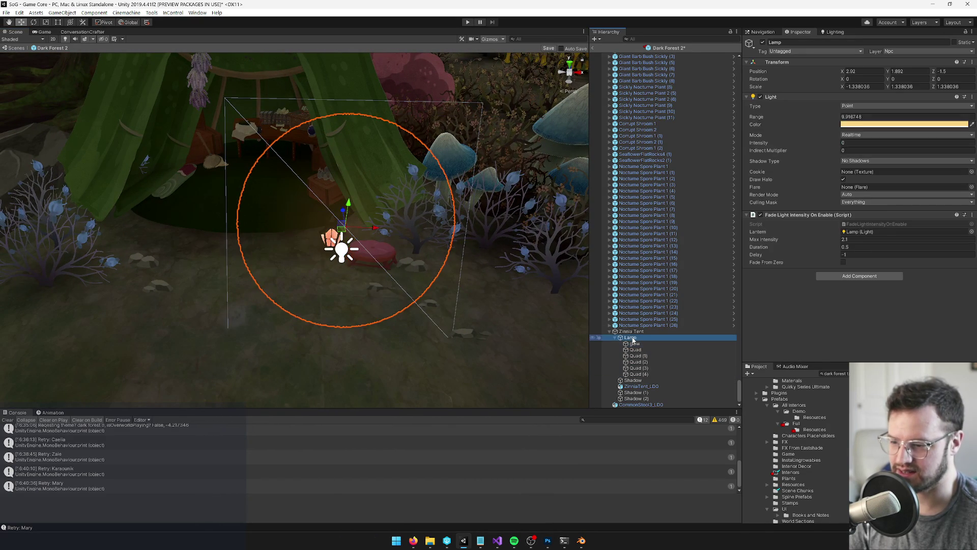
right_click(631, 337)
left_click(661, 197)
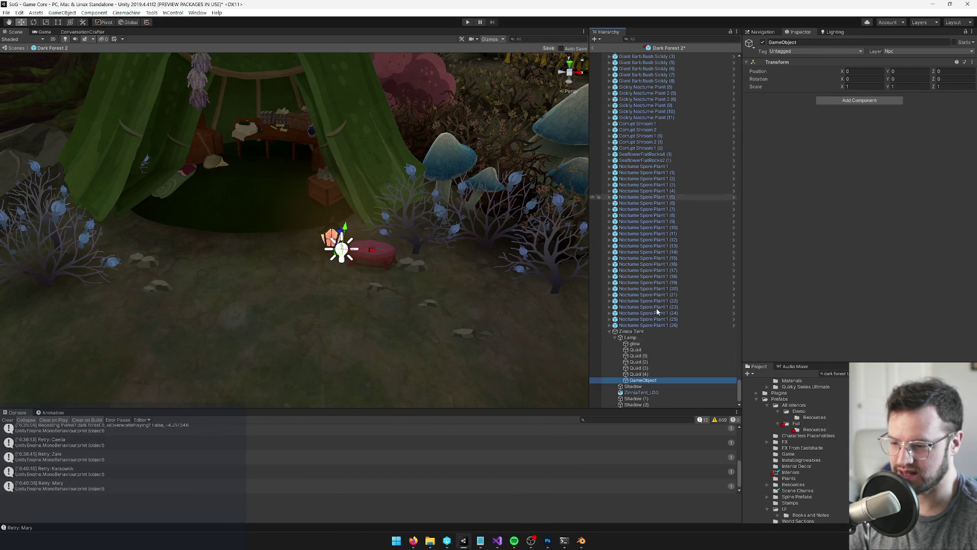
left_click(794, 43)
type("light")
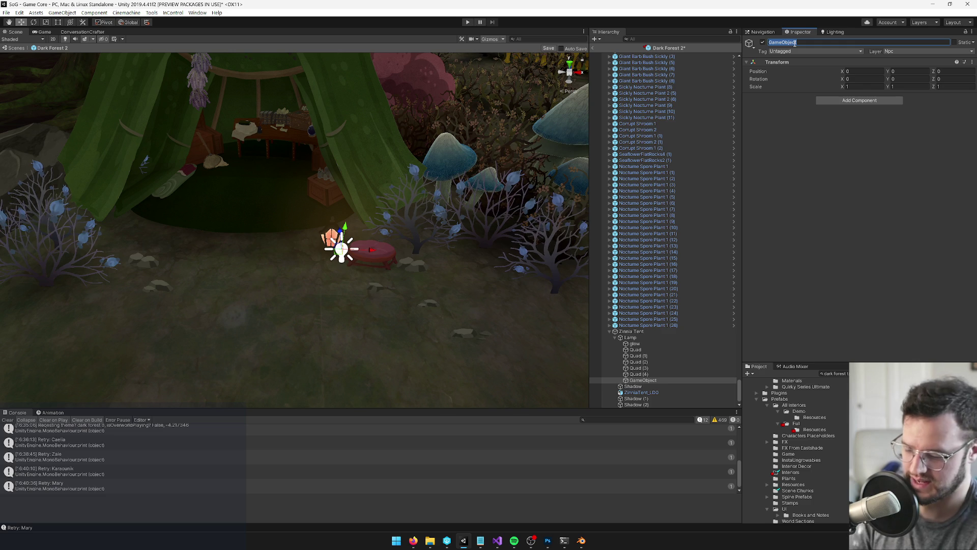
- Copy the Lamp's Light component and paste it onto the 'light' child
left_click(630, 339)
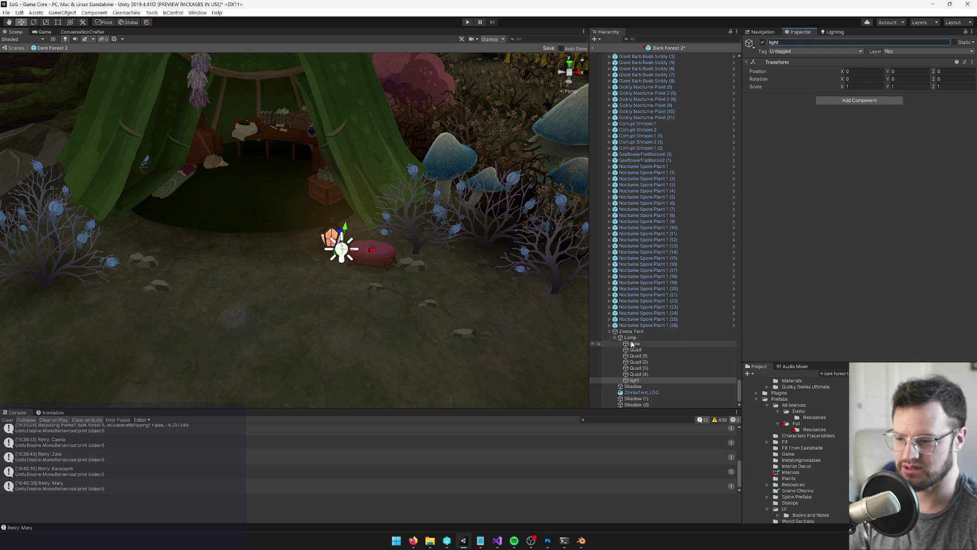
right_click(780, 97)
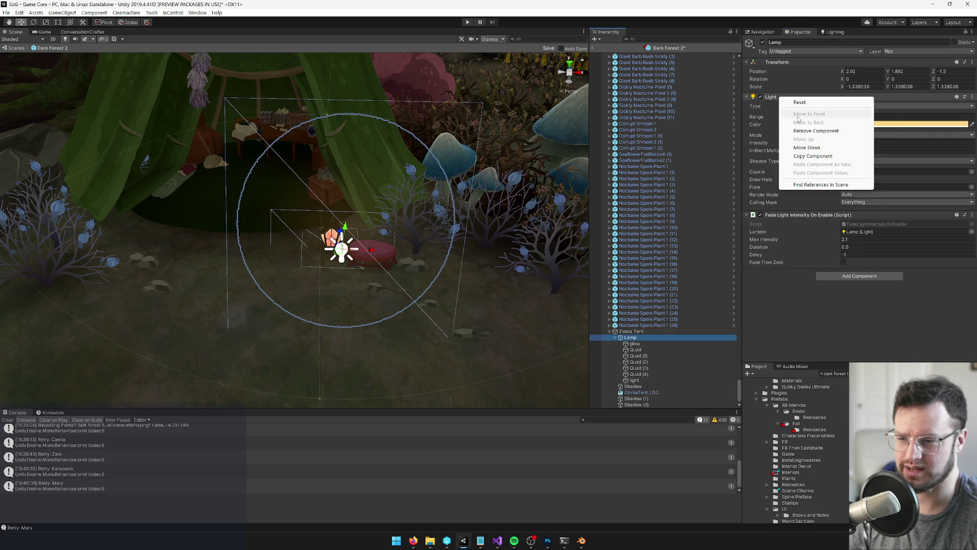
left_click(809, 155)
left_click(634, 380)
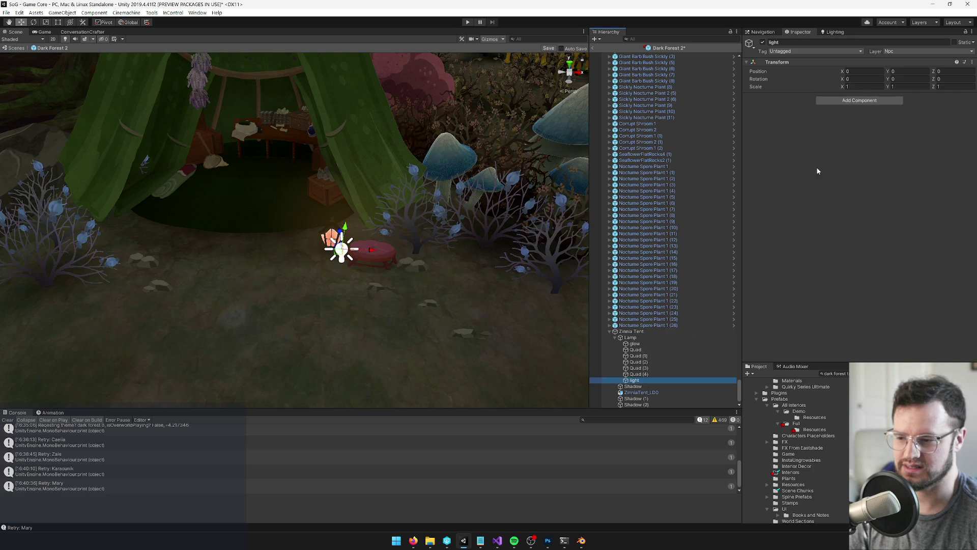
left_click(972, 31)
left_click(964, 42)
left_click(971, 62)
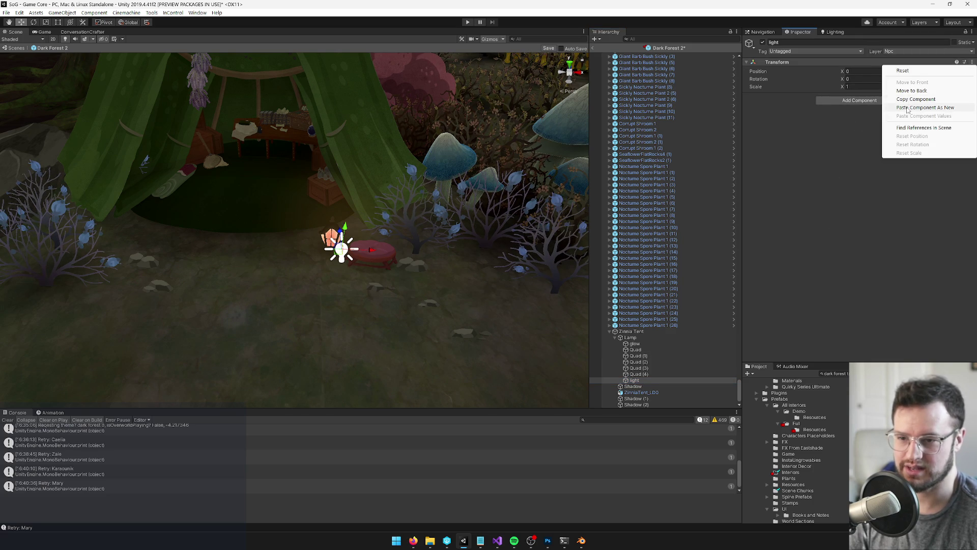
- Copy the fade light script to the 'light' child and point its Lantern at that child
left_click(907, 109)
left_click(631, 337)
right_click(804, 217)
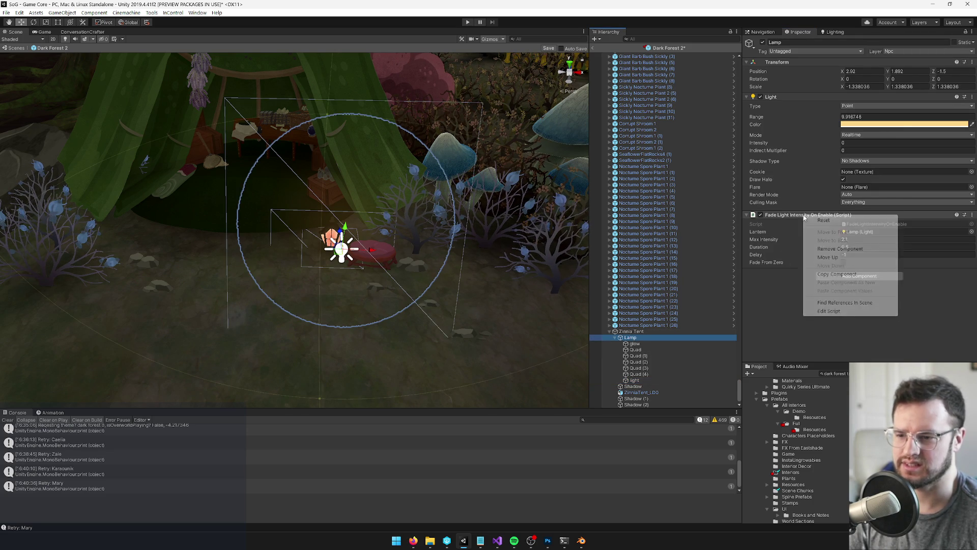
left_click(835, 274)
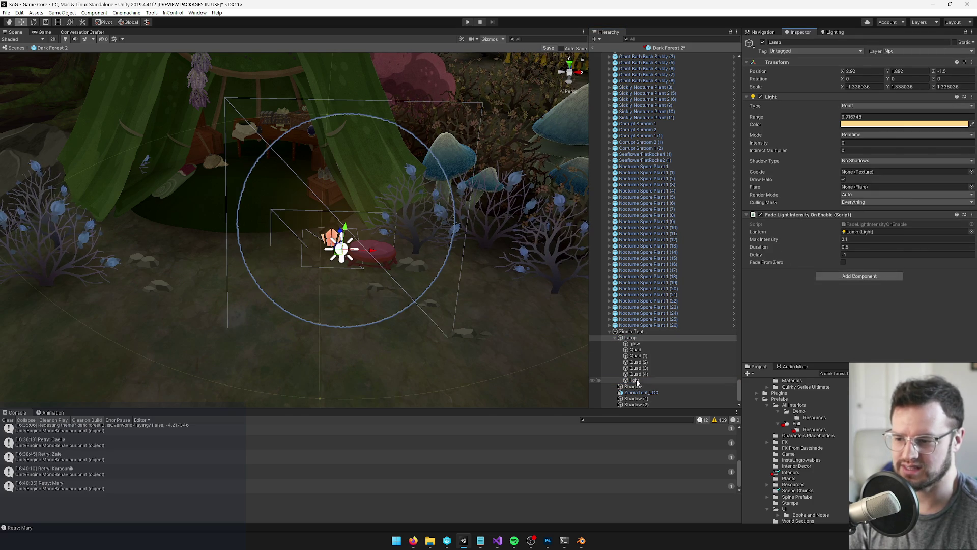
left_click(635, 381)
left_click(972, 97)
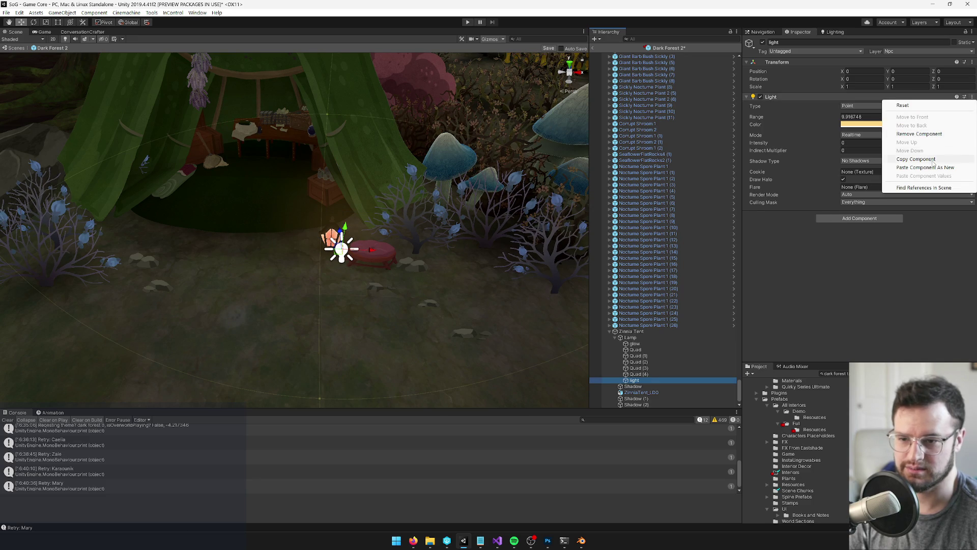
left_click(911, 167)
left_click_drag(638, 382, 857, 233)
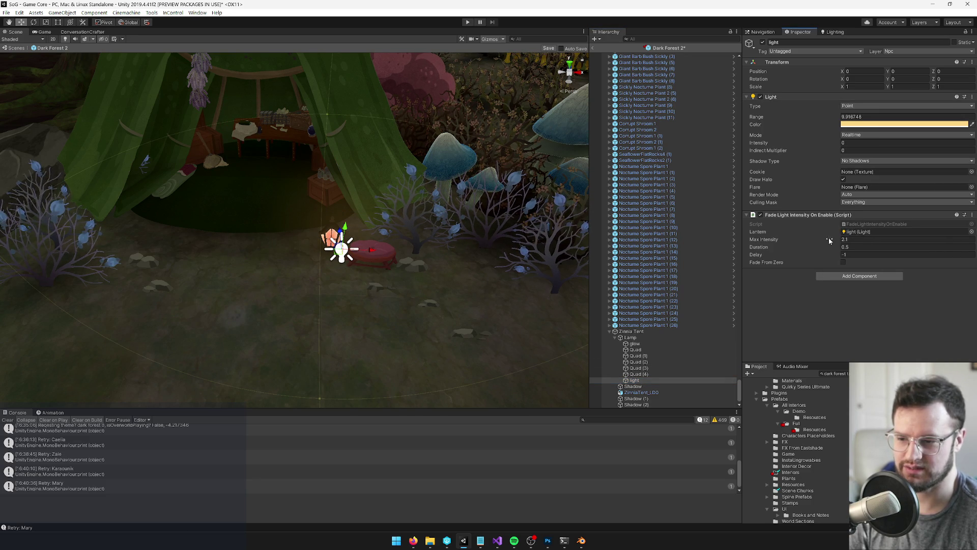
- Remove the Light and fade script from the Lamp, then offset the 'light' child slightly
left_click(631, 337)
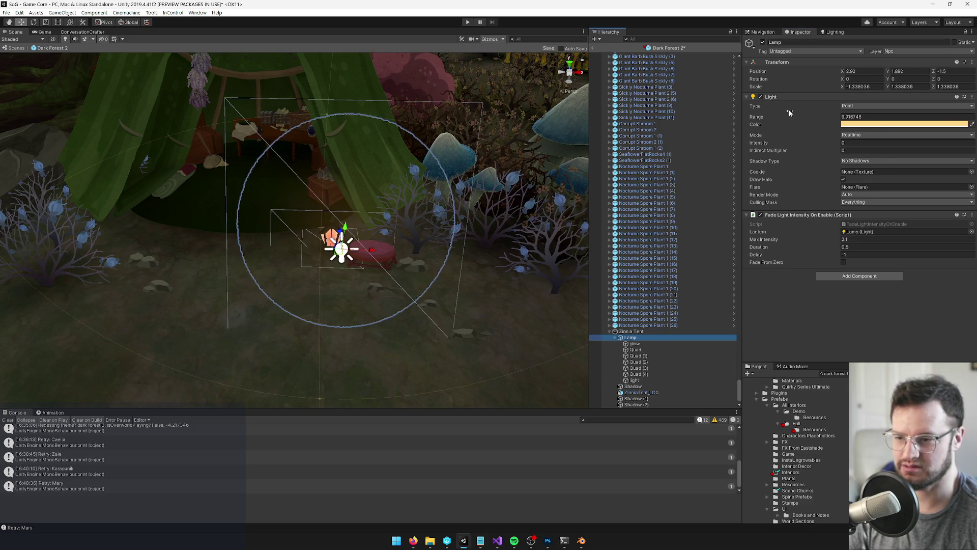
right_click(787, 97)
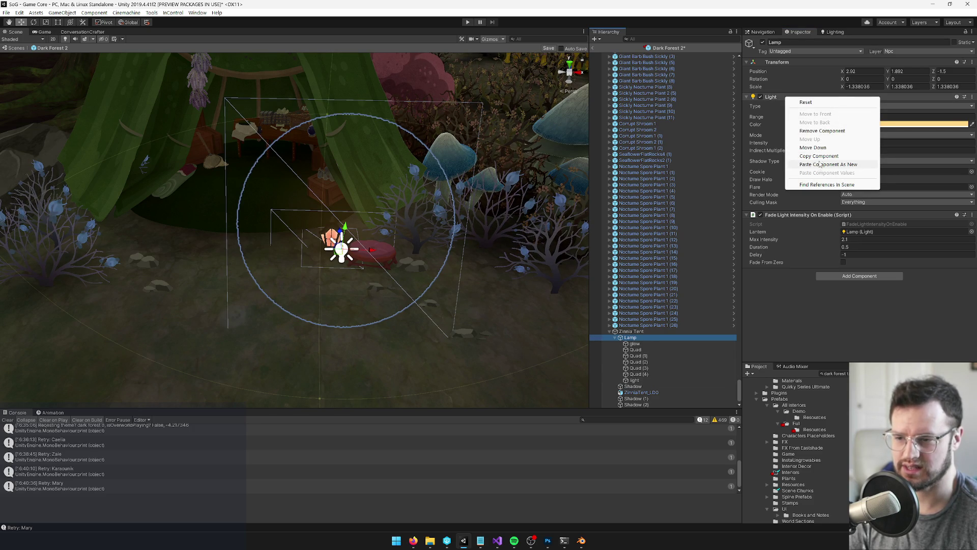
left_click(823, 131)
right_click(794, 97)
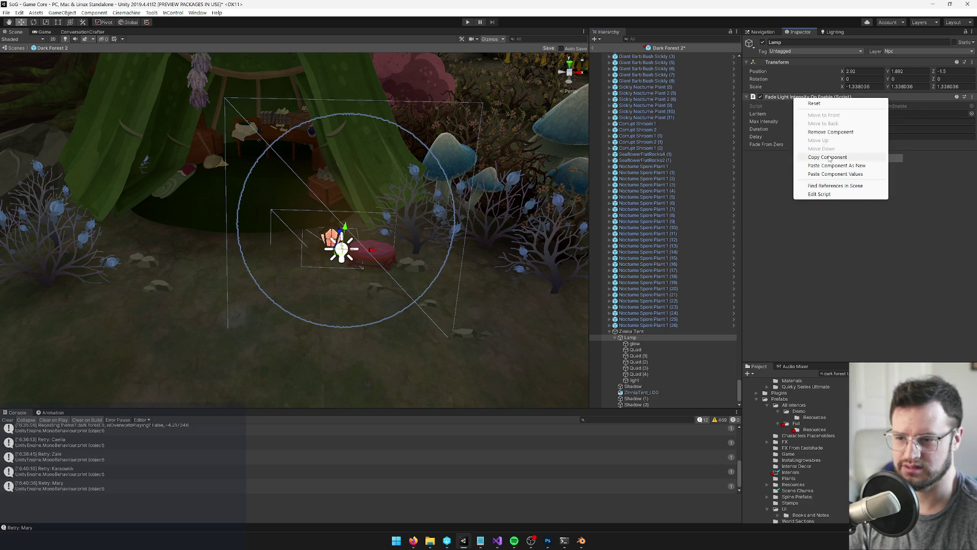
left_click(829, 132)
left_click(634, 380)
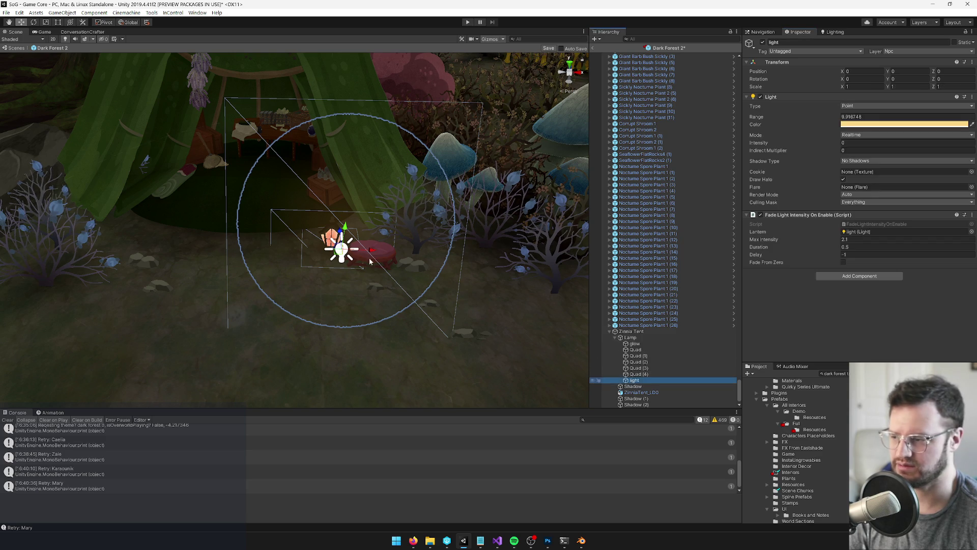
scroll(366, 260, "down", 5)
mouse_move(350, 232)
left_mouse_down()
mouse_move(334, 235)
mouse_move(369, 214)
mouse_move(406, 214)
mouse_move(369, 201)
left_mouse_up()
- Nudge the light off the lamp, save Dark Forest 2, and exit prefab mode to Main
left_click_drag(282, 306, 527, 69, "alt")
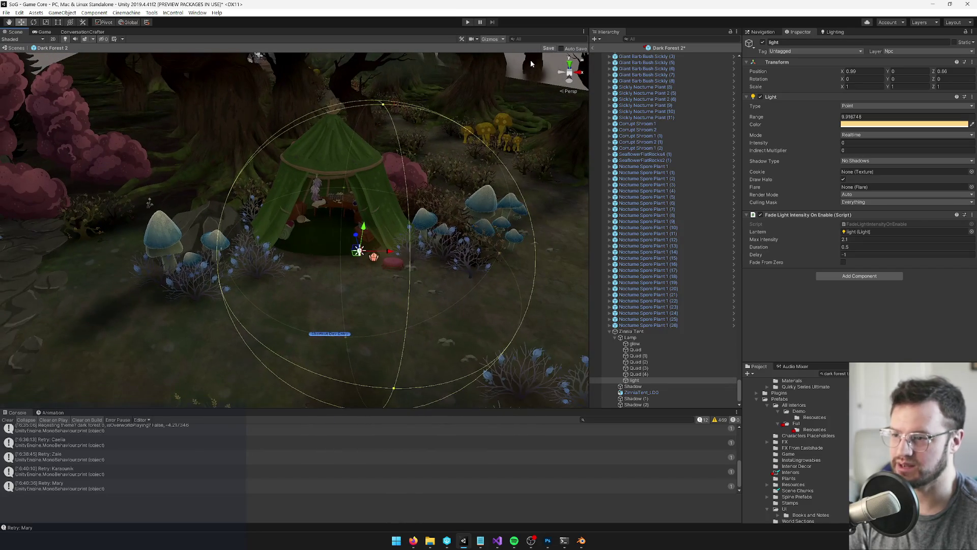
left_click(548, 48)
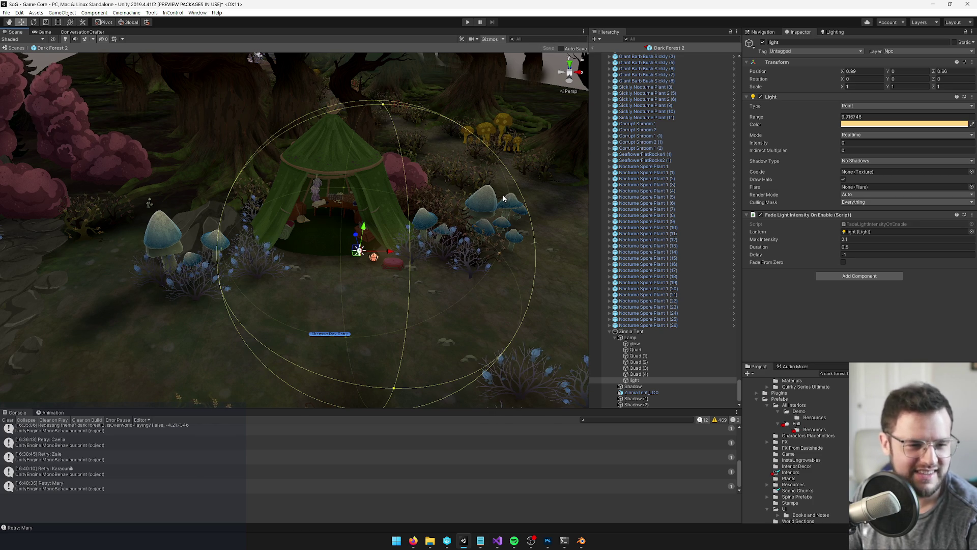
key("Right")
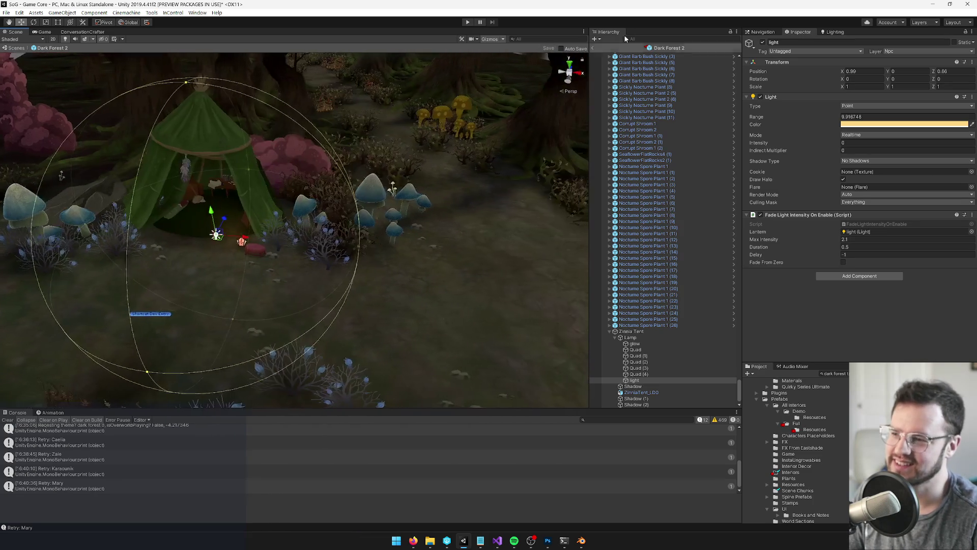
left_click(595, 49)
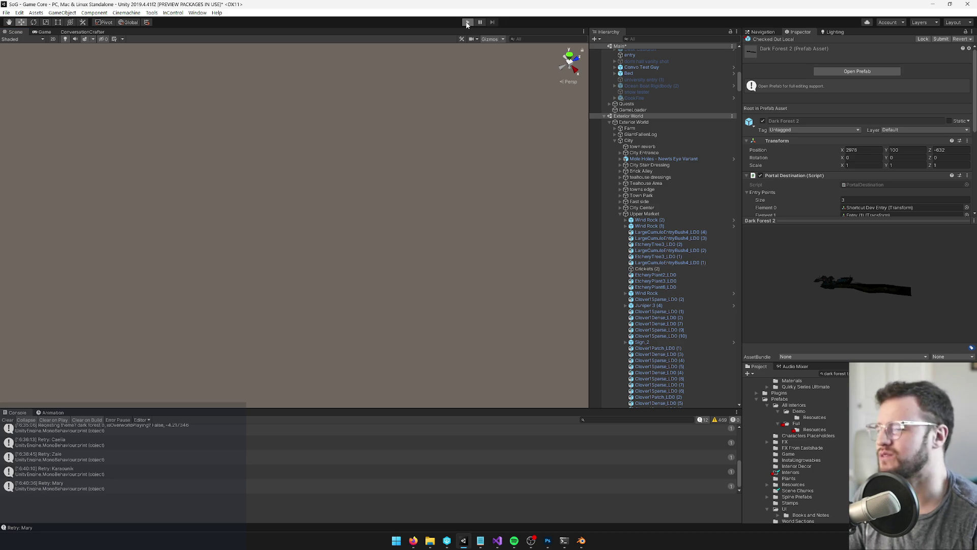
- Start play mode and restore the editor panels around the Game view
left_click(467, 23)
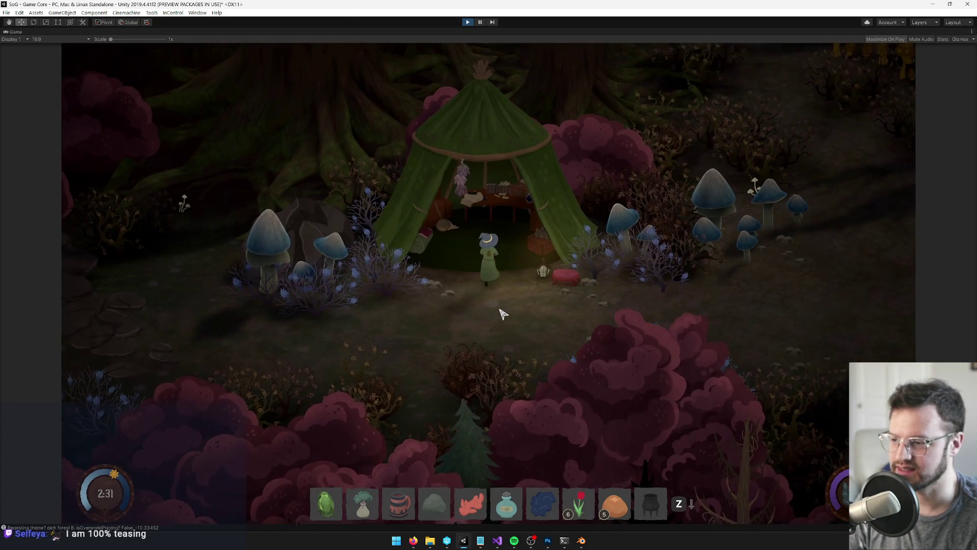
right_click(16, 32)
left_click(30, 58)
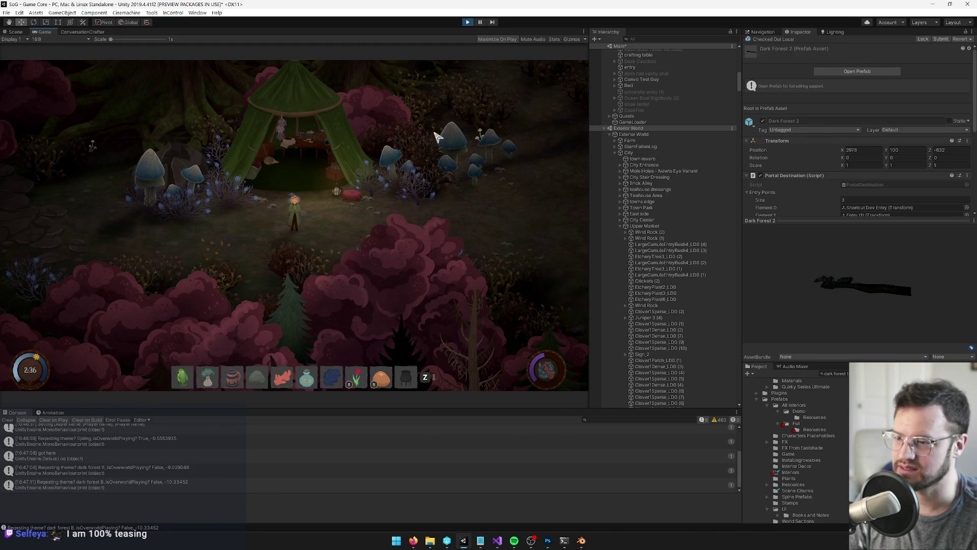
- In the Scene view, remove the Box Collider component from Zinnia Tent
left_click(17, 32)
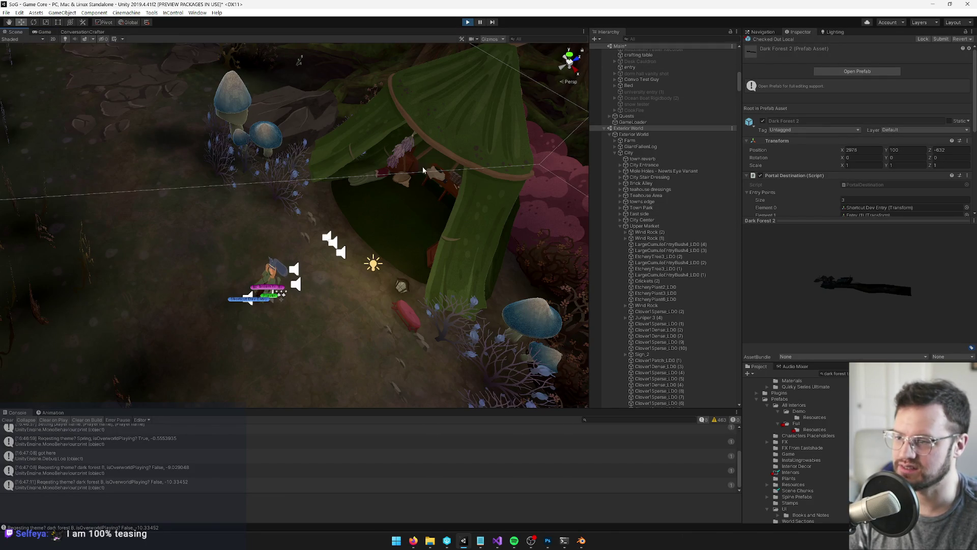
left_click(490, 189)
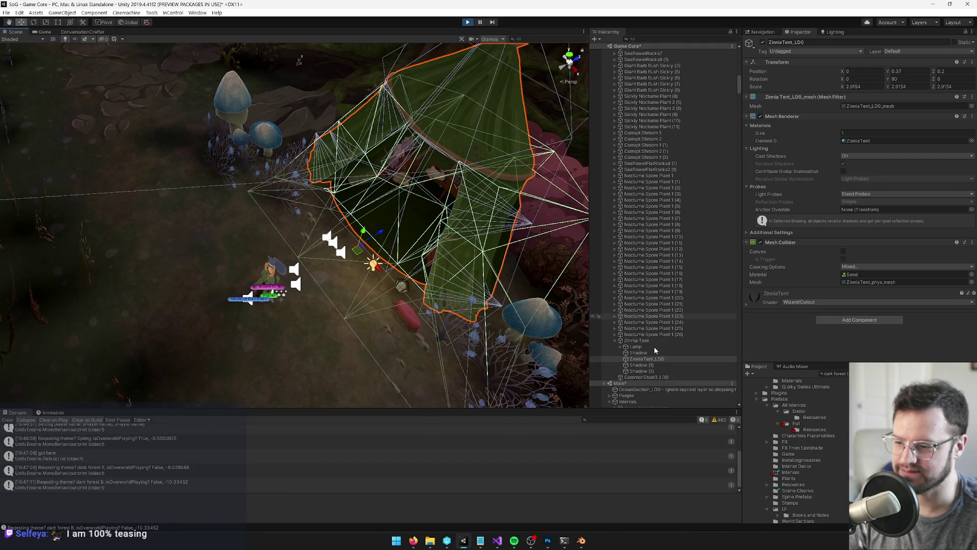
left_click(636, 341)
right_click(785, 97)
left_click(819, 130)
- Walk the character around and into the tent, then select the tent's Lamp
left_click(47, 33)
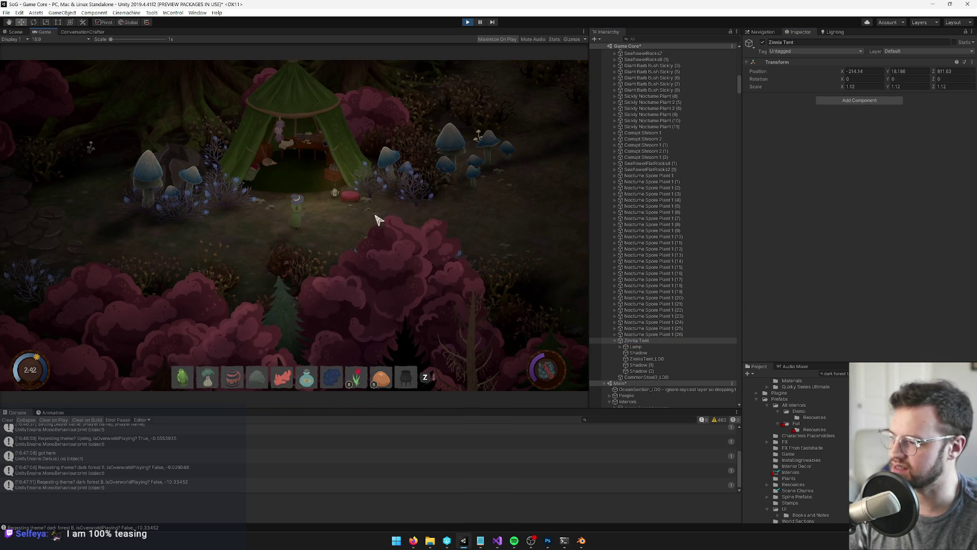
key("s")
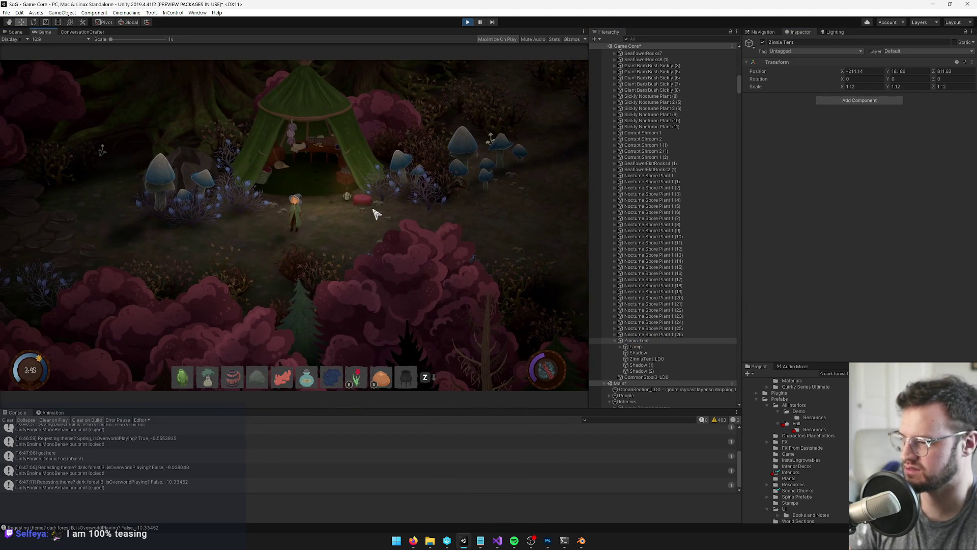
key("a")
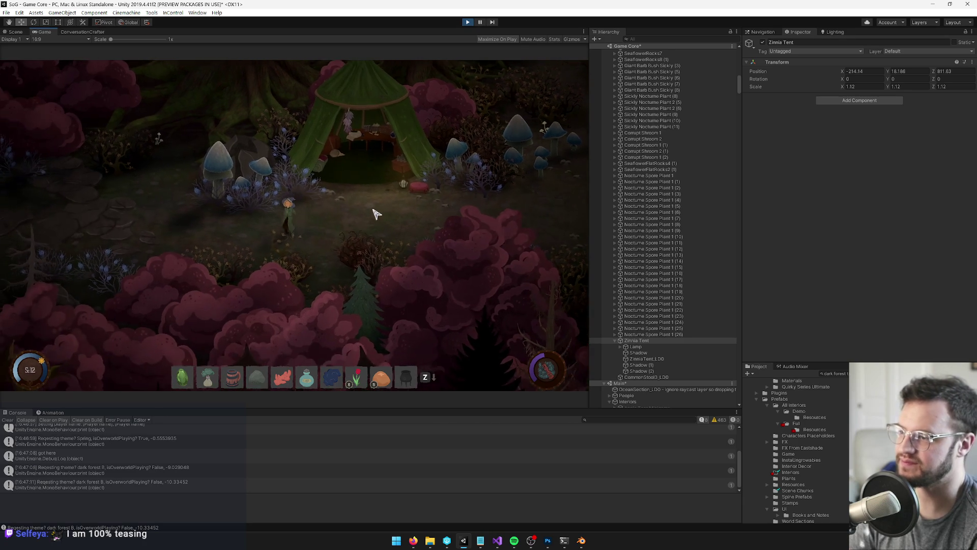
key("d")
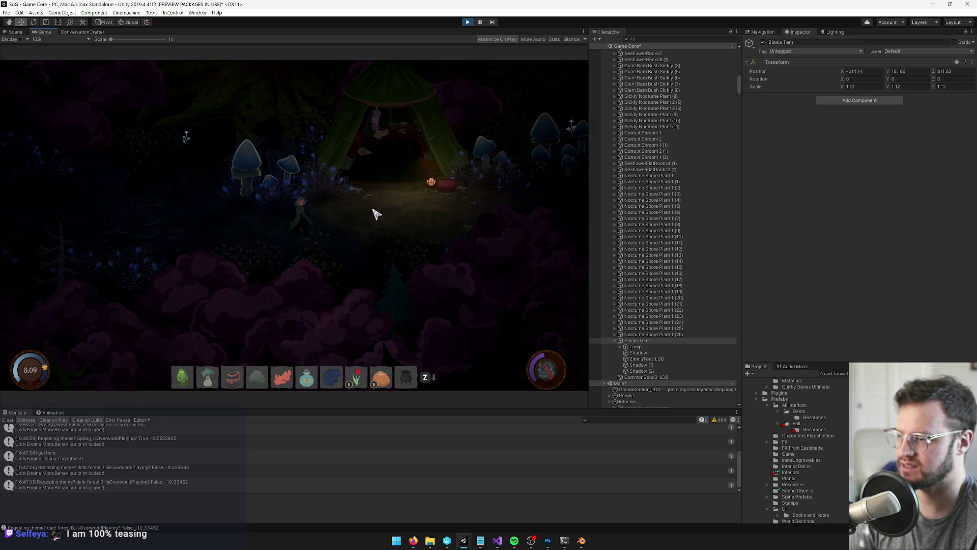
key("d")
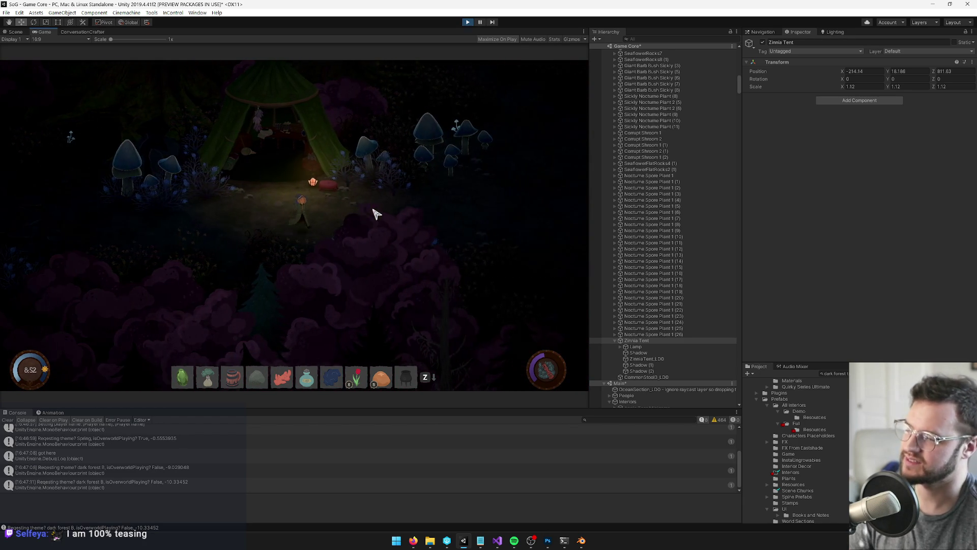
key("d")
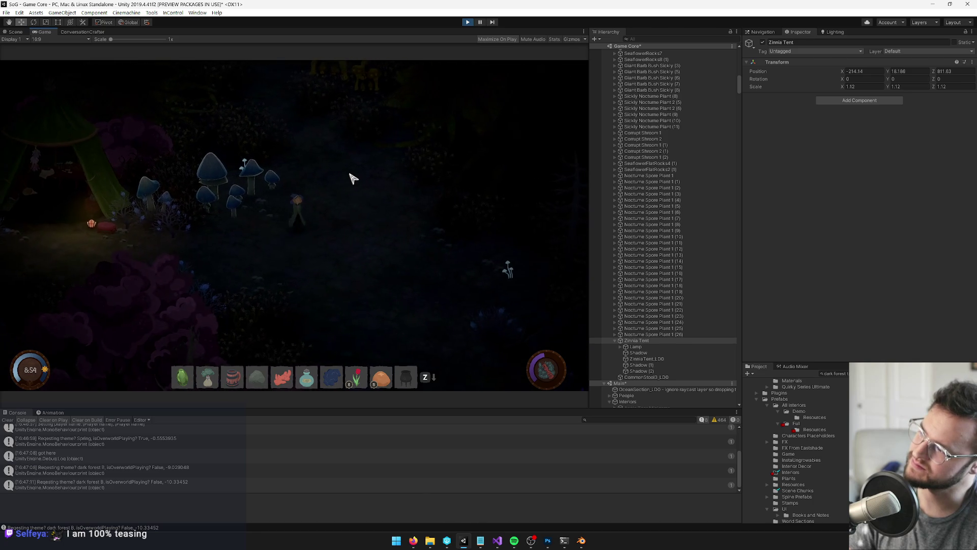
key("a")
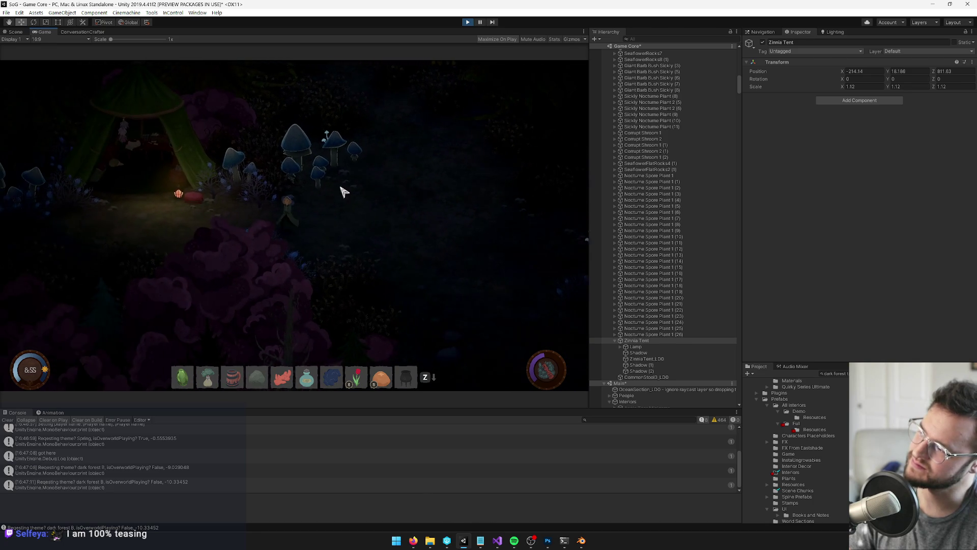
key("a")
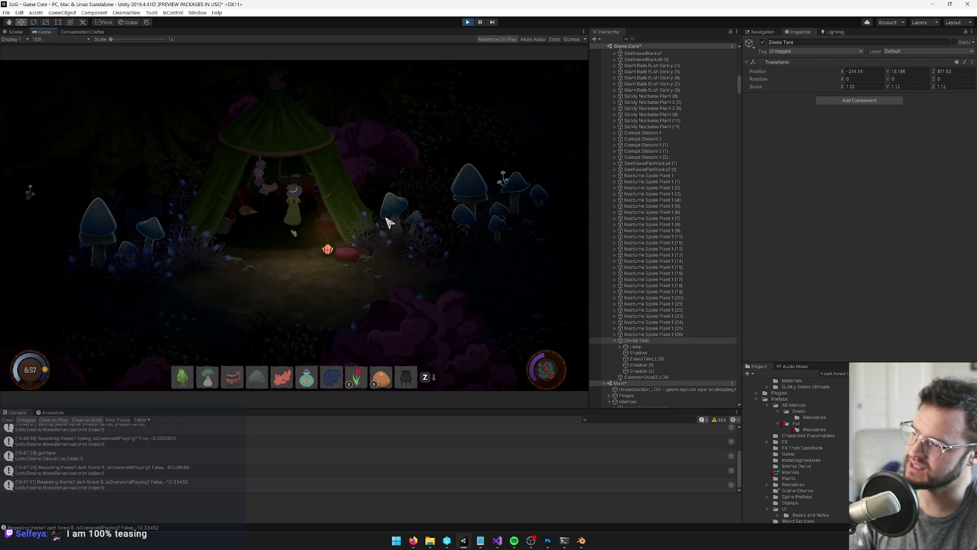
key("w")
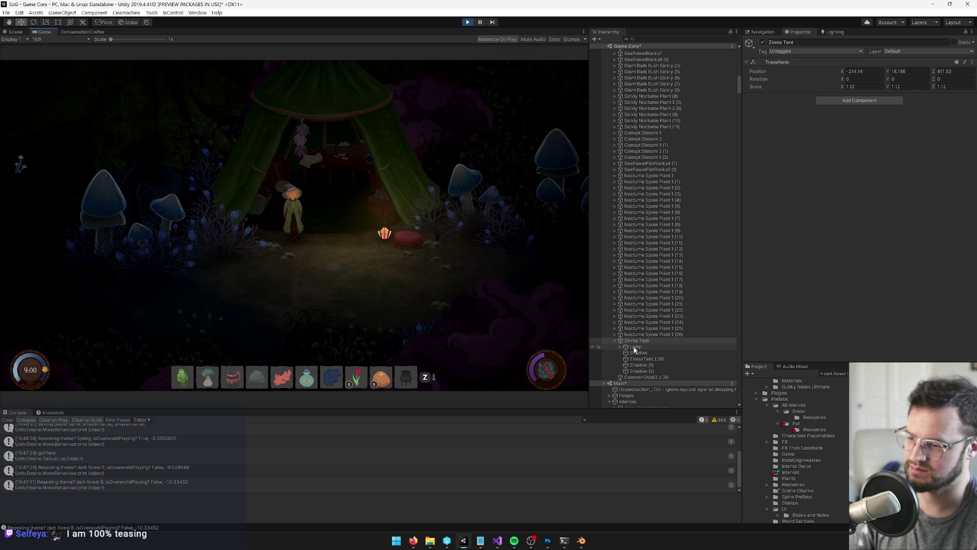
left_click(635, 347)
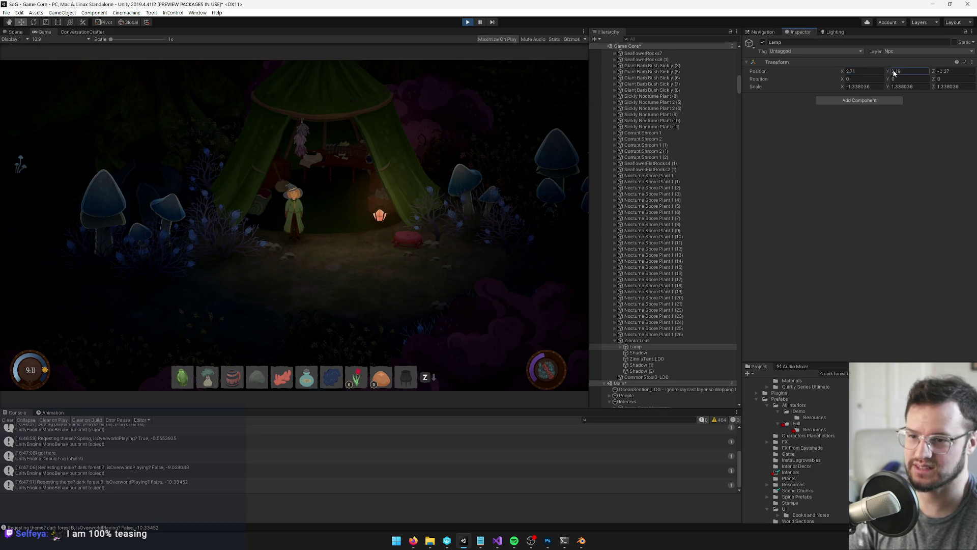
- Commit the Lamp's new position, walk around the tent at night, then stop play mode with Ctrl+P
left_click(425, 257)
key("d")
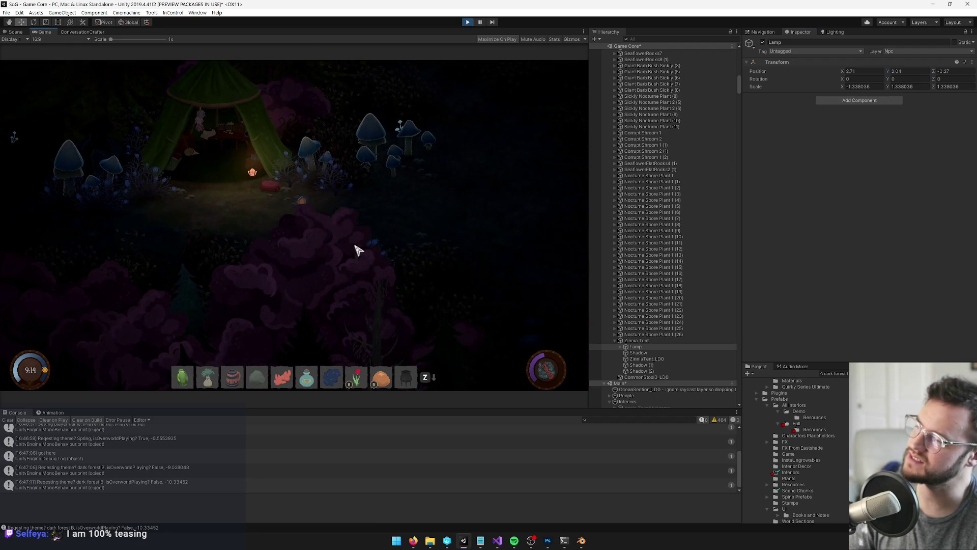
key("d")
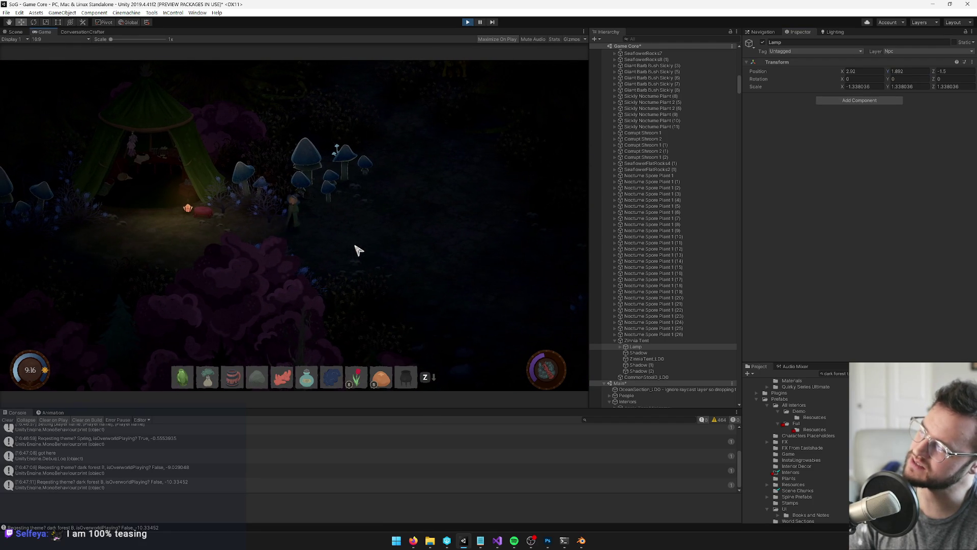
key("a")
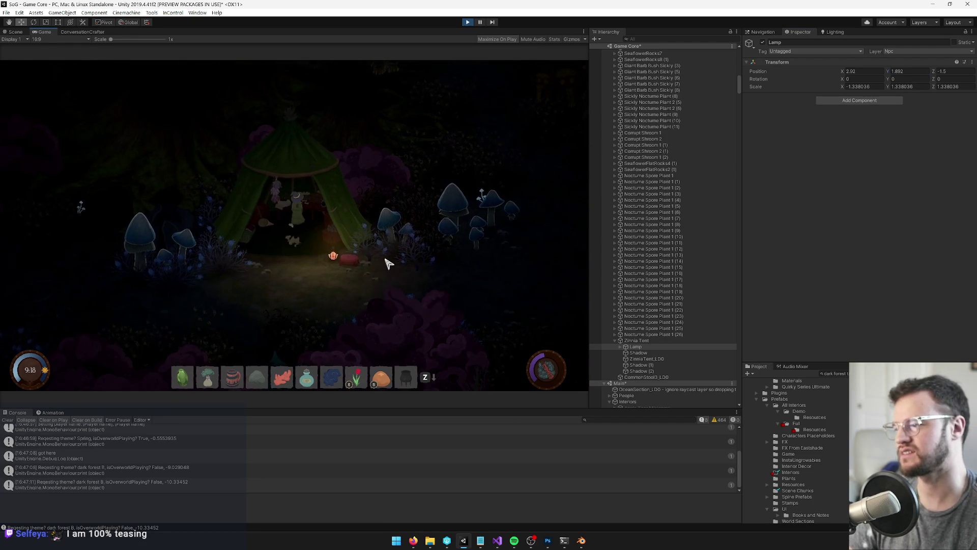
key("s")
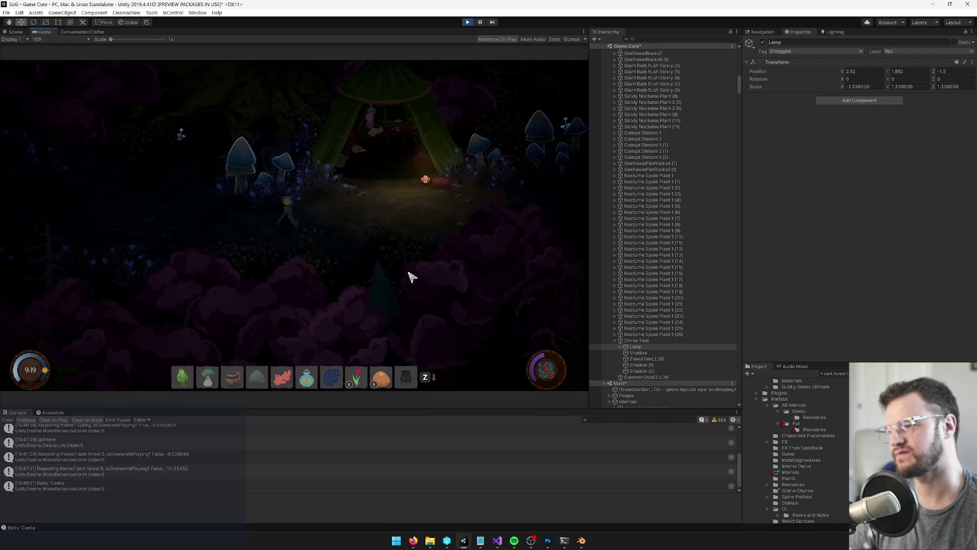
key("d")
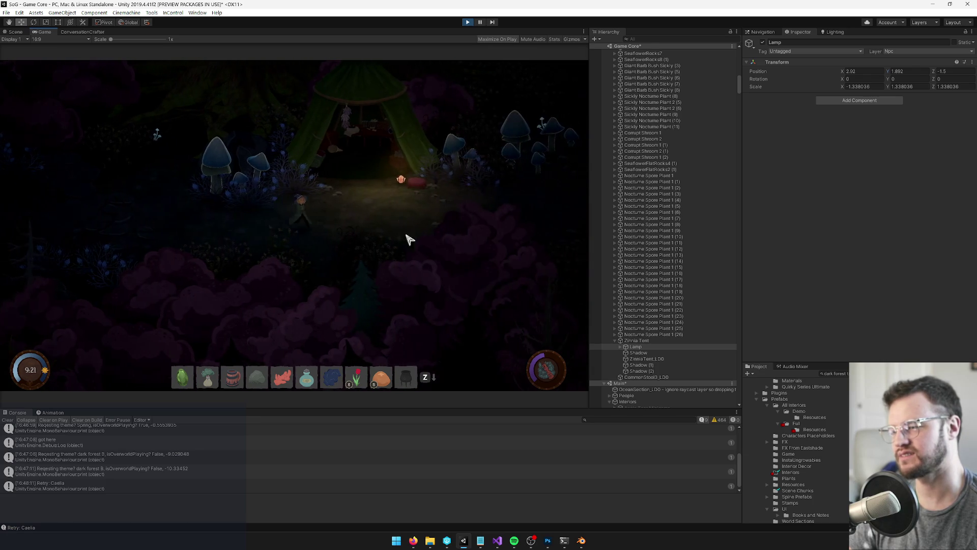
key("w")
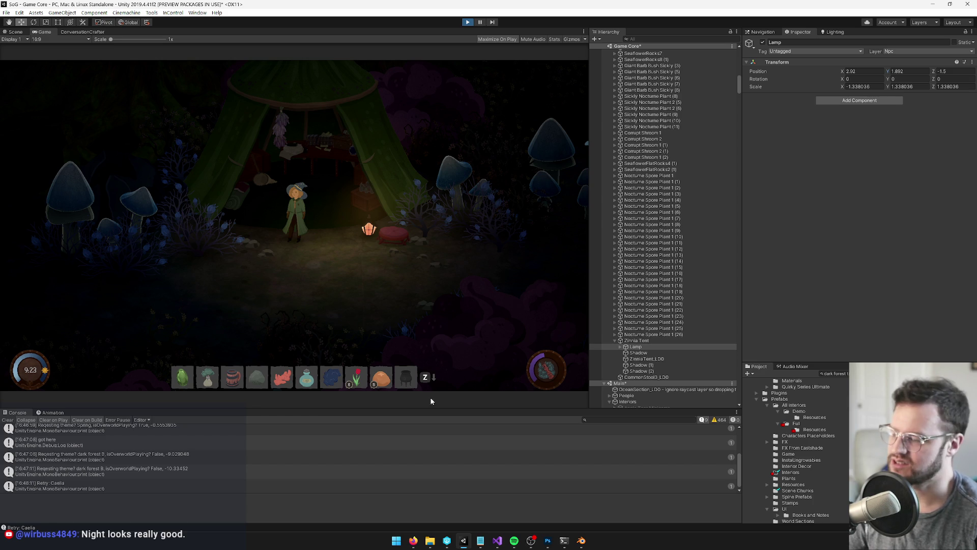
left_click(414, 543)
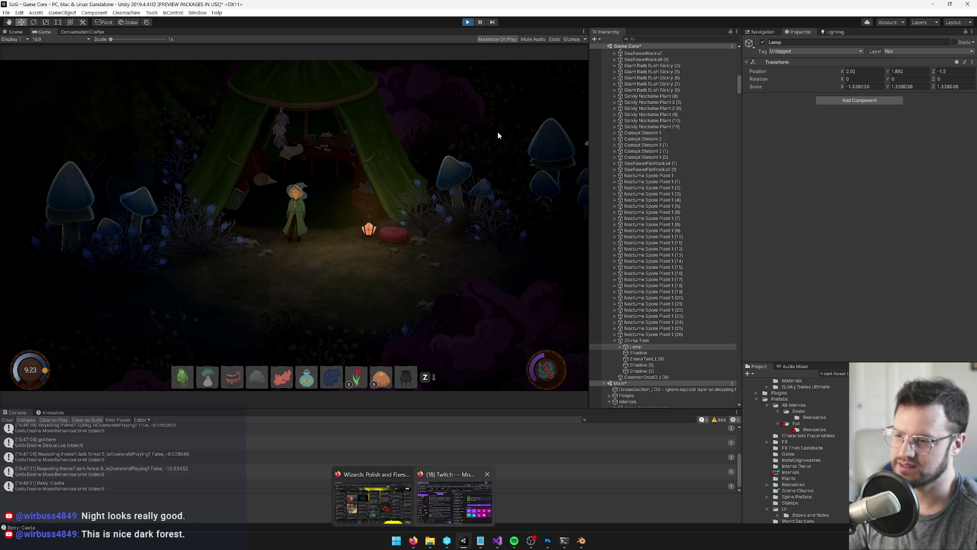
key("ctrl+p")
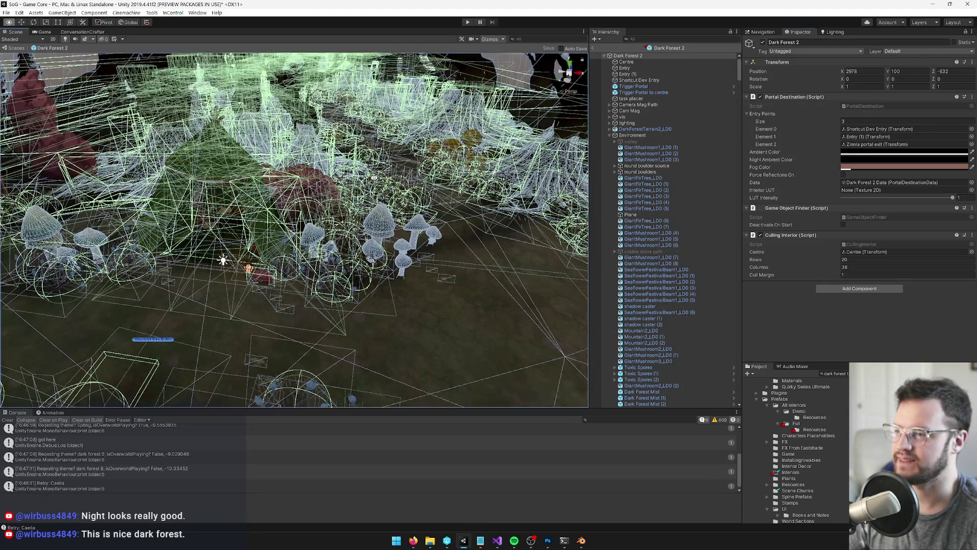
- Remove Zinnia Tent's Box Collider inside Dark Forest 2, save the prefab, and go back to the scene
left_click(215, 162)
scroll(634, 285, "down", 1)
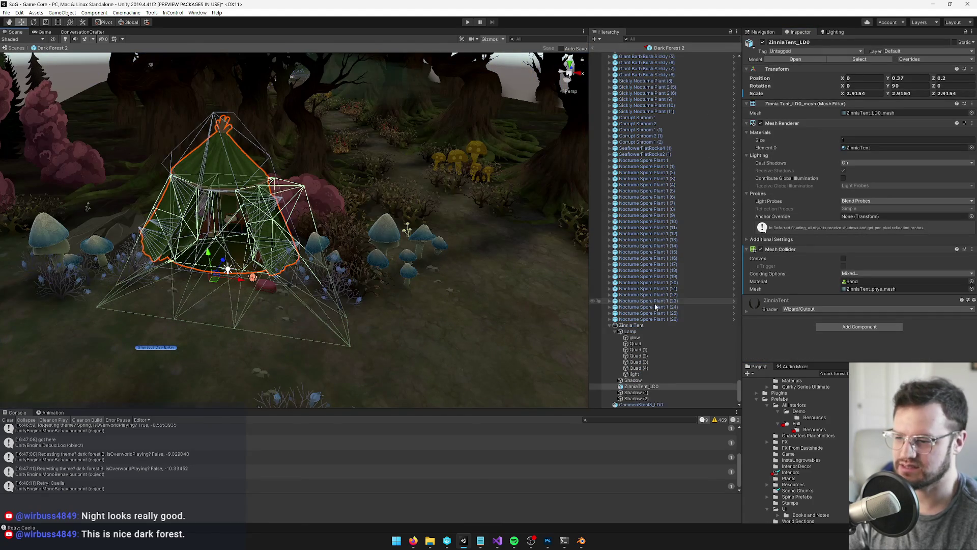
left_click(633, 326)
right_click(776, 96)
left_click(814, 115)
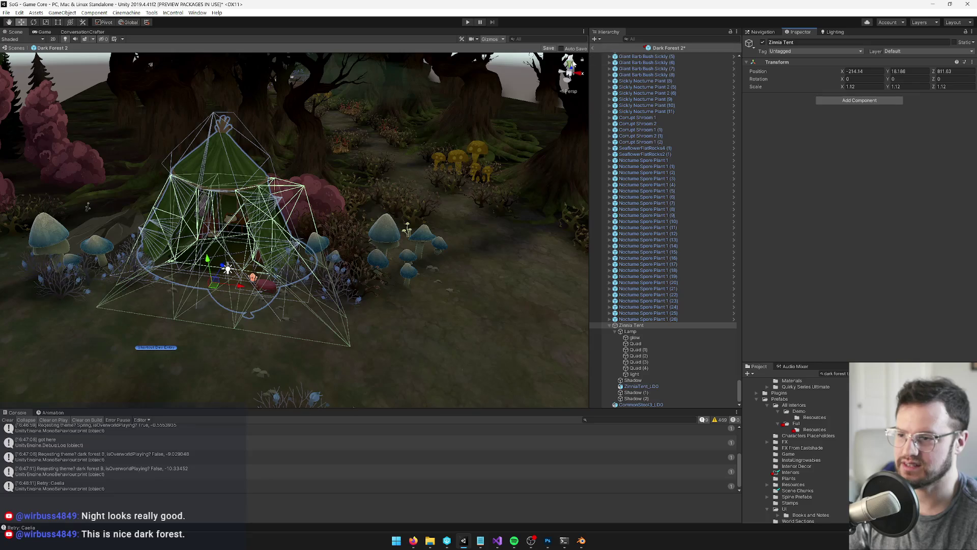
left_click(548, 49)
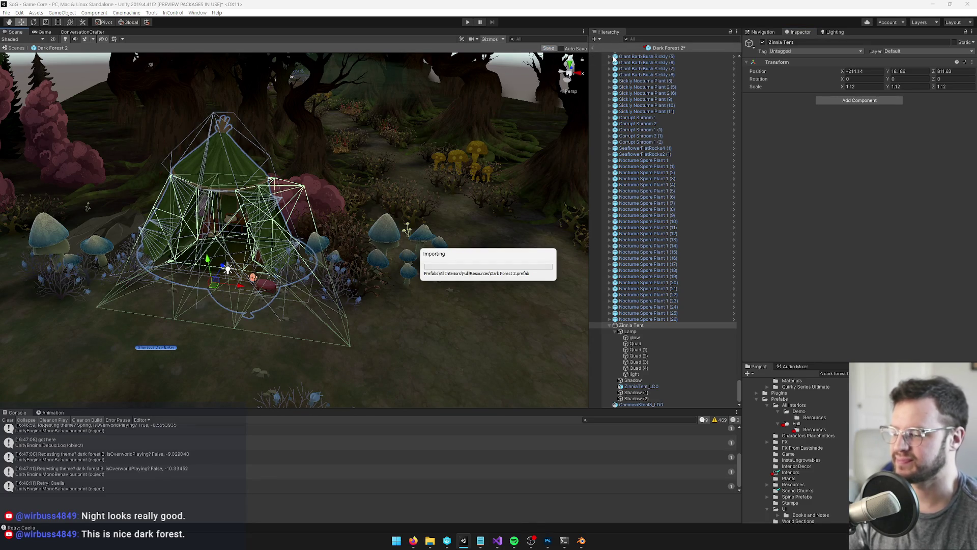
left_click(595, 47)
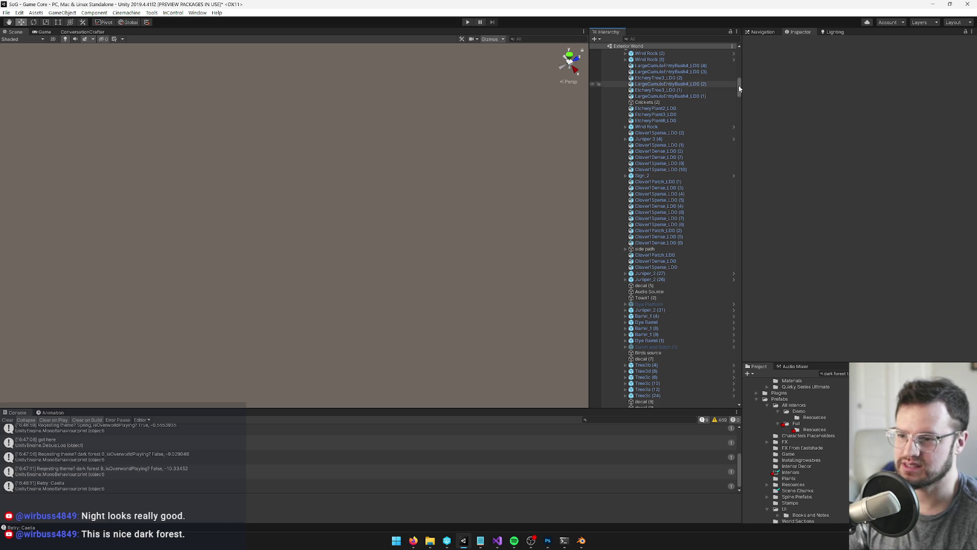
- Assign Dark Forest Start Settings as the GameCore object's start settings
left_click_drag(738, 84, 741, 49)
left_click(725, 52)
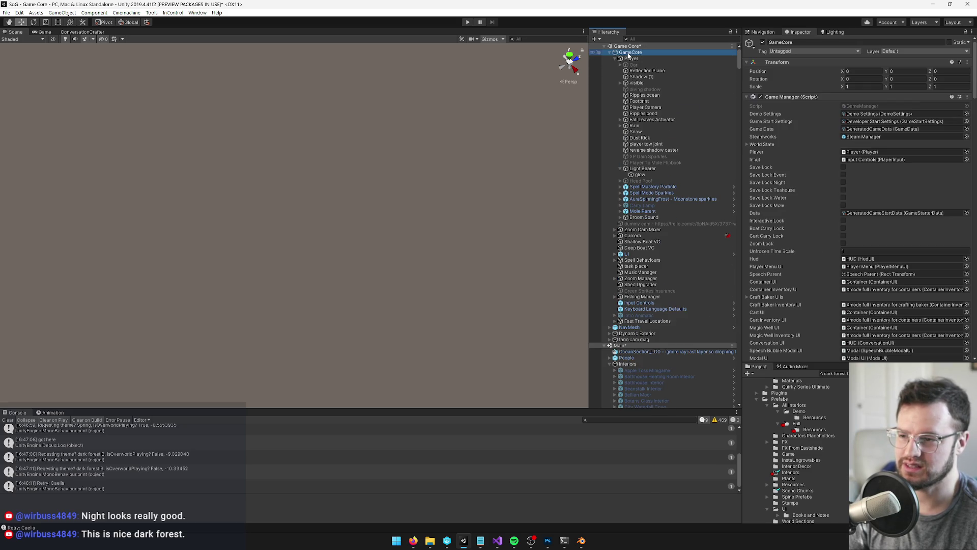
left_click(967, 123)
type("gree")
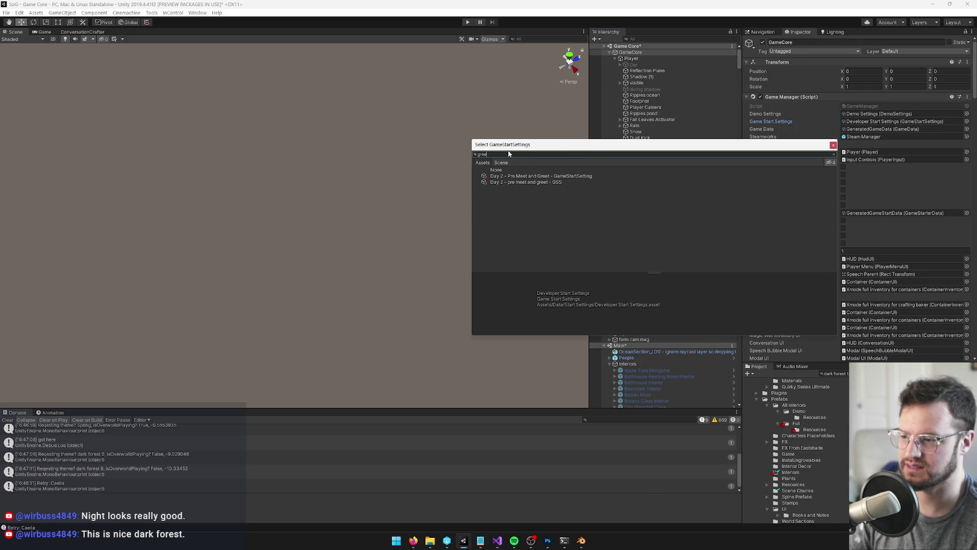
type("dark fo")
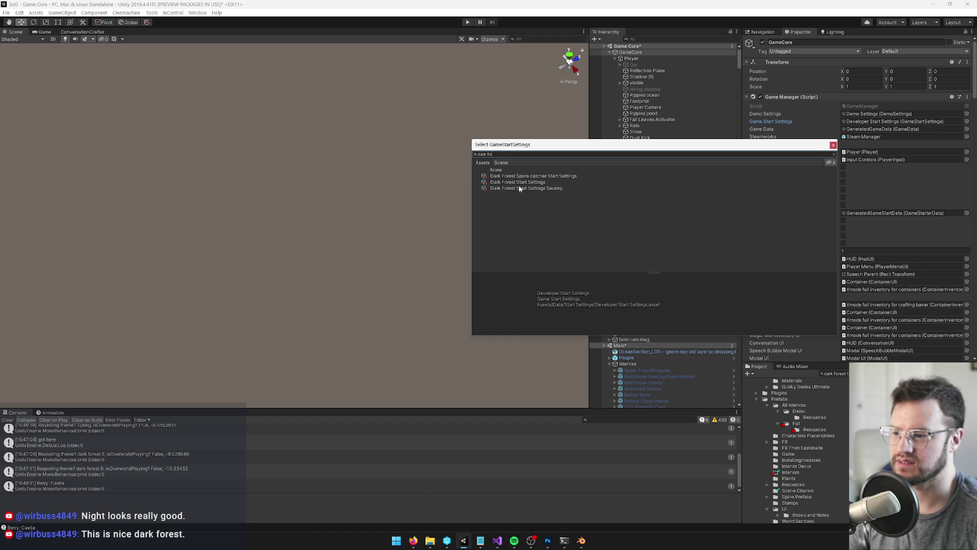
left_click(519, 182)
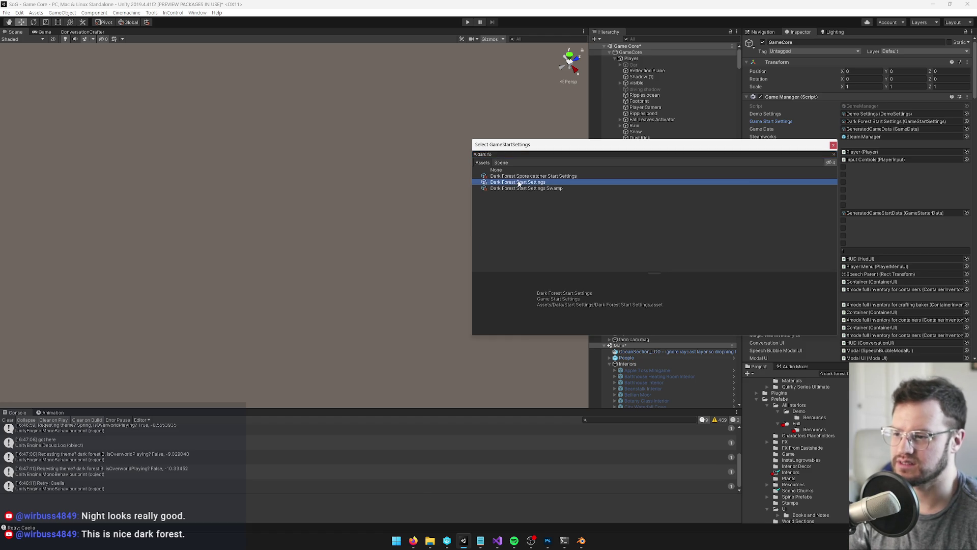
double_click(549, 183)
- Start play and walk the player up the forest path and through the house door
left_click(45, 32)
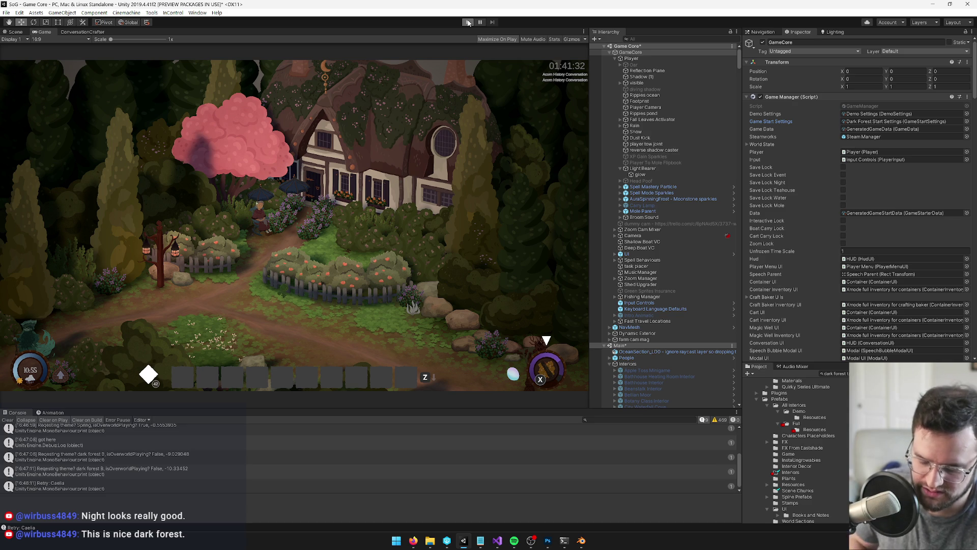
left_click(468, 23)
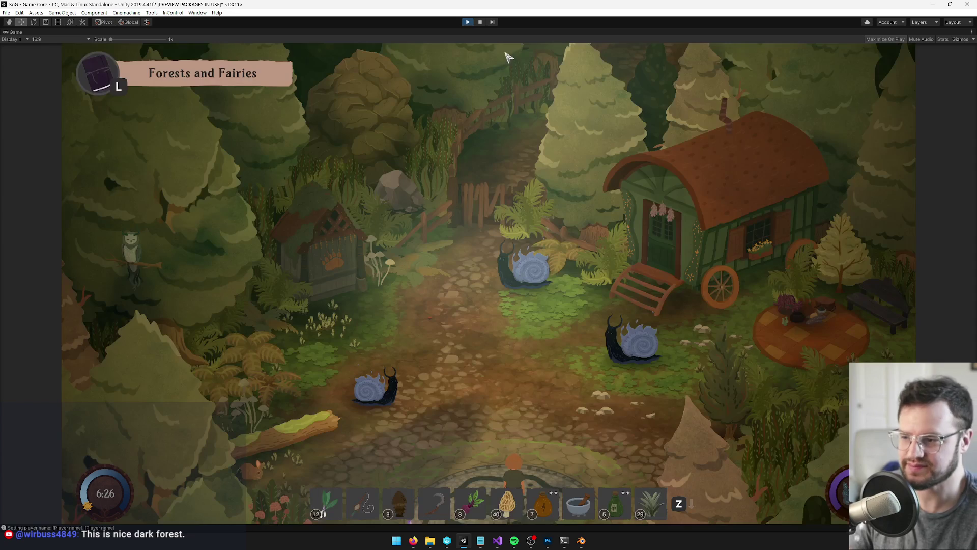
key("w")
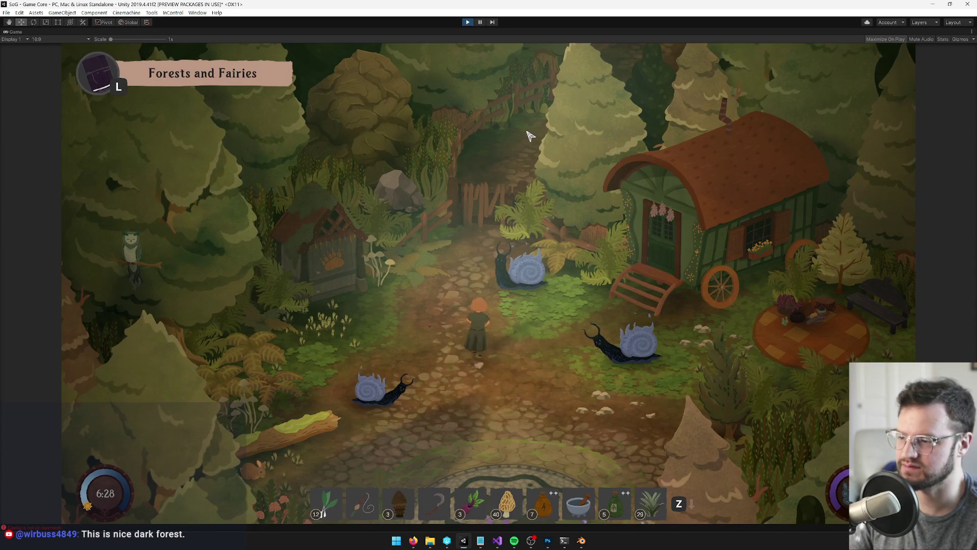
key("w")
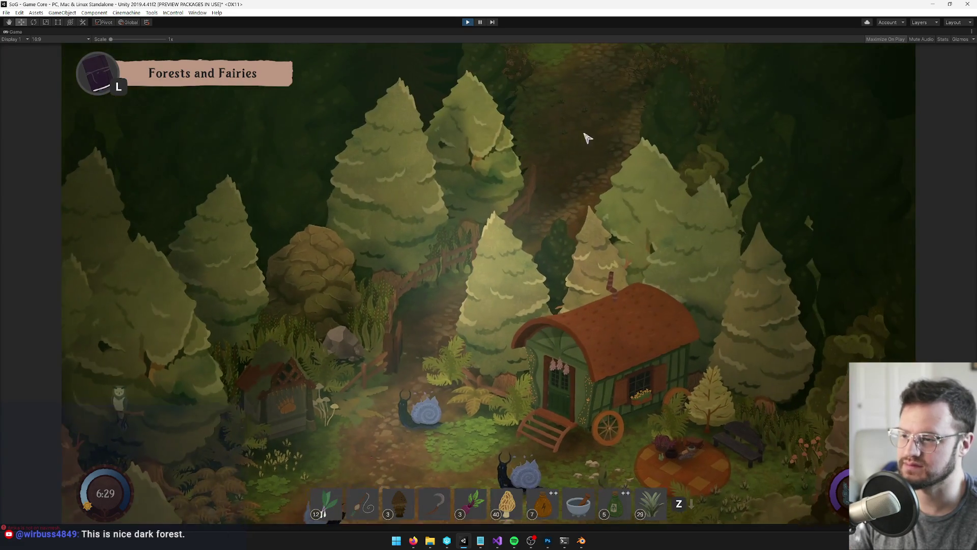
key("w")
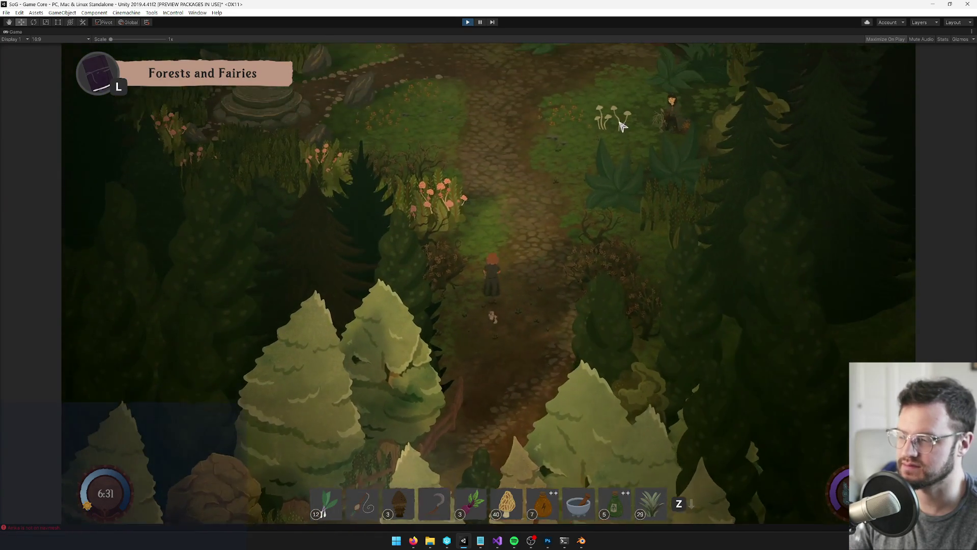
key("d")
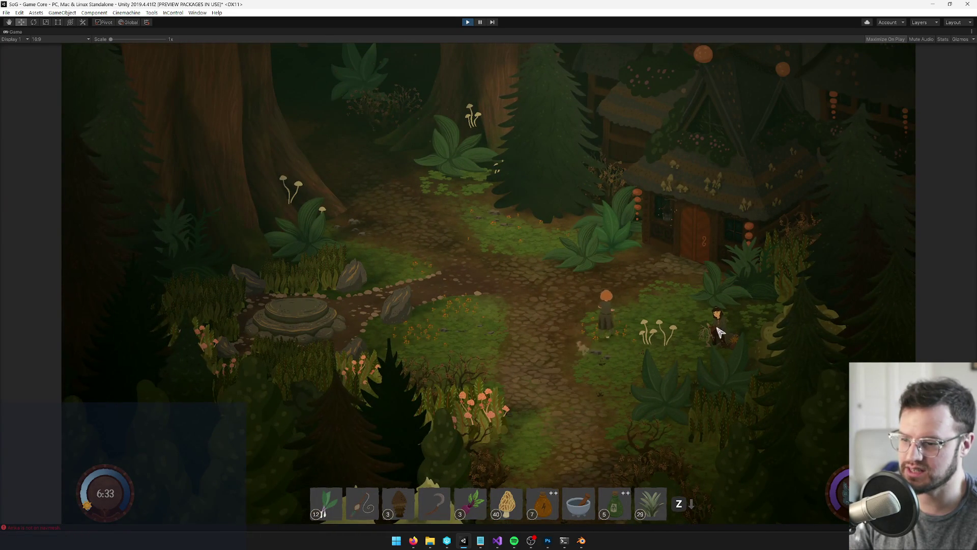
key("w")
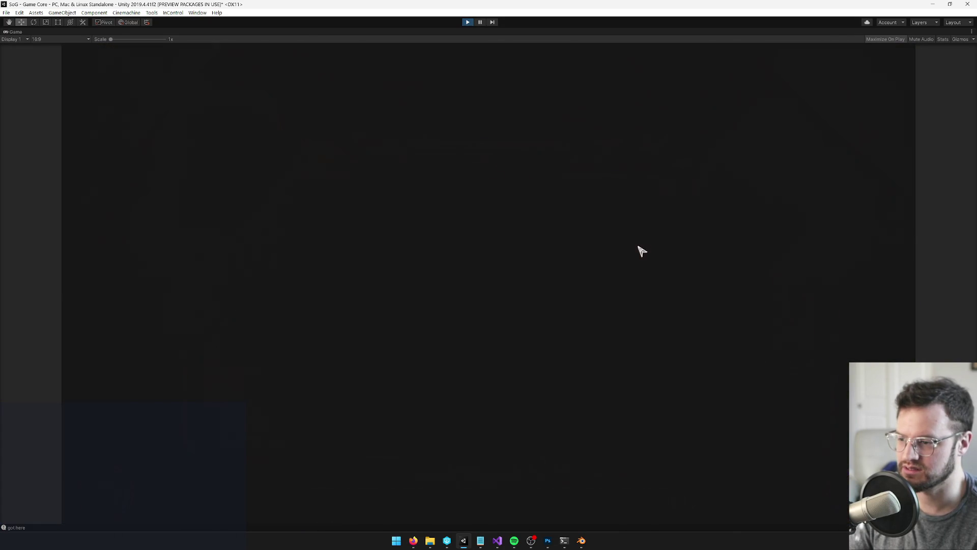
- Walk past the bench and tea table, then back out of the cabin onto the path
key("w")
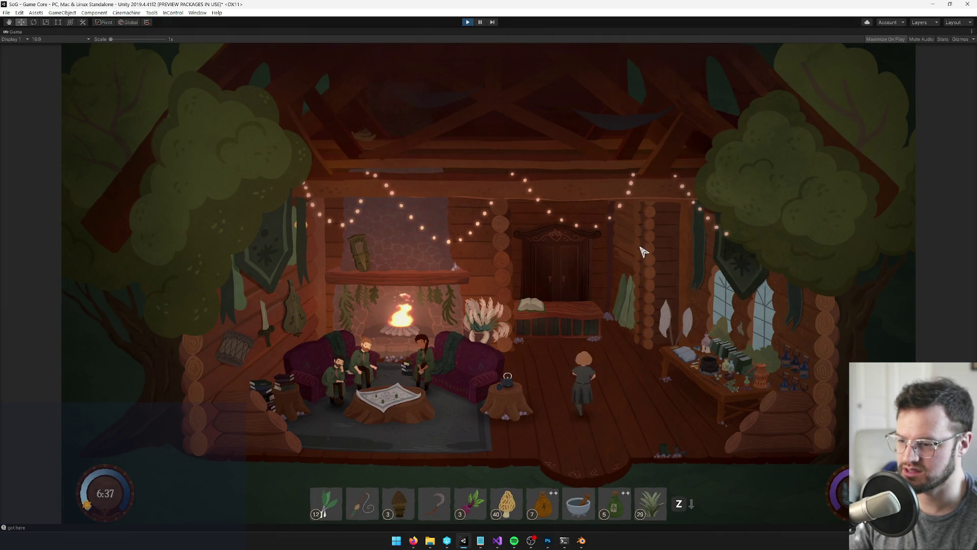
key("s")
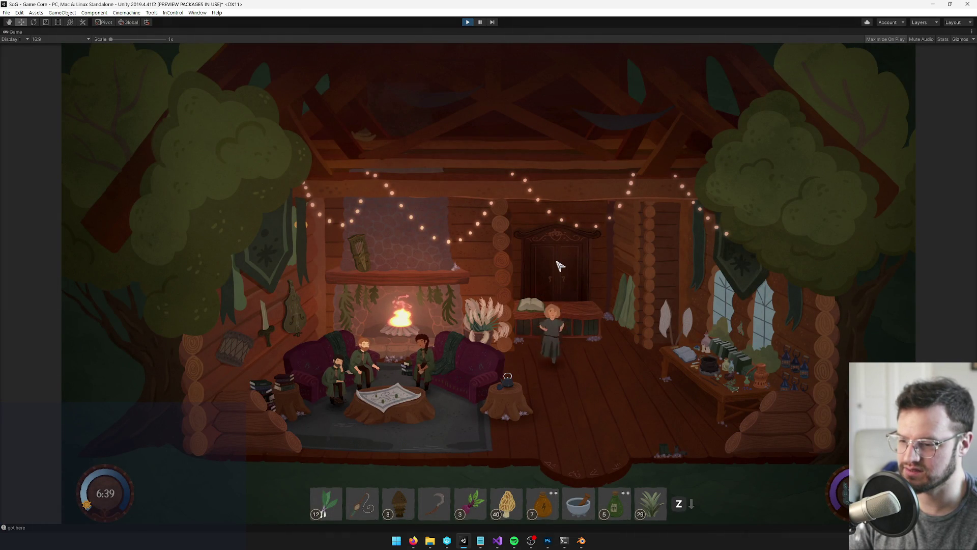
key("a")
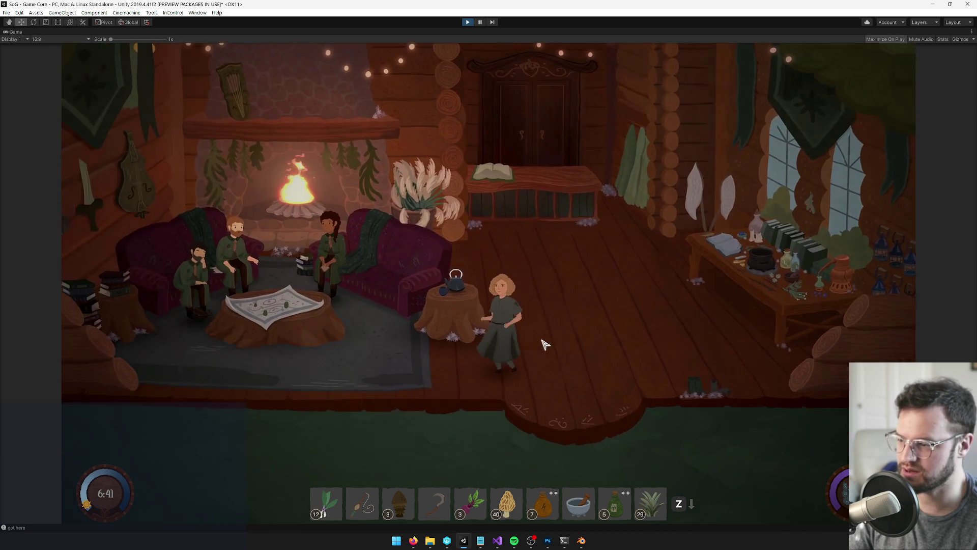
key("s")
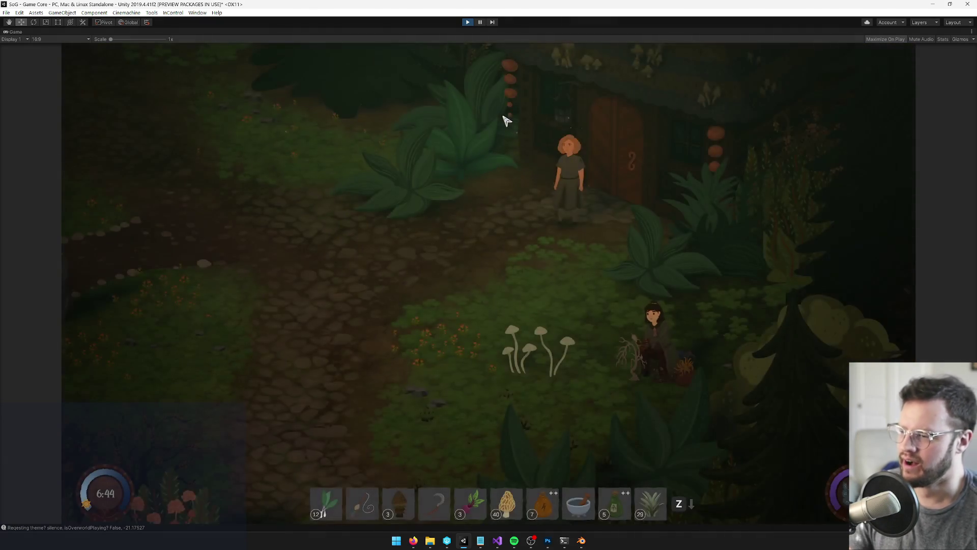
key("a")
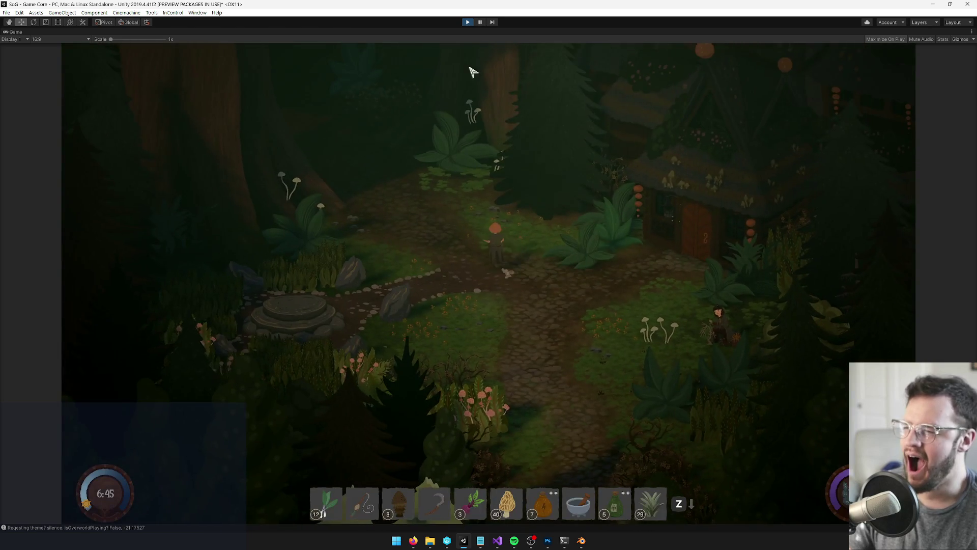
key("a")
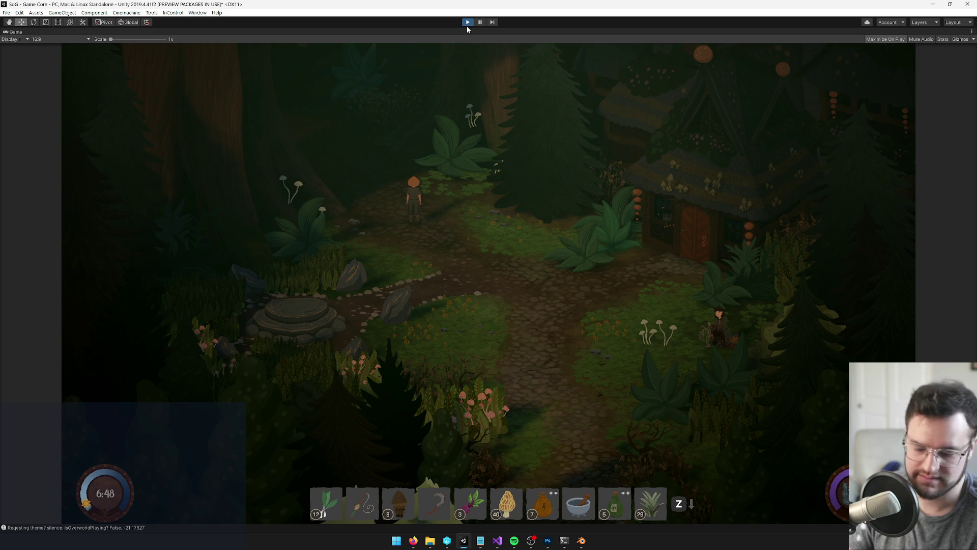
- Stop play, open the Dark Forest prefab, filter its objects by 'zinni', then exit it
left_click(466, 27)
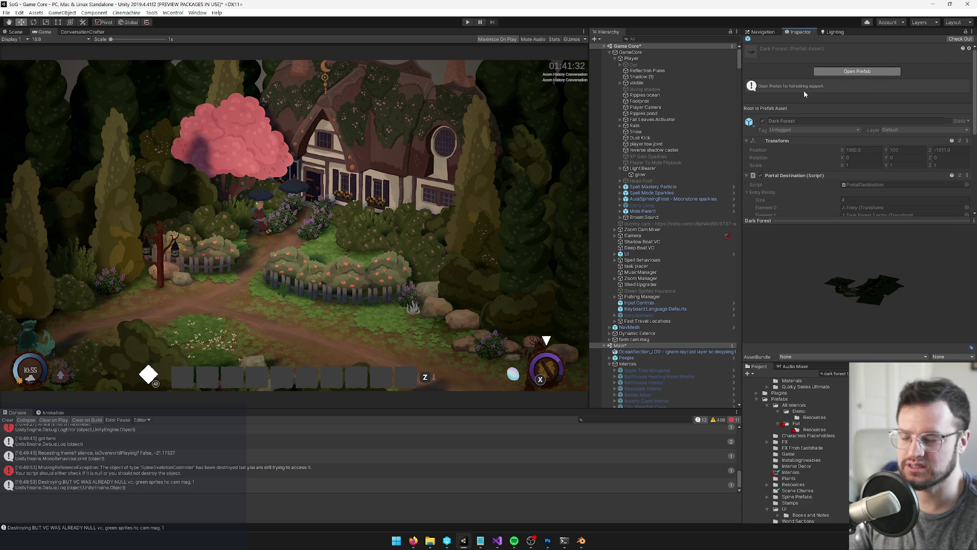
left_click(829, 71)
left_click(671, 39)
type("zinni")
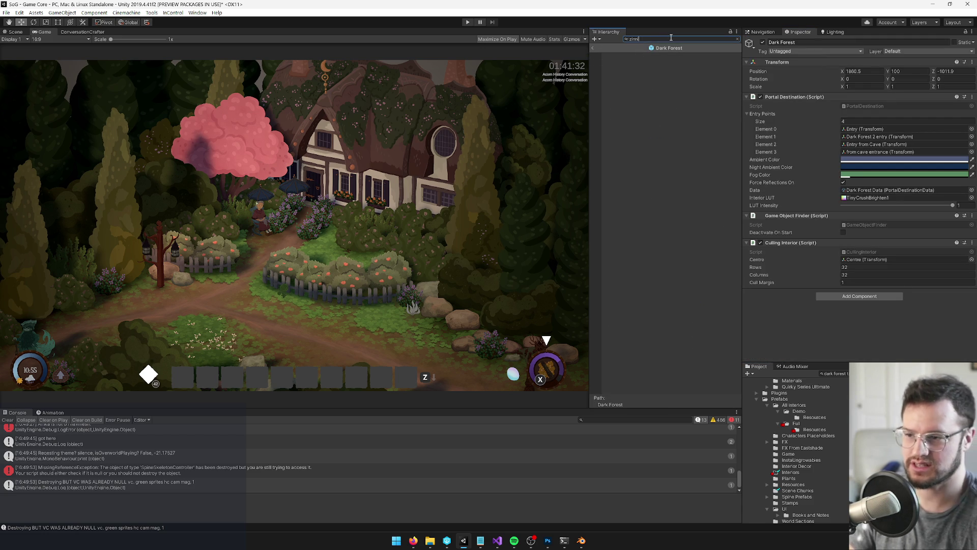
key("BackSpace")
key("BackSpace")
key("BackSpace")
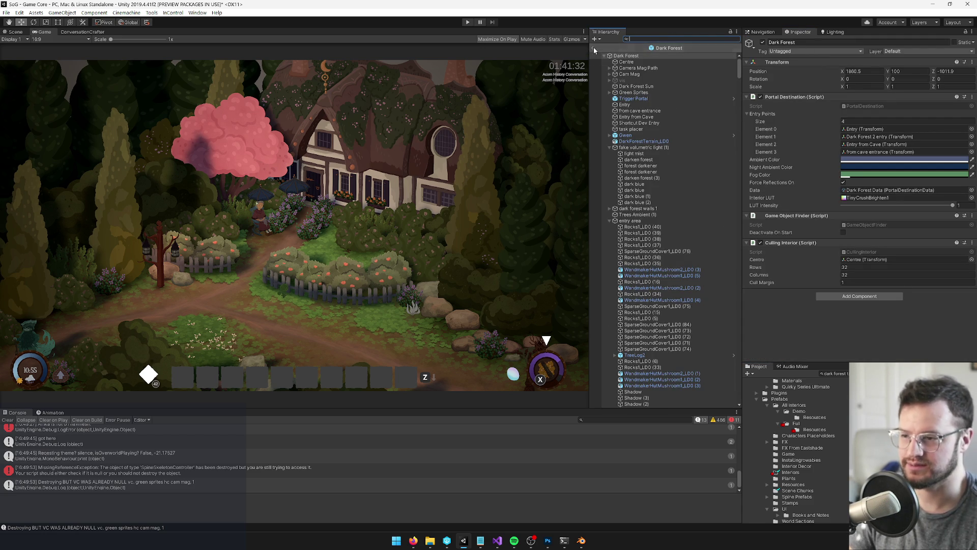
left_click(594, 49)
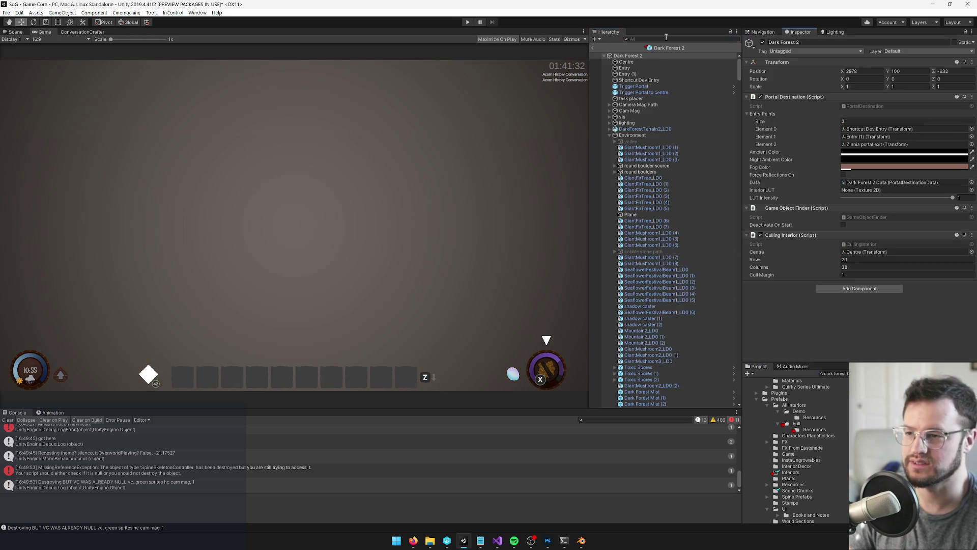
- Filter the Dark Forest 2 prefab by 'zinni' and inspect the North Courtyard Interior asset
left_click(666, 37)
type("zinni")
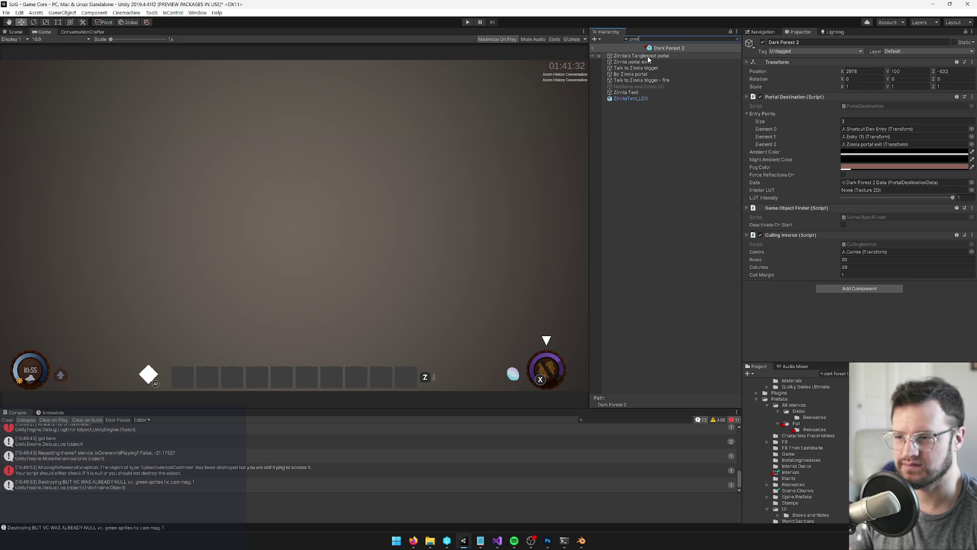
left_click(835, 374)
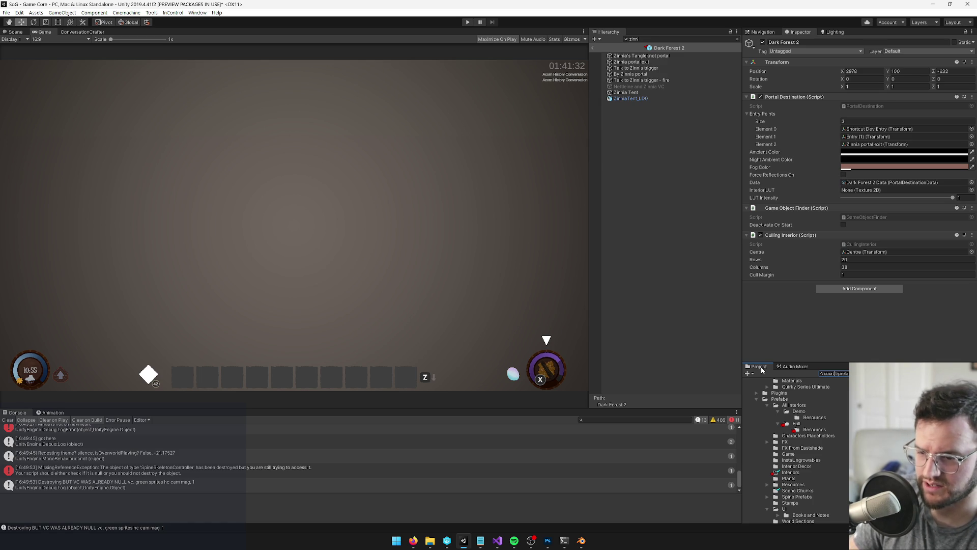
left_click(875, 382)
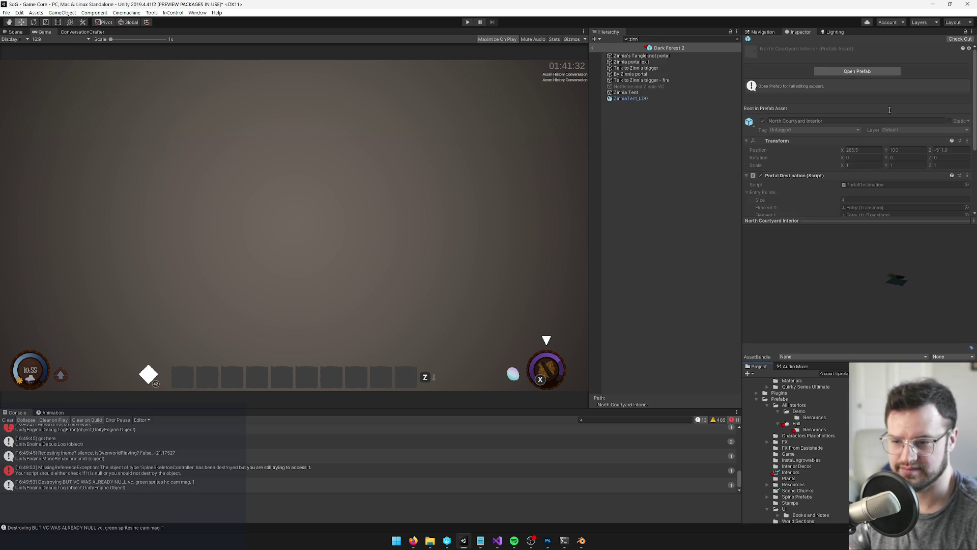
- In the Scene view, filter objects by 'zinn', clear it, and view the courtyard
left_click(10, 34)
left_click(650, 38)
type("zinn")
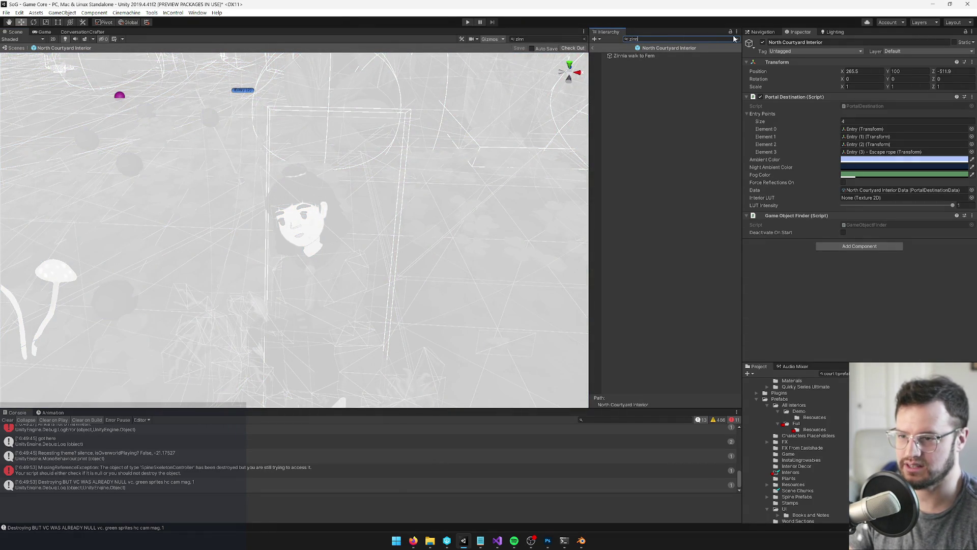
left_click(734, 39)
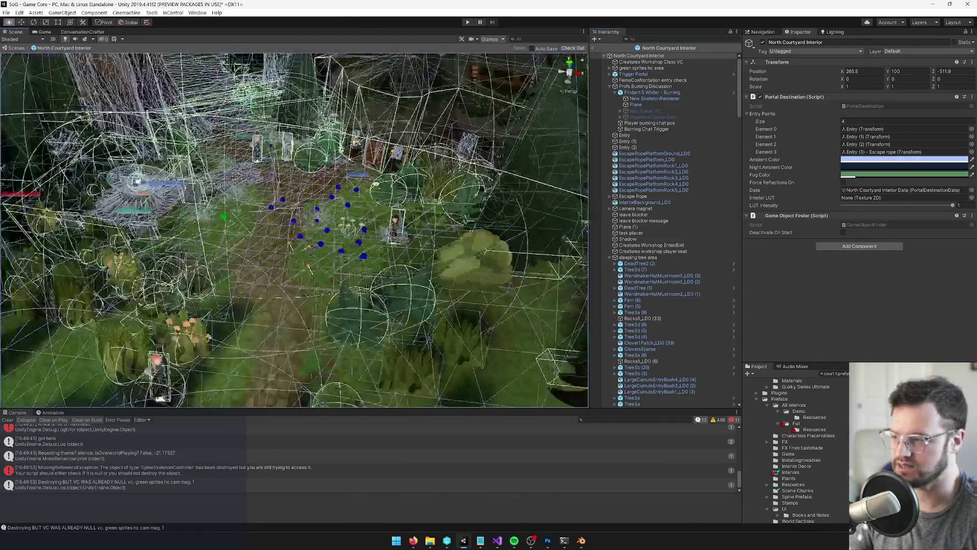
mouse_move(295, 229)
left_mouse_down()
mouse_move(264, 214)
mouse_move(306, 219)
mouse_move(265, 209)
mouse_move(600, 306)
left_mouse_up()
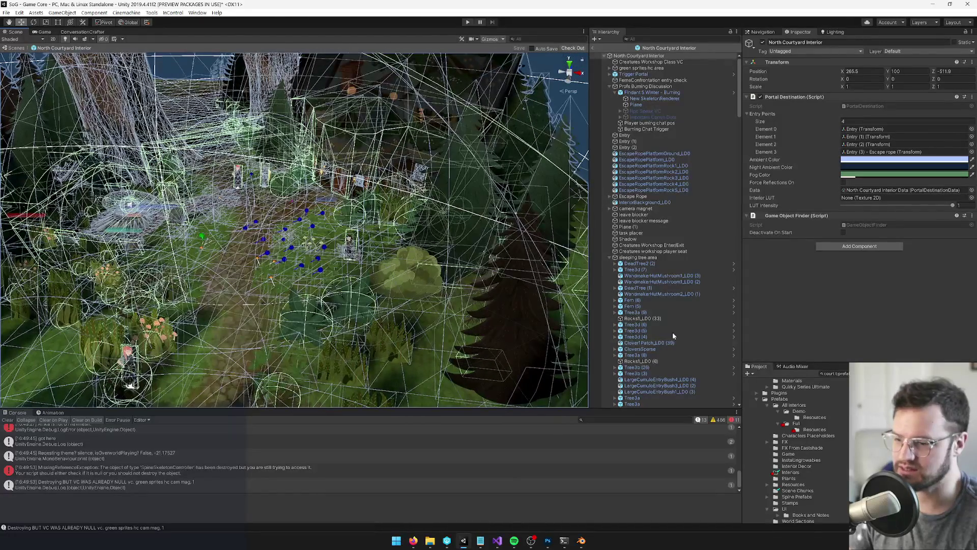
- Open the Green Sprites Headquarters prefab and look over its task placer, couches and fireplace
type("h")
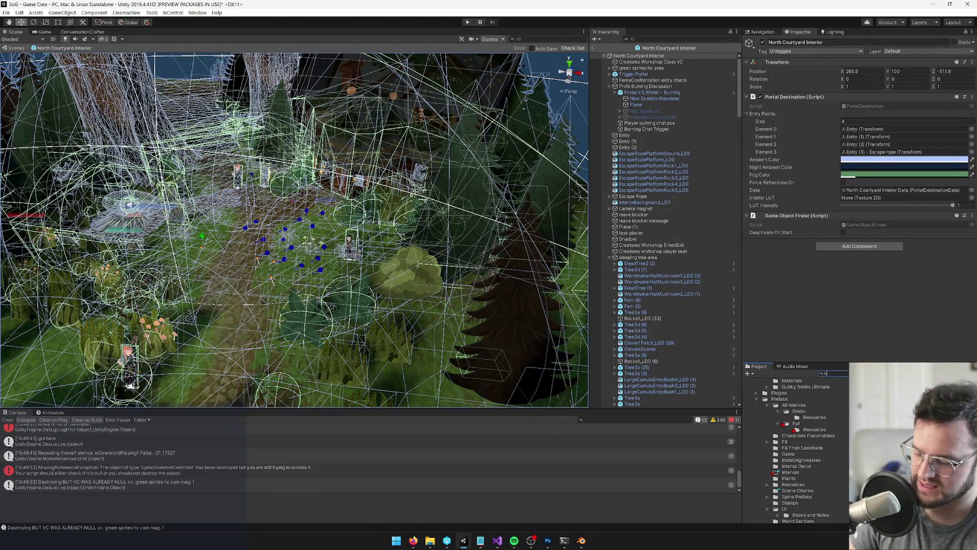
type("eadqua")
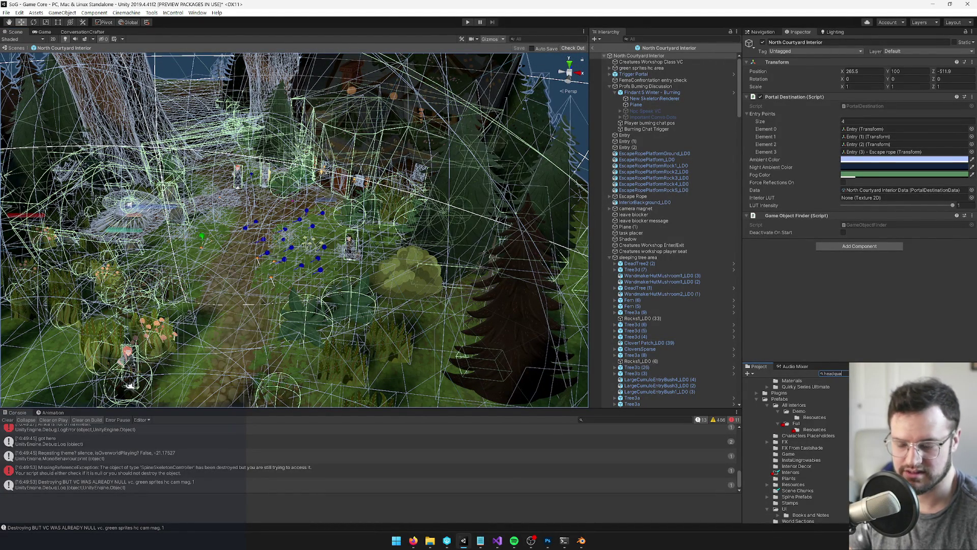
key("Down")
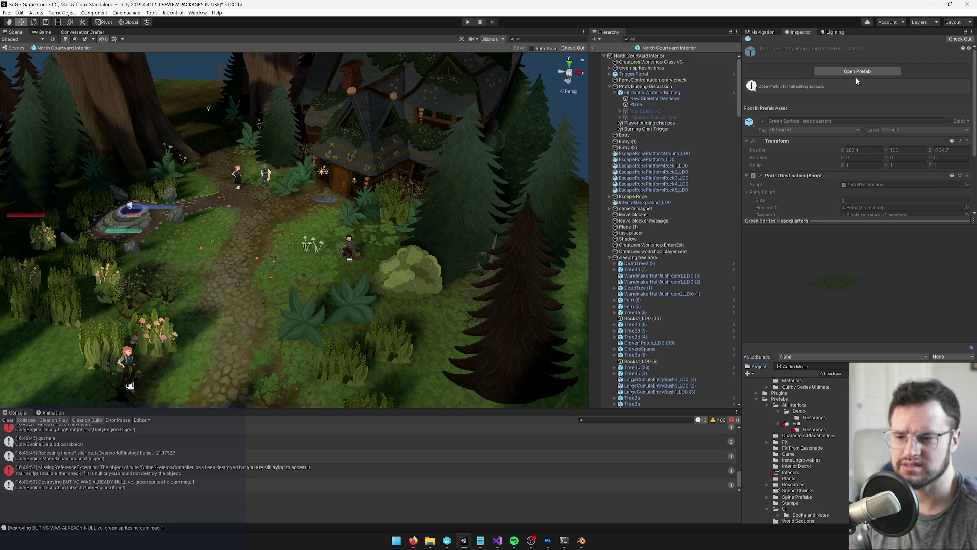
left_click(857, 73)
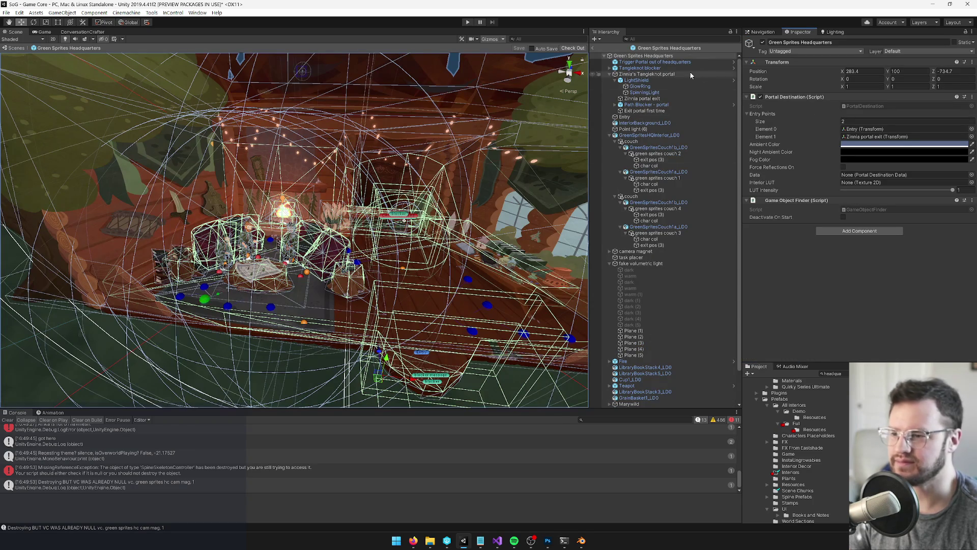
left_click(668, 259)
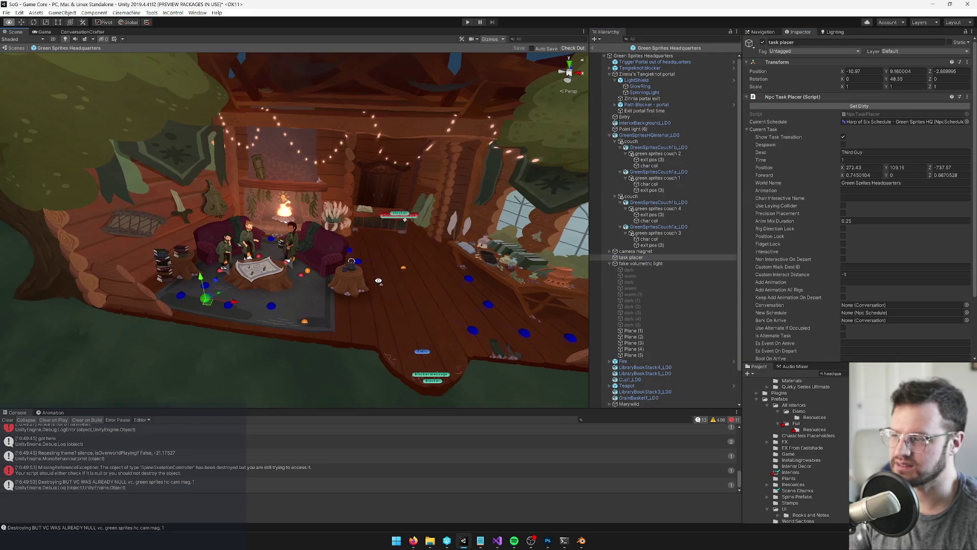
key("w")
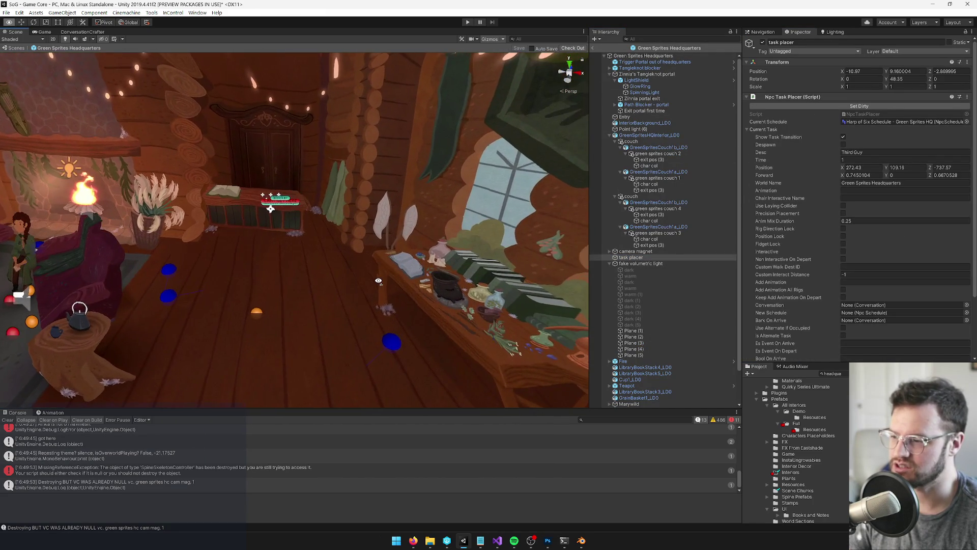
key("s")
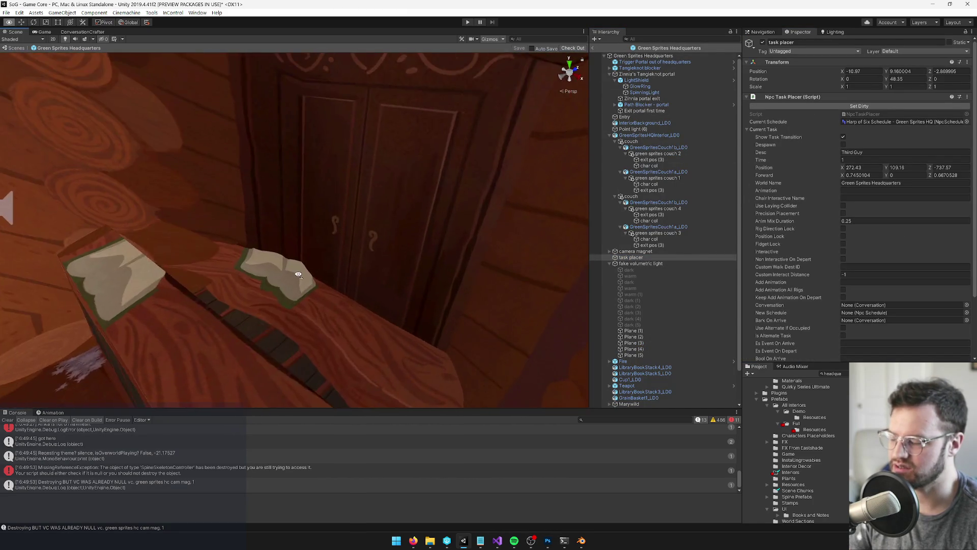
key("w")
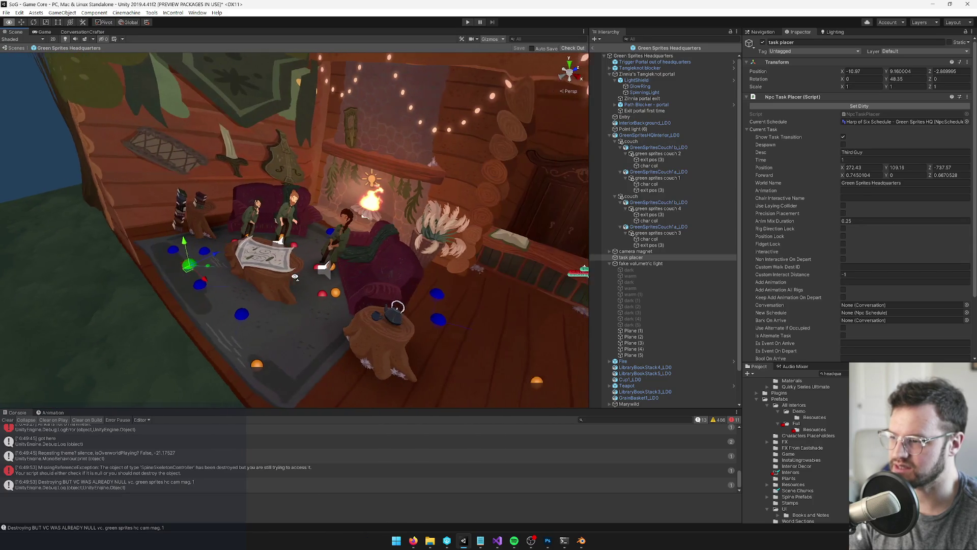
key("s")
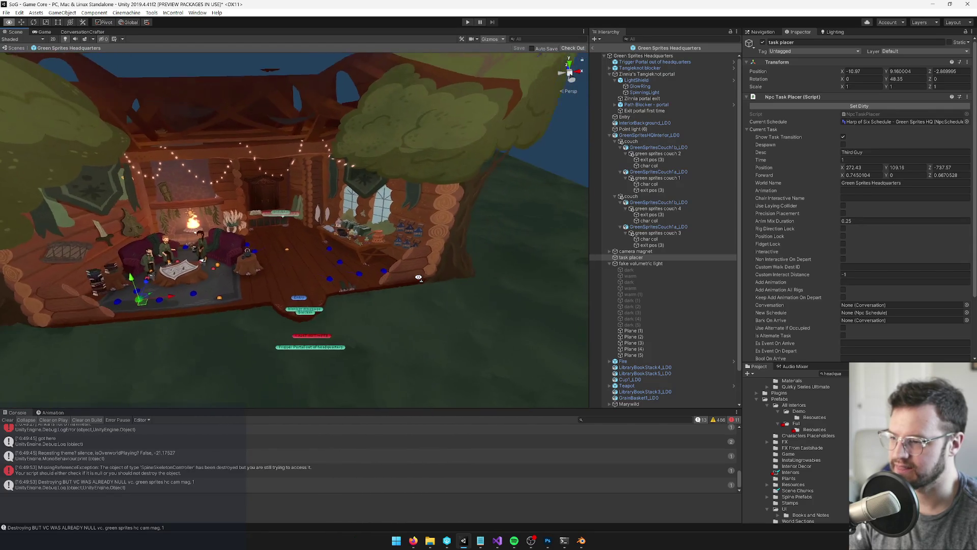
key("w")
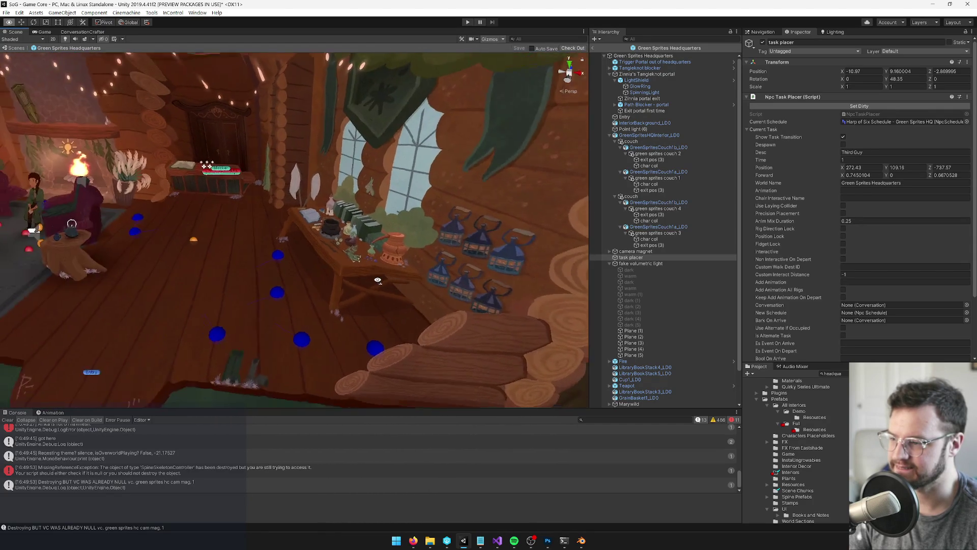
- Return to the main scene's Game view and bring up the Trello board in Firefox
left_click(593, 47)
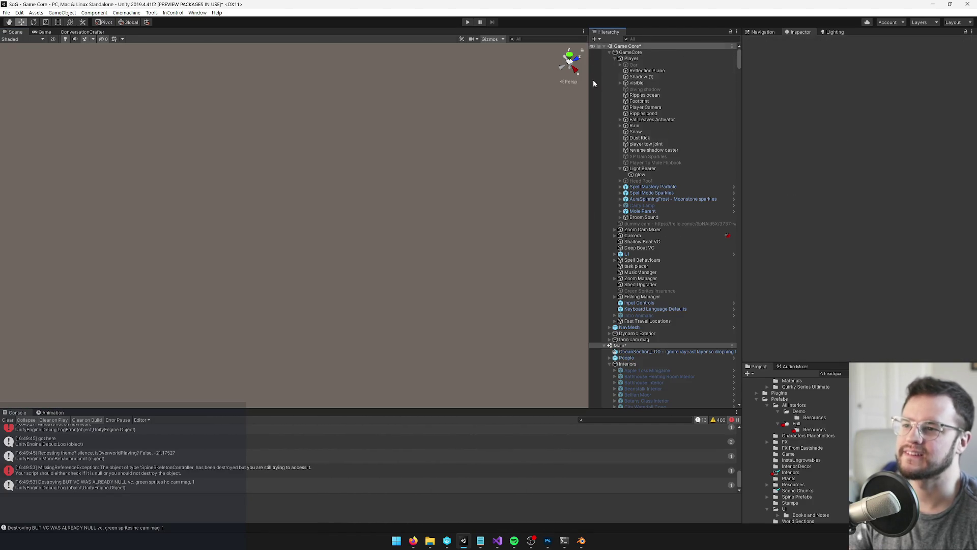
left_click(45, 32)
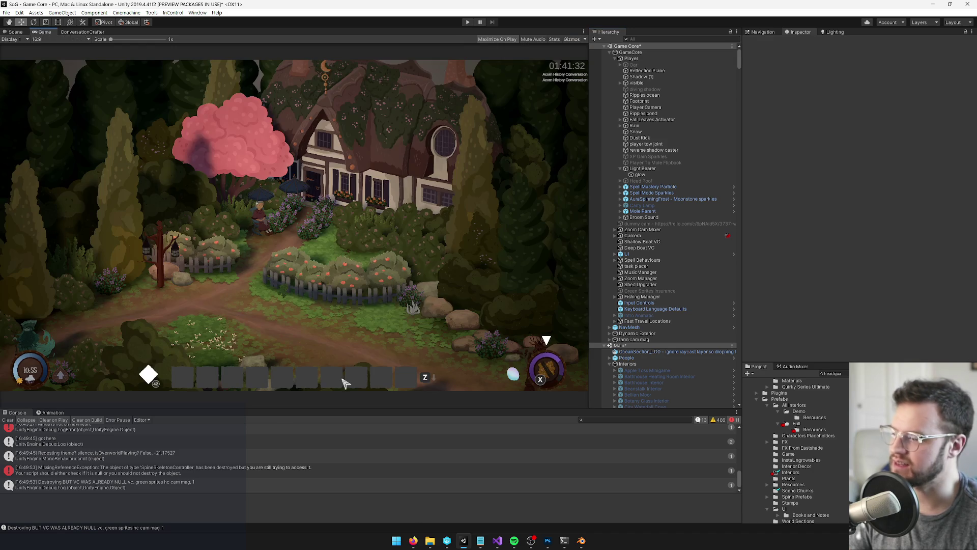
mouse_move(413, 540)
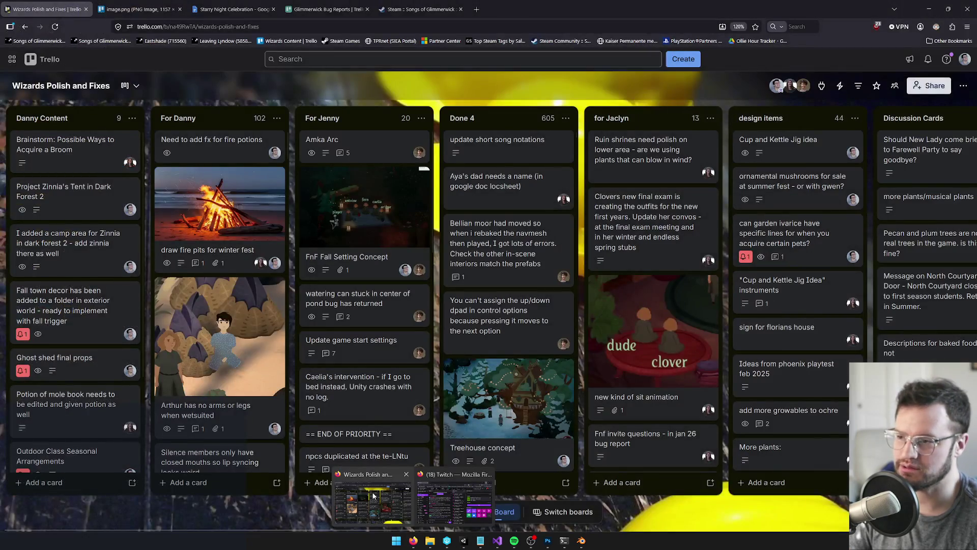
left_click(373, 501)
- In a new tab, open the Songs of Glimmerwick Walkthrough doc from the 'walkthr' suggestions
key("ctrl+t")
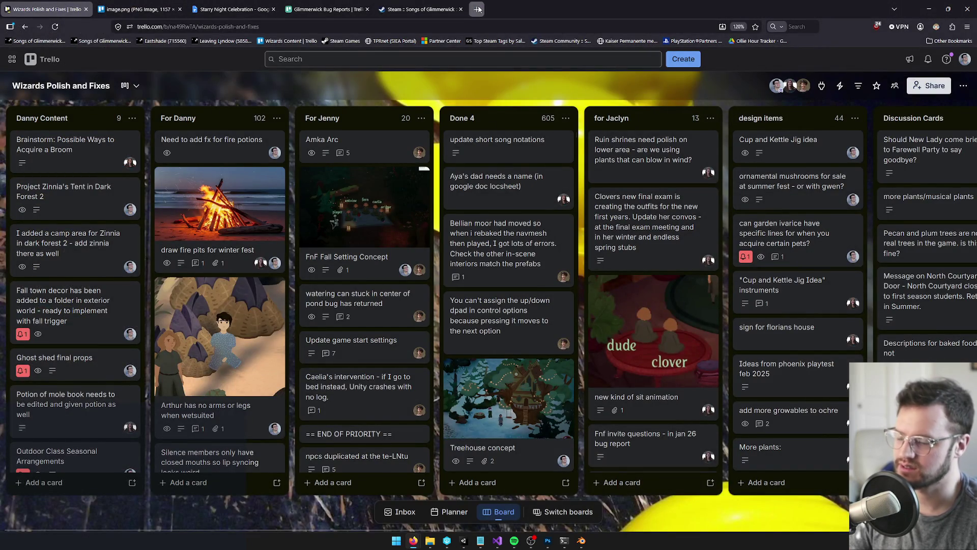
type("walkthr")
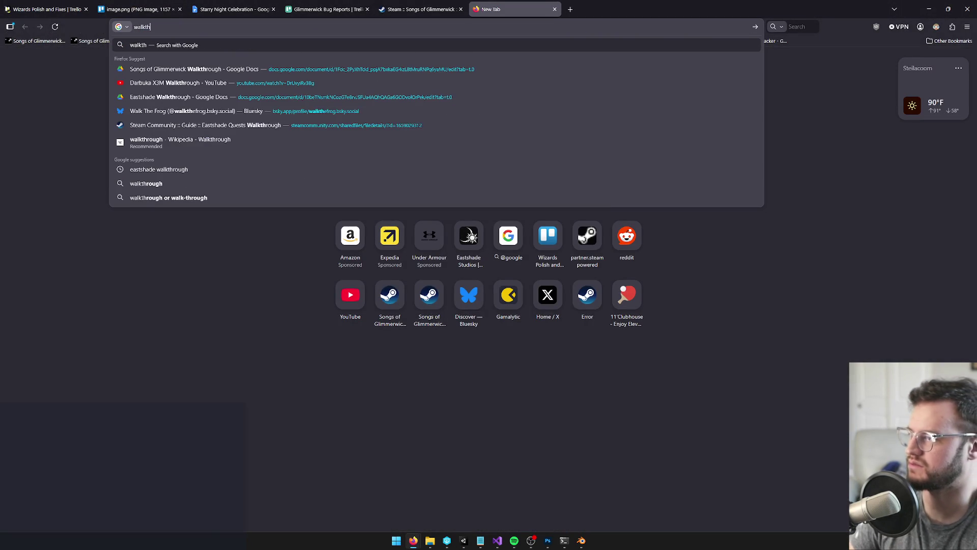
left_click(255, 67)
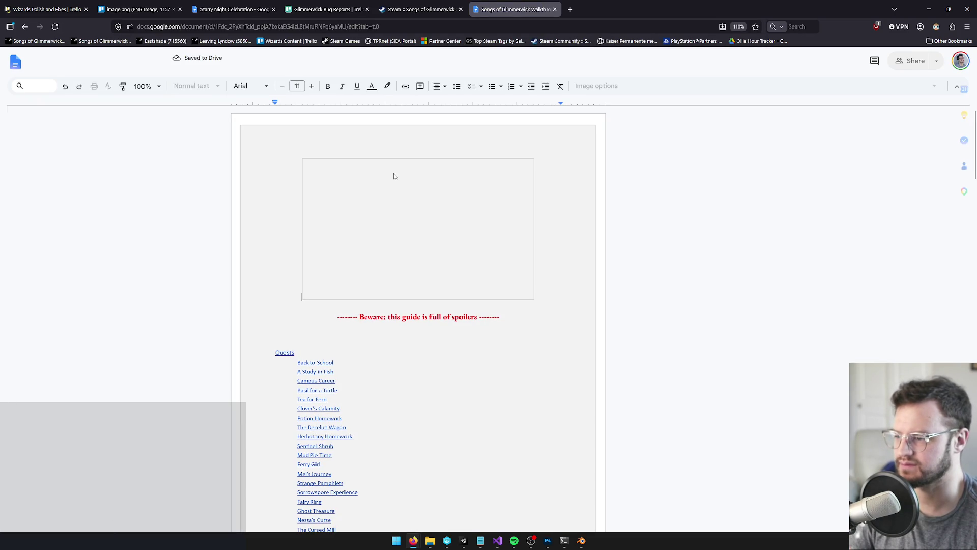
- Search the doc for 'green' and jump to the Joining the Green Sprites section
key("ctrl+f")
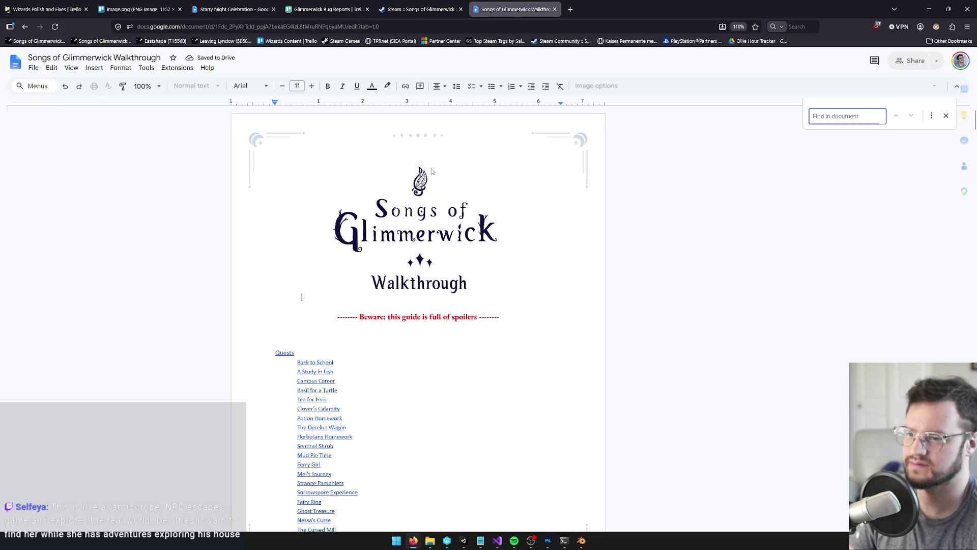
type("green")
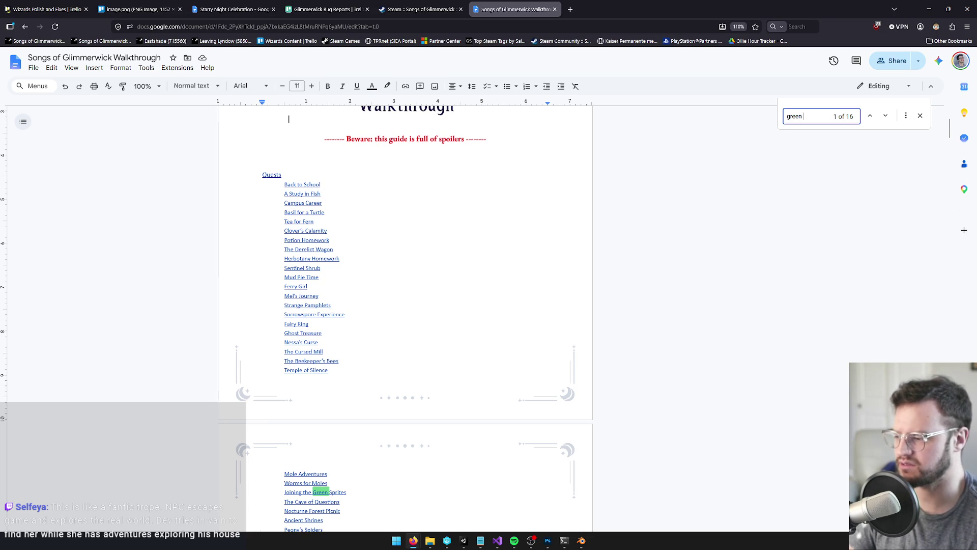
left_click(297, 496)
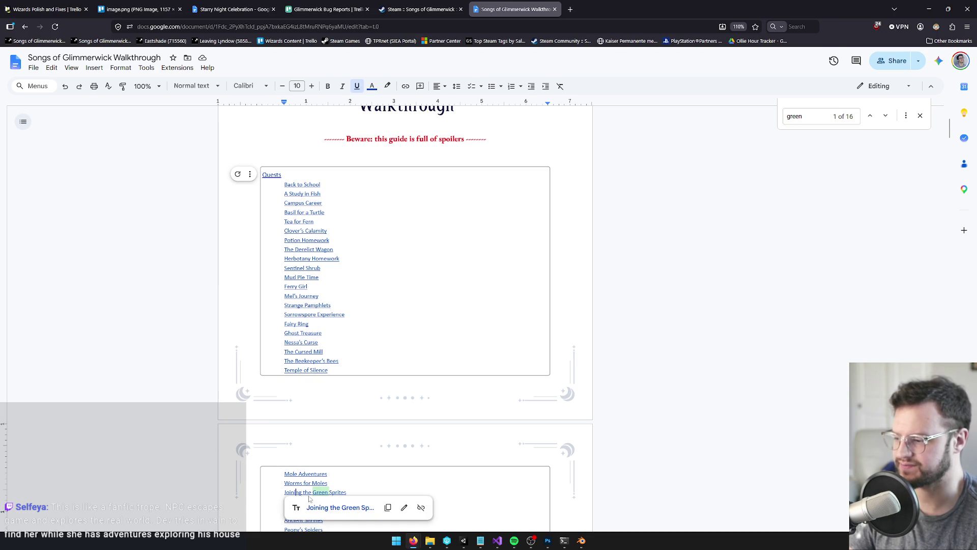
left_click(324, 507)
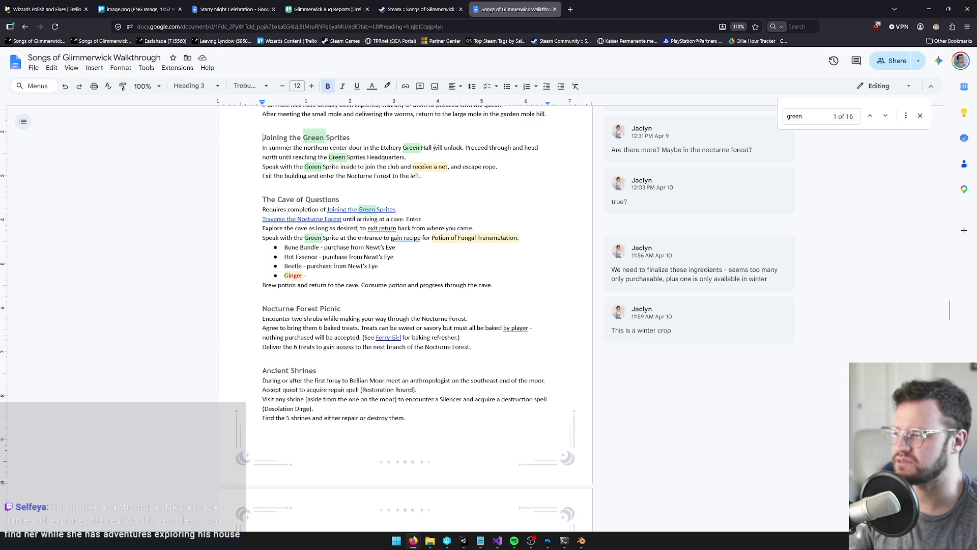
- Review the quest's directions and the 'true?' comment on 'receive a net', then minimize Firefox
mouse_move(464, 148)
left_mouse_down()
mouse_move(513, 148)
mouse_move(295, 157)
mouse_move(378, 158)
left_mouse_up()
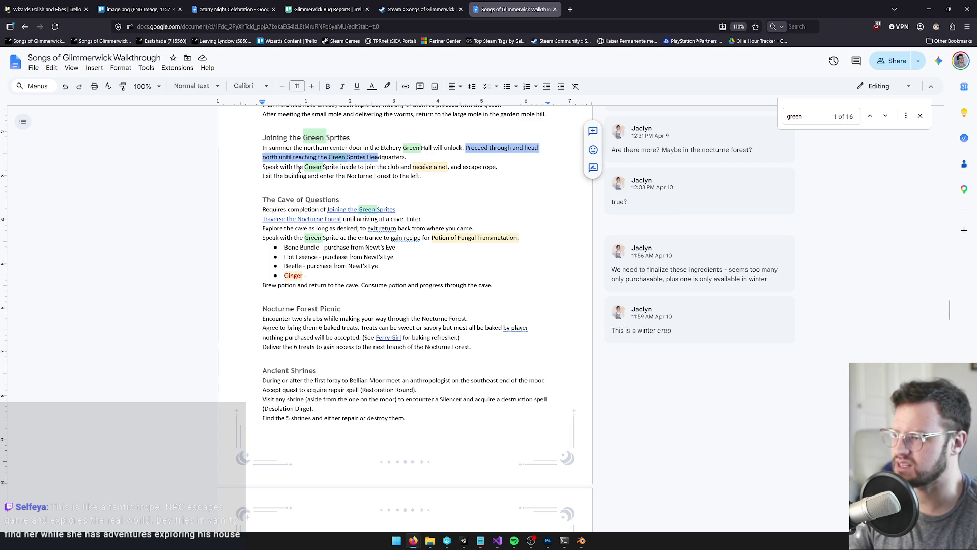
left_click_drag(279, 166, 384, 168)
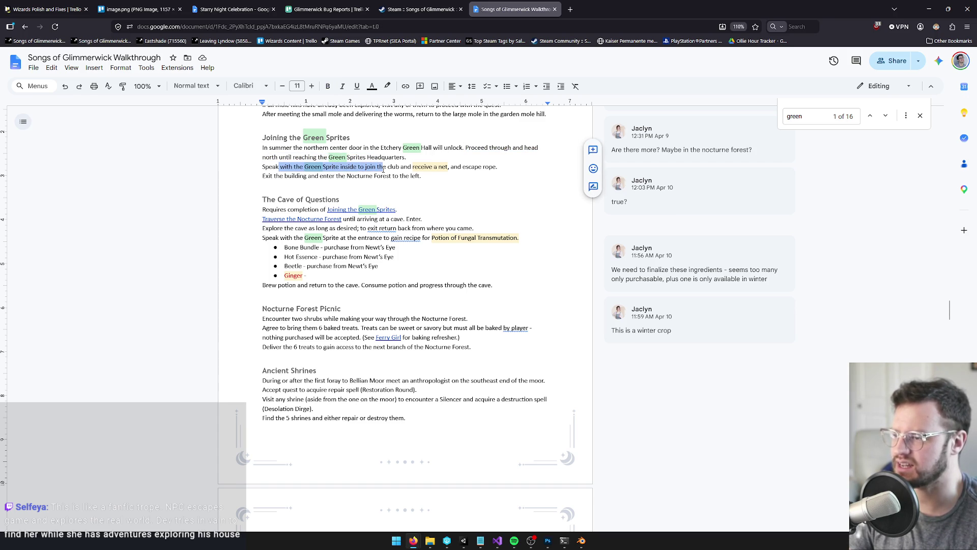
left_click(422, 166)
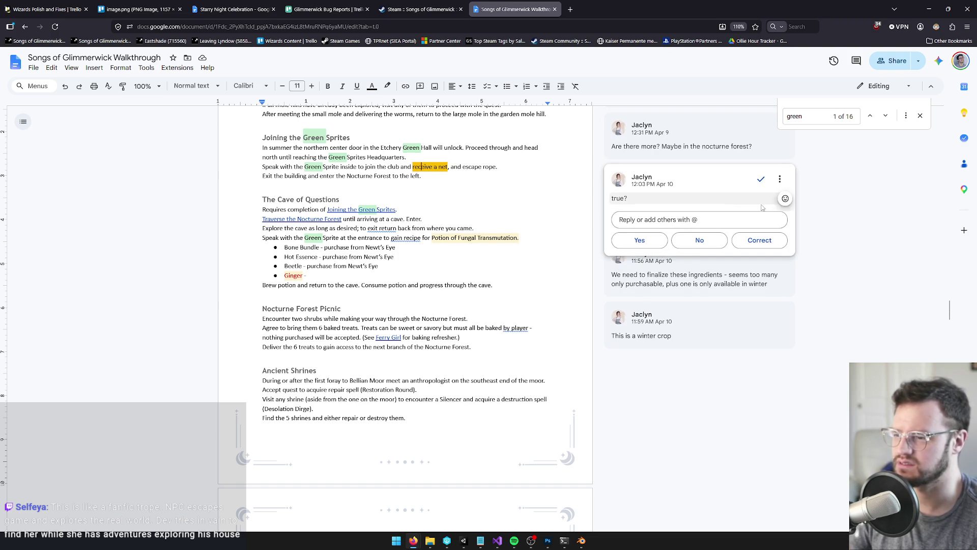
key("Escape")
left_click(432, 166)
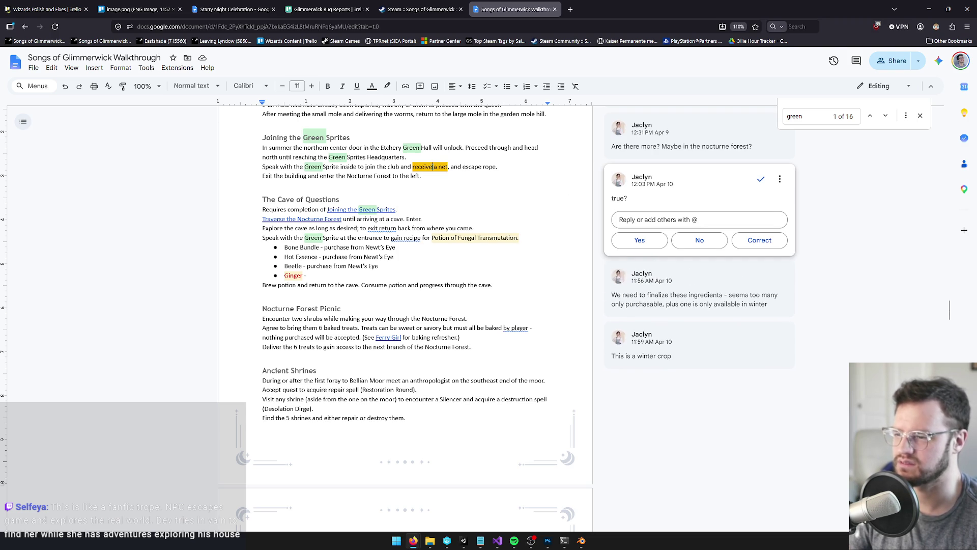
left_click_drag(451, 167, 468, 166)
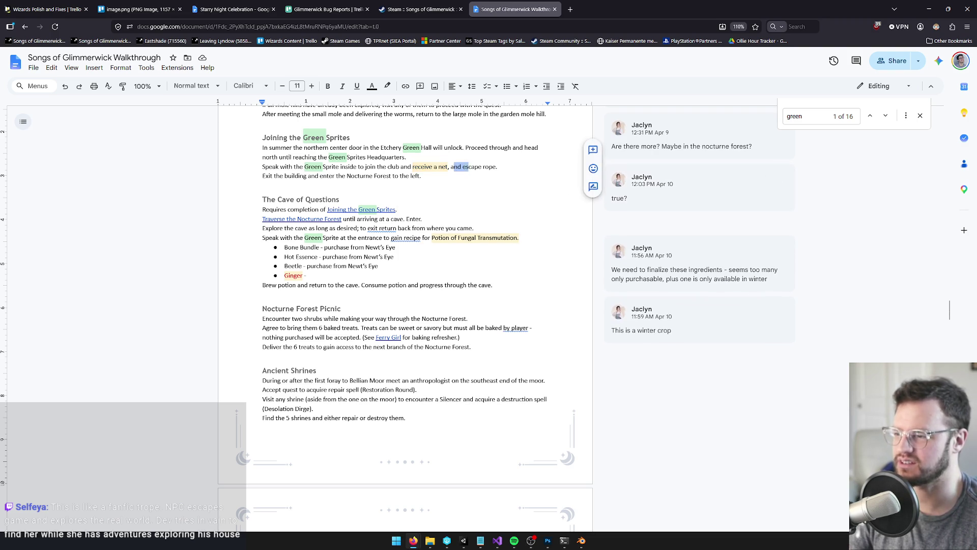
left_click_drag(277, 175, 313, 176)
left_click(355, 178)
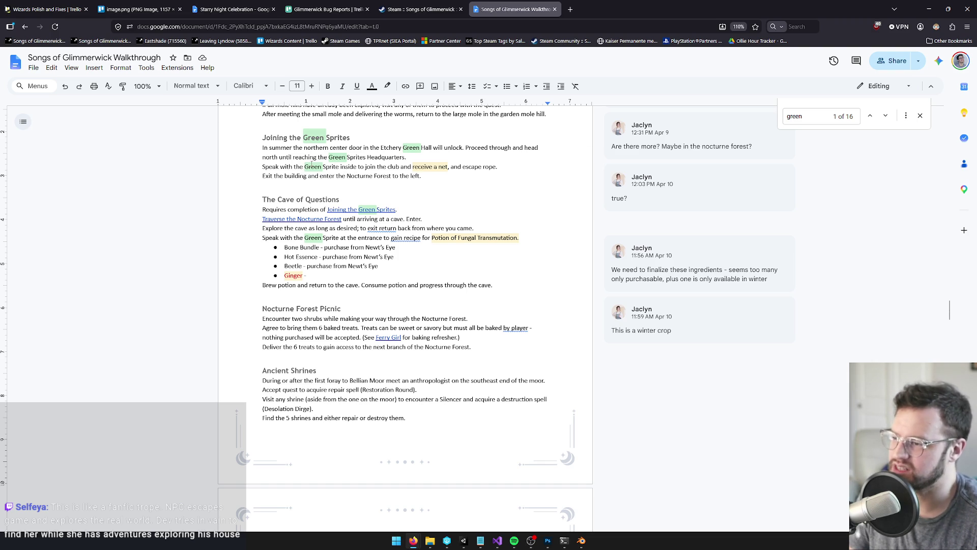
left_click(929, 9)
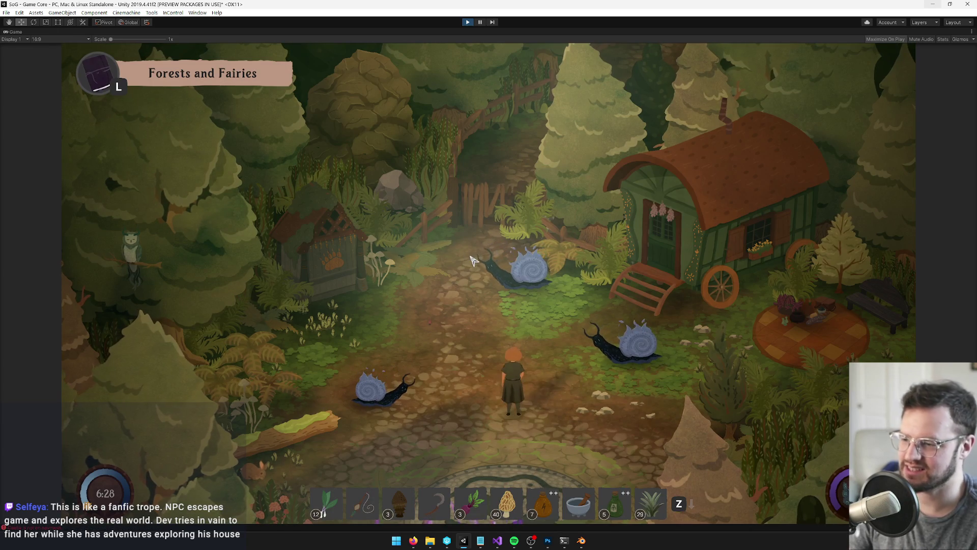
- Open the in-game debug console and begin a SetBool command for a Zinnia flag
key("grave")
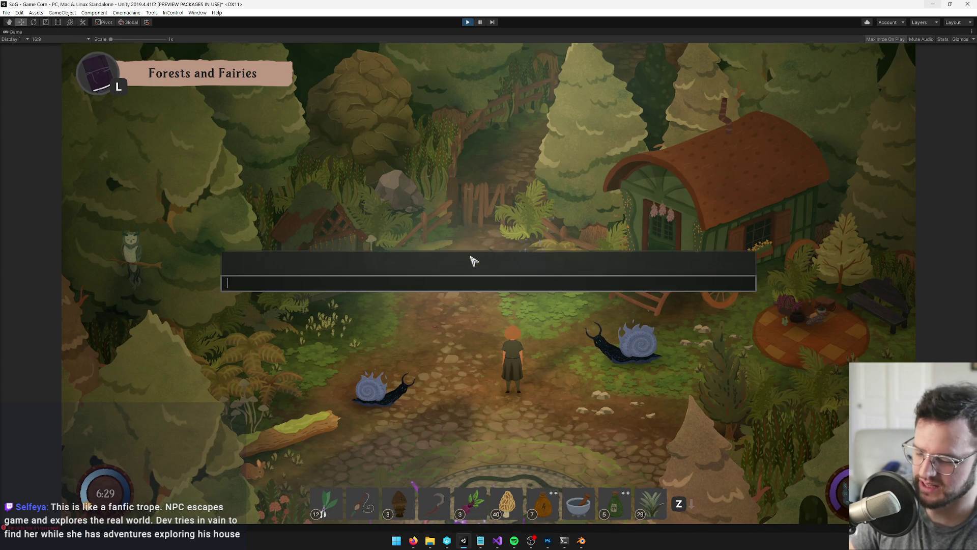
type("setb")
key("Tab")
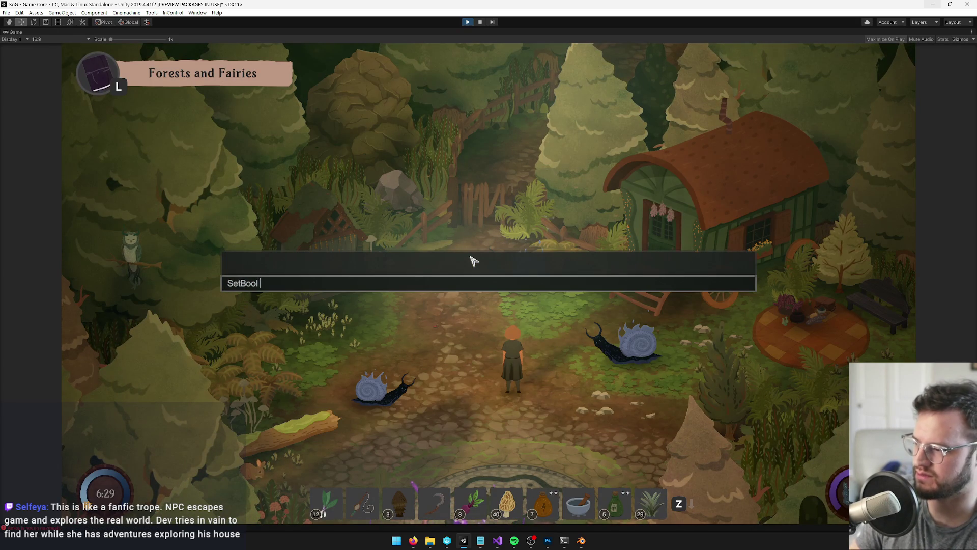
key("BackSpace")
key("BackSpace")
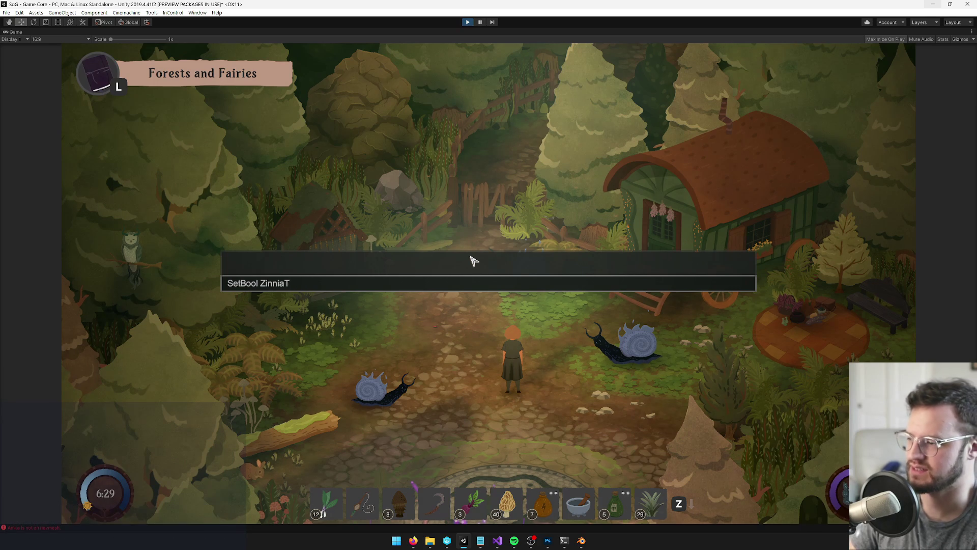
right_click(21, 34)
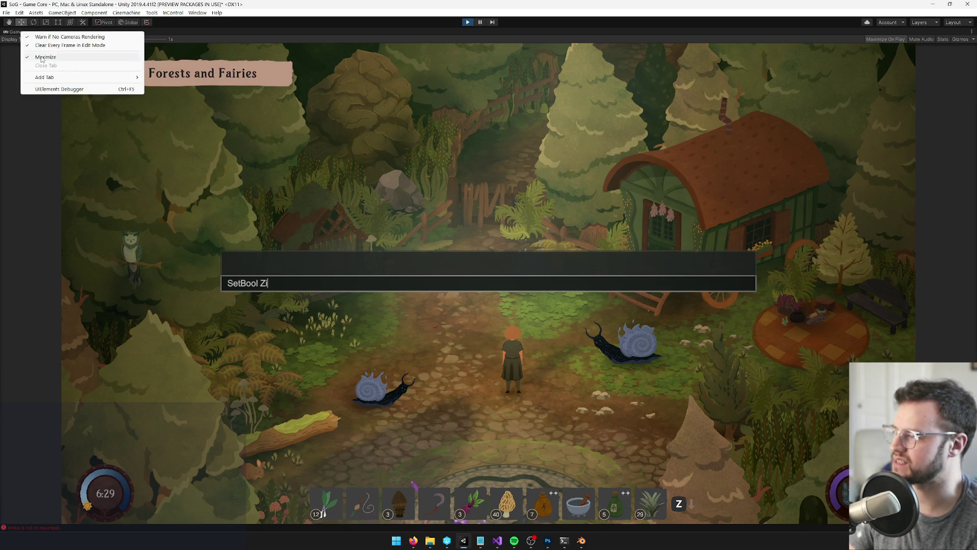
- Un-maximize the Game view, then in Developer Start Settings collapse Starting Items and expand Starting Game Bools
left_click(35, 36)
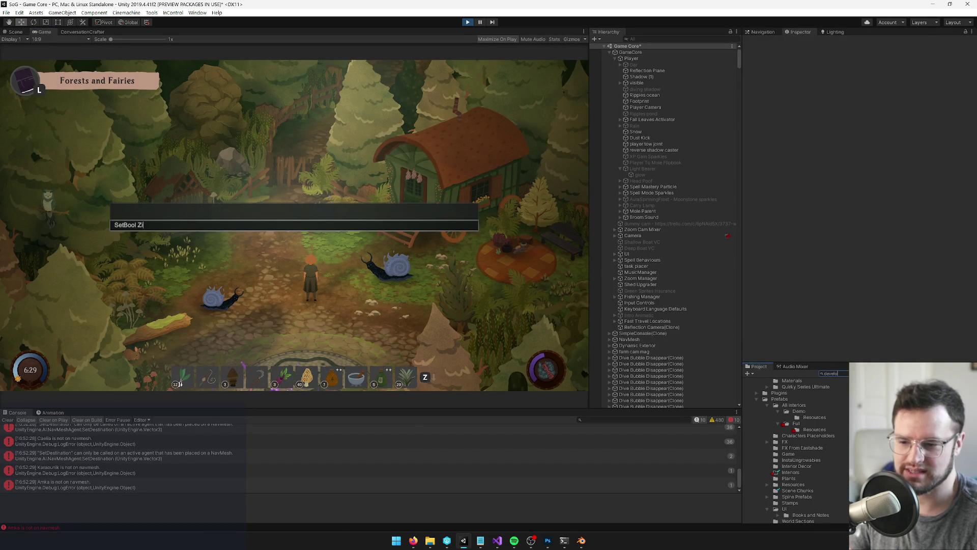
key("Down")
scroll(828, 233, "down", 3)
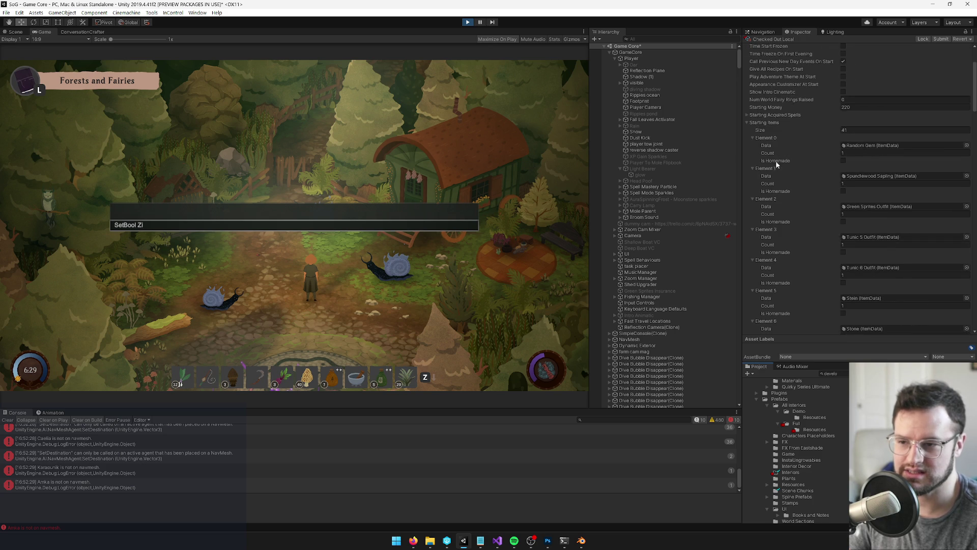
left_click(747, 122)
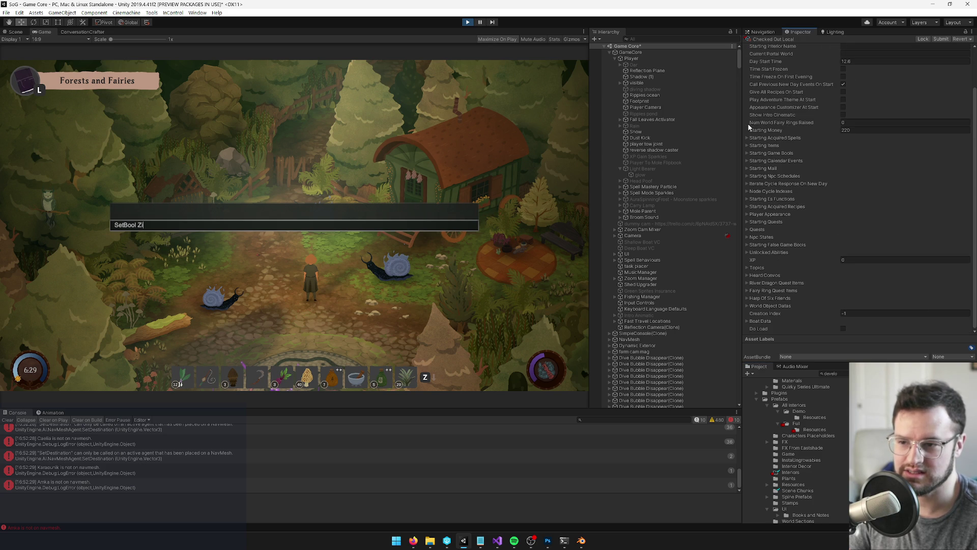
left_click(747, 153)
- Scroll through the 38 starting game bools, then close the in-game debug console
scroll(801, 212, "down", 13)
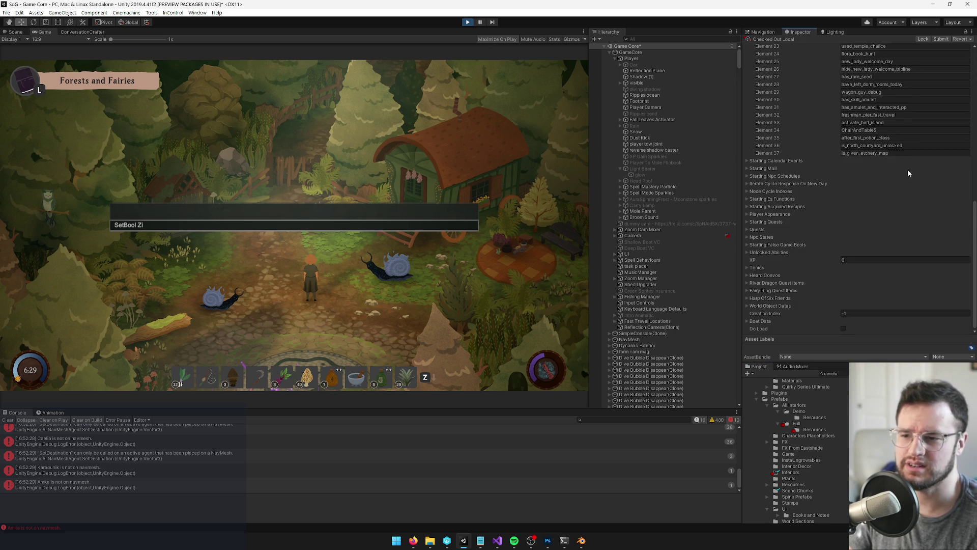
scroll(906, 168, "up", 3)
scroll(876, 285, "up", 3)
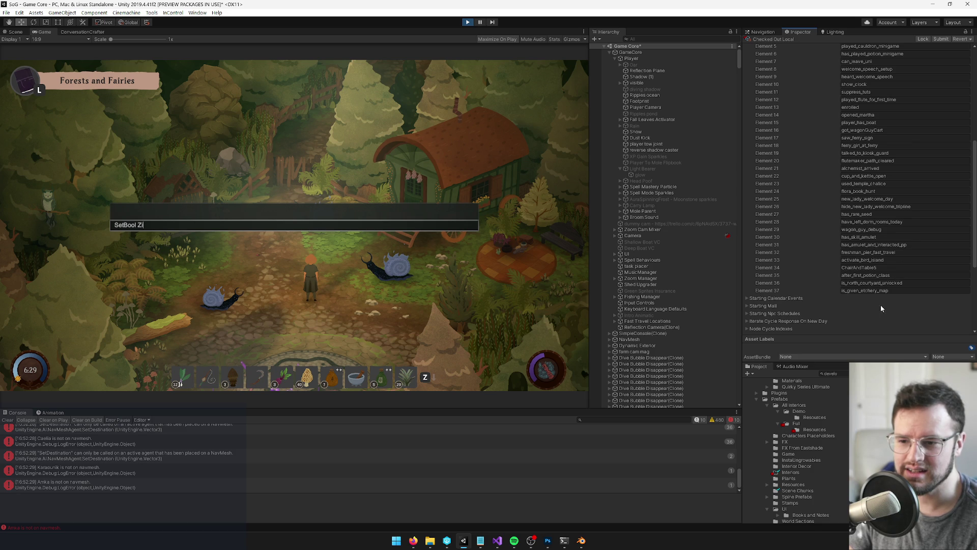
scroll(885, 290, "up", 3)
scroll(893, 272, "up", 3)
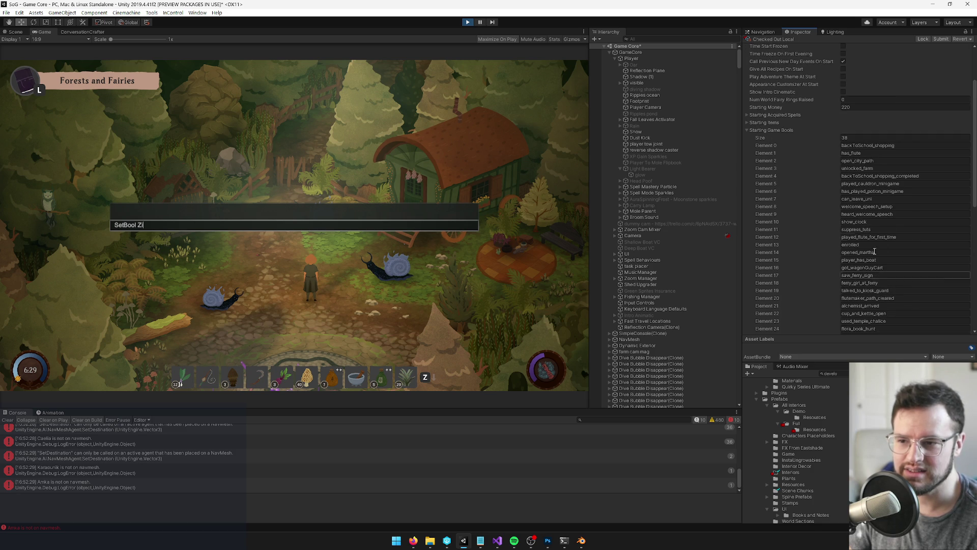
scroll(894, 277, "down", 5)
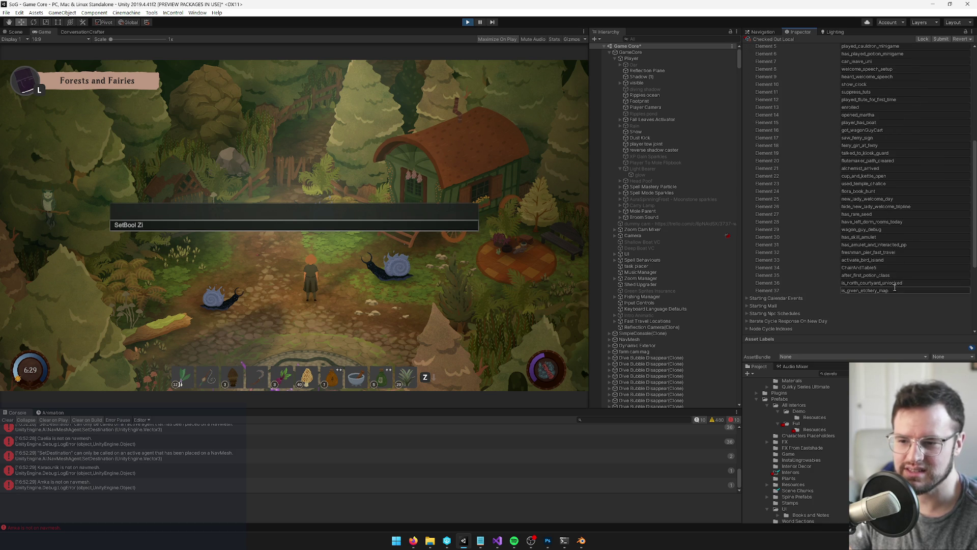
left_click(146, 220)
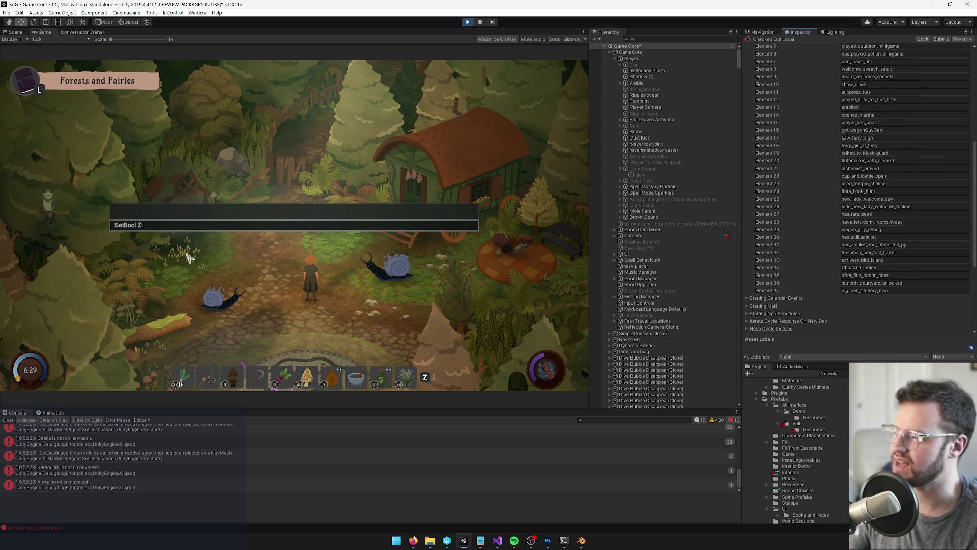
key("Escape")
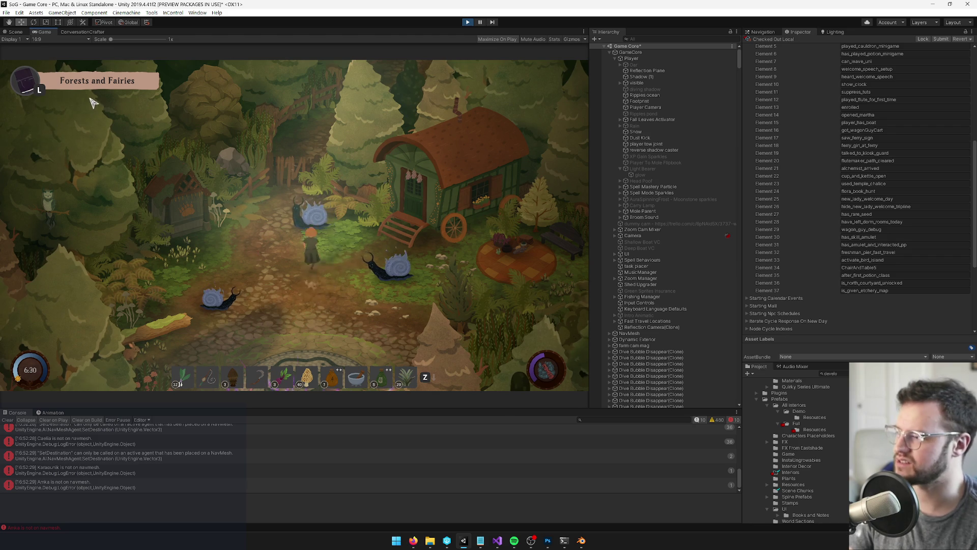
- Maximize the Game view and walk the character north, then onto the northwest path
right_click(46, 32)
left_click(70, 57)
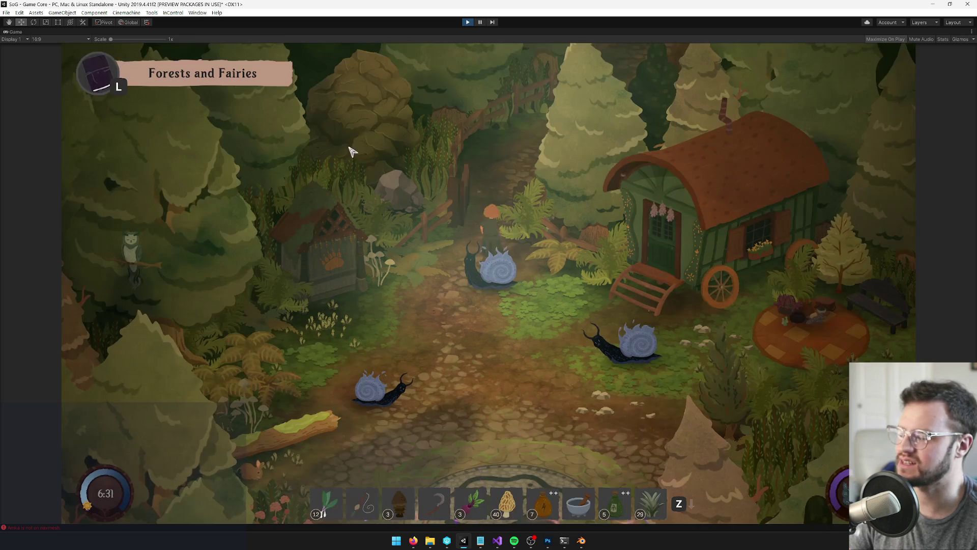
key("w")
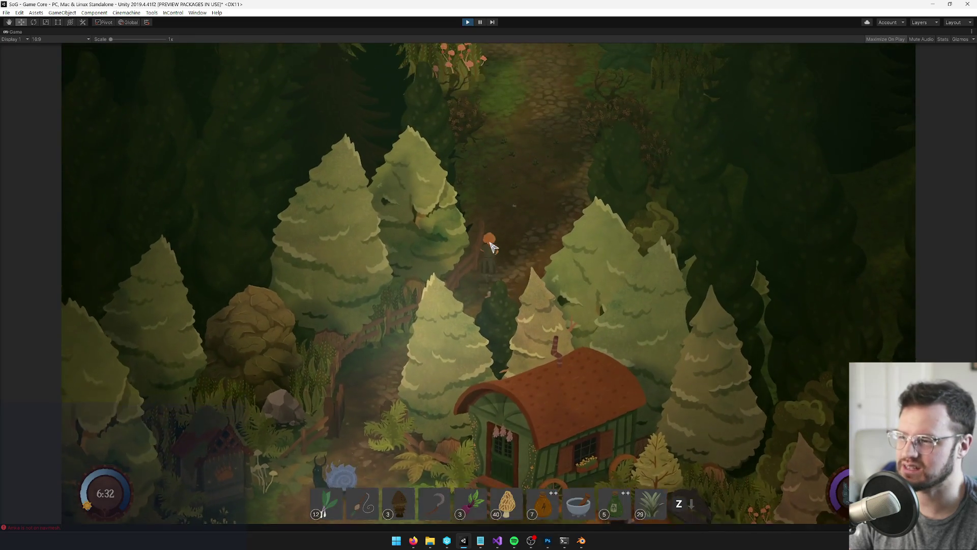
key("w")
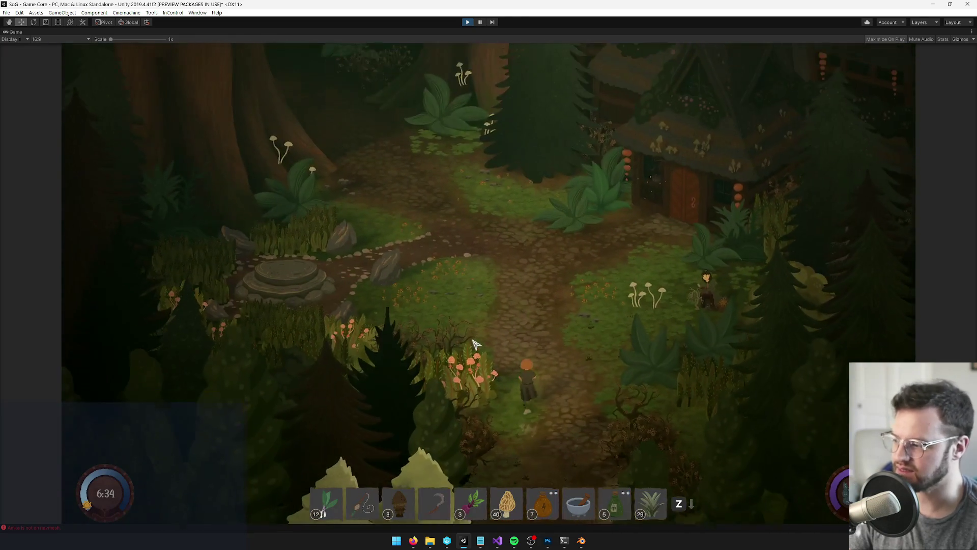
key("w")
key("a")
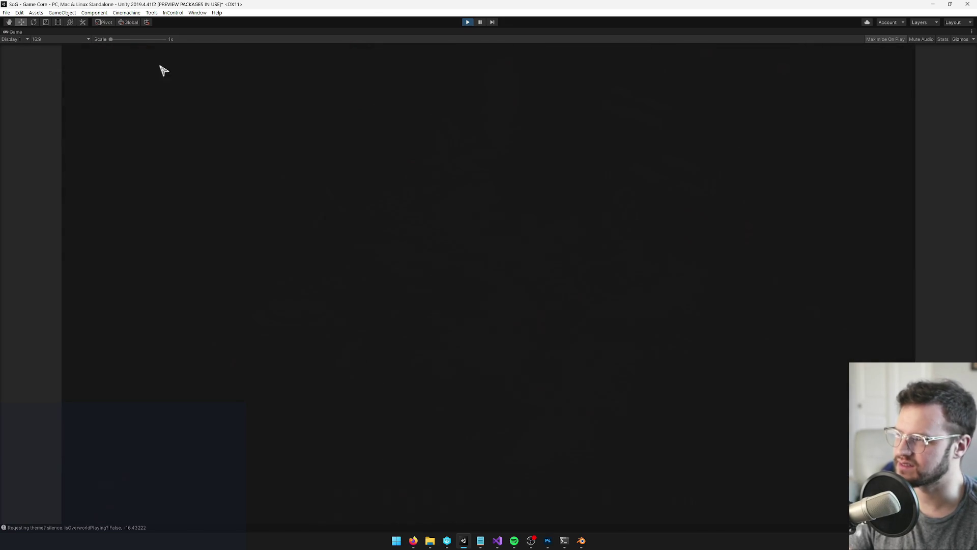
- Un-maximize the Game view, scroll through the game bools list, and show the Scene view
right_click(21, 35)
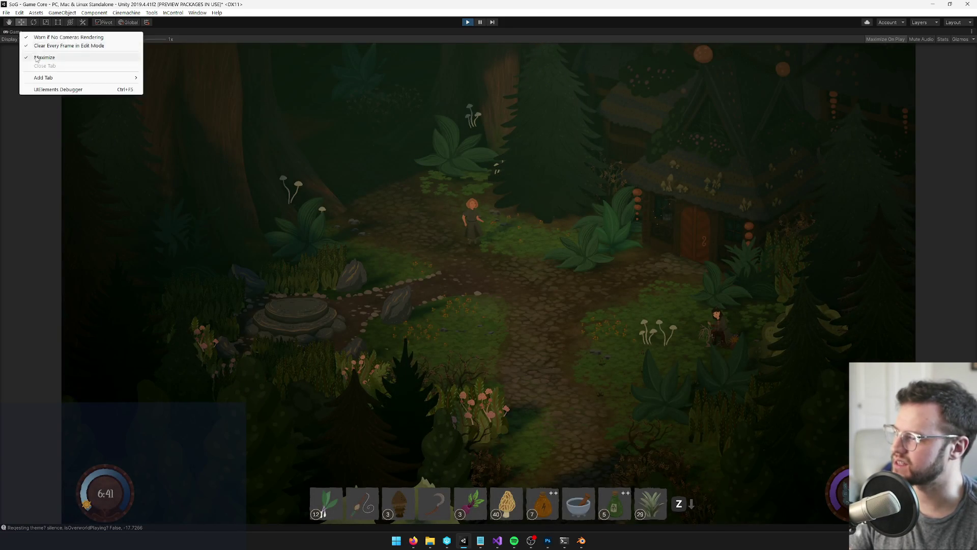
left_click(36, 33)
scroll(881, 261, "down", 5)
scroll(897, 280, "up", 3)
scroll(899, 276, "down", 3)
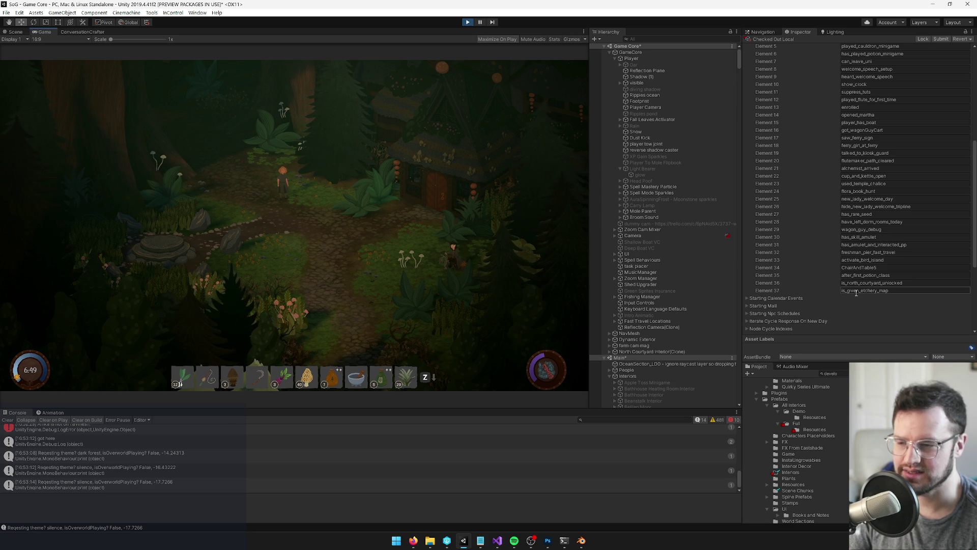
left_click(12, 32)
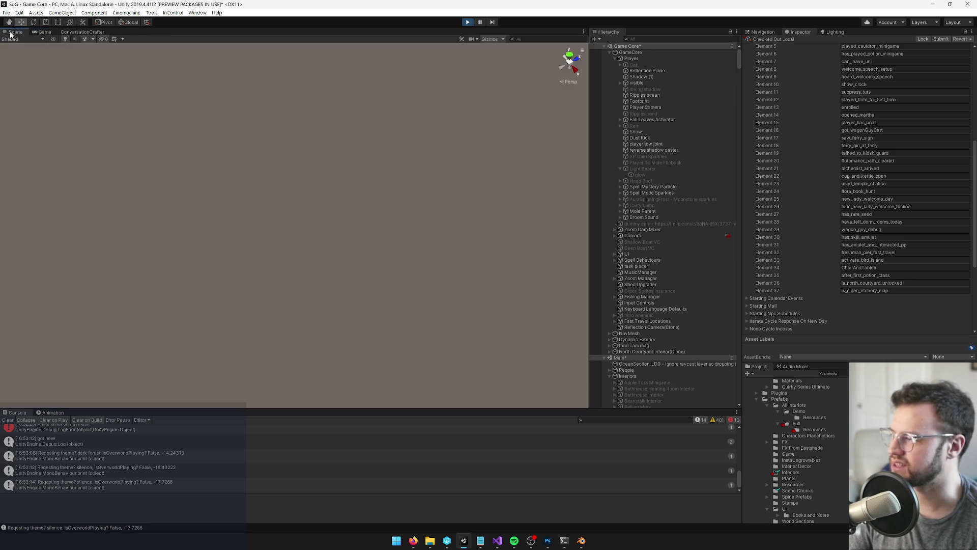
- Frame the Scene view on the Player, then orbit around the Spell Mode Sparkles
left_click(45, 33)
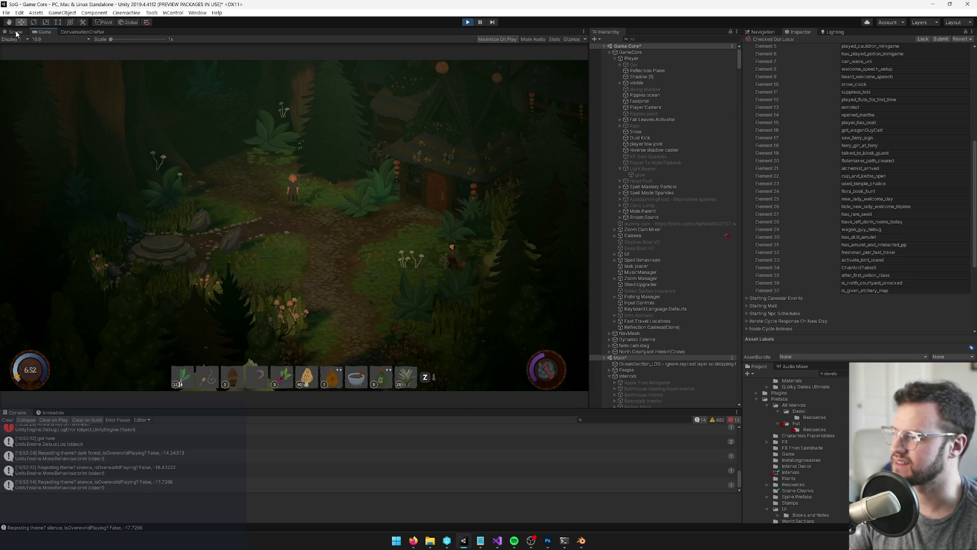
left_click(16, 32)
left_click(657, 58)
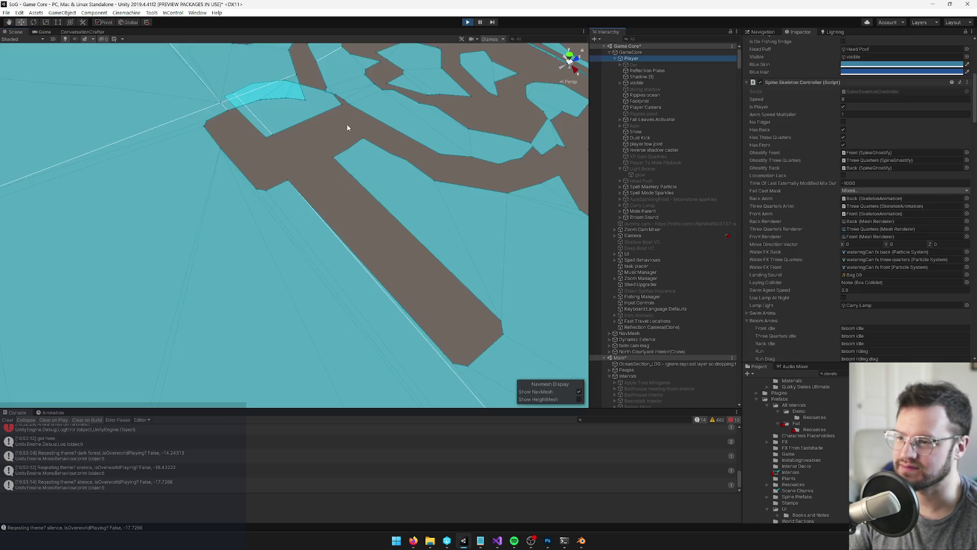
key("f")
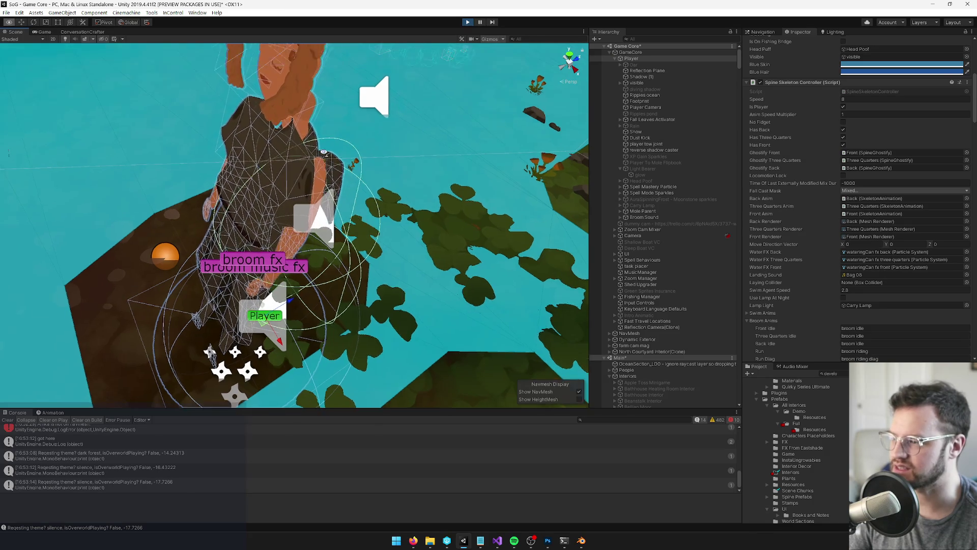
double_click(697, 192)
mouse_move(499, 152)
left_mouse_down()
mouse_move(465, 154)
mouse_move(328, 209)
mouse_move(266, 166)
mouse_move(302, 171)
left_mouse_up()
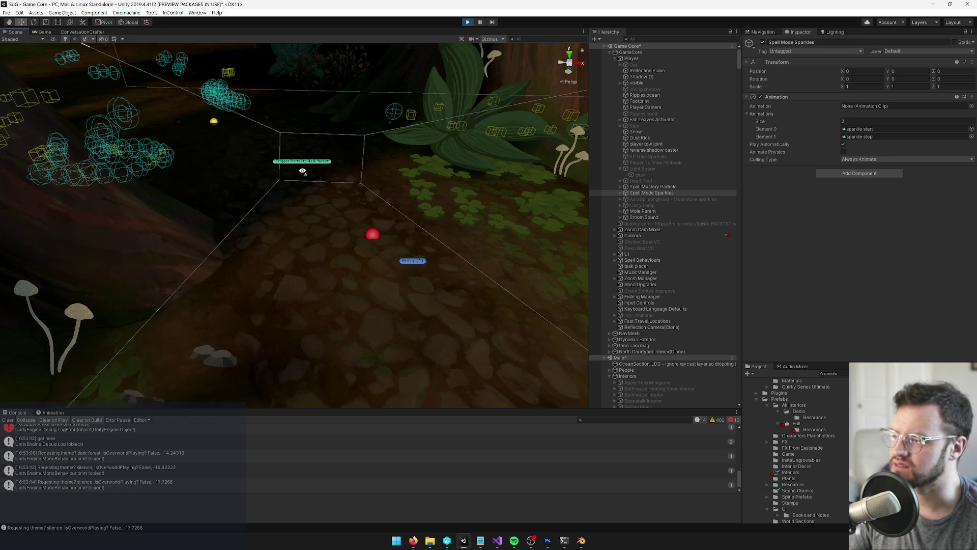
- Inspect the Trigger Portal to dark forest, leave blocker and leave blocker message objects
left_click(307, 164)
scroll(689, 294, "down", 5)
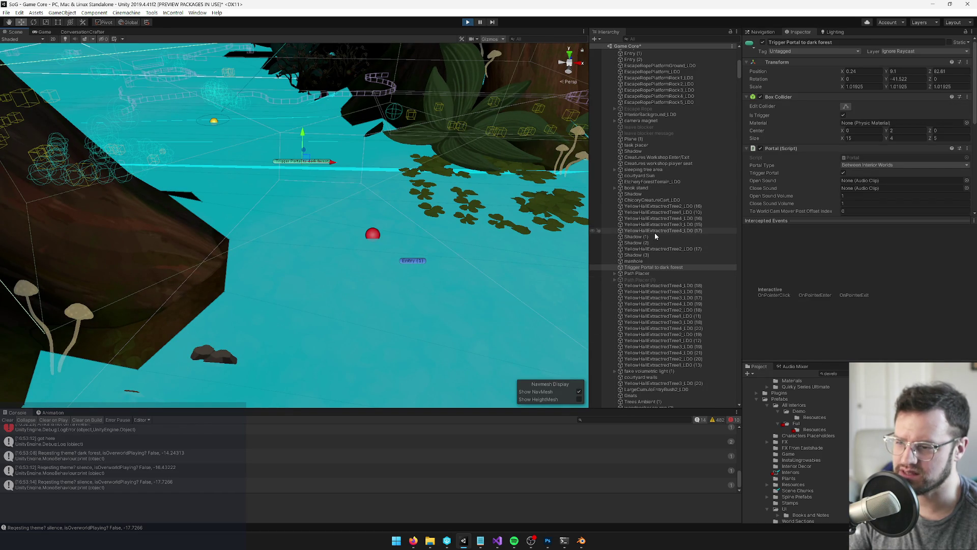
left_click(643, 131)
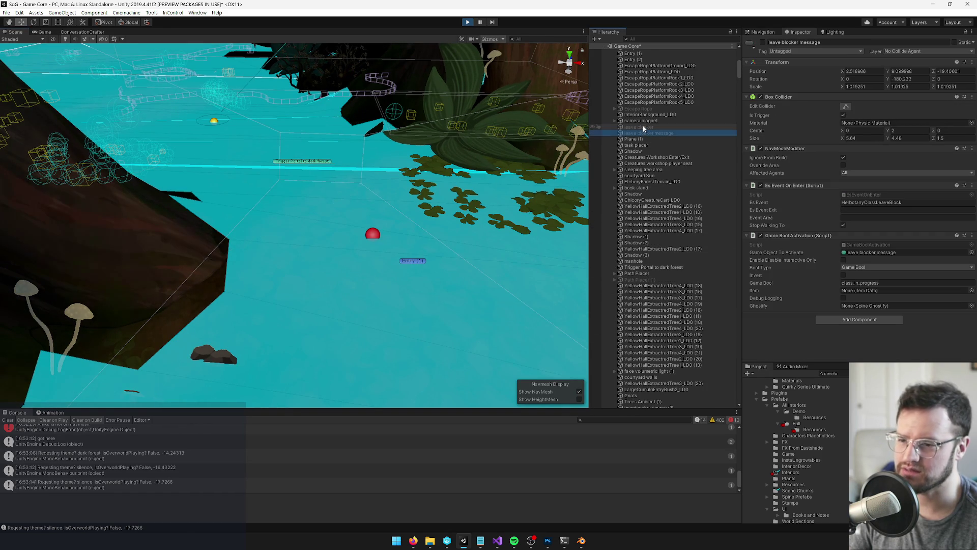
left_click(642, 127)
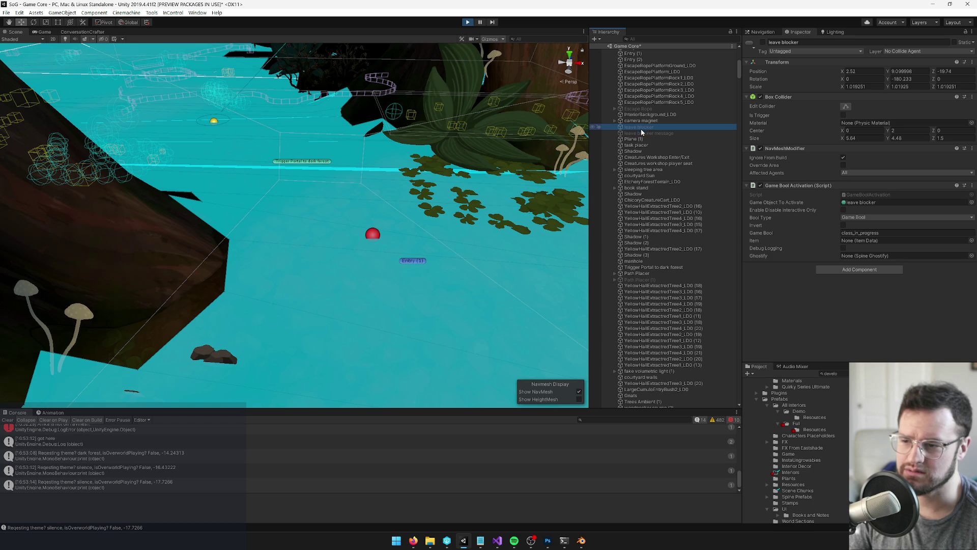
left_click(638, 133)
scroll(677, 246, "down", 10)
scroll(679, 265, "down", 12)
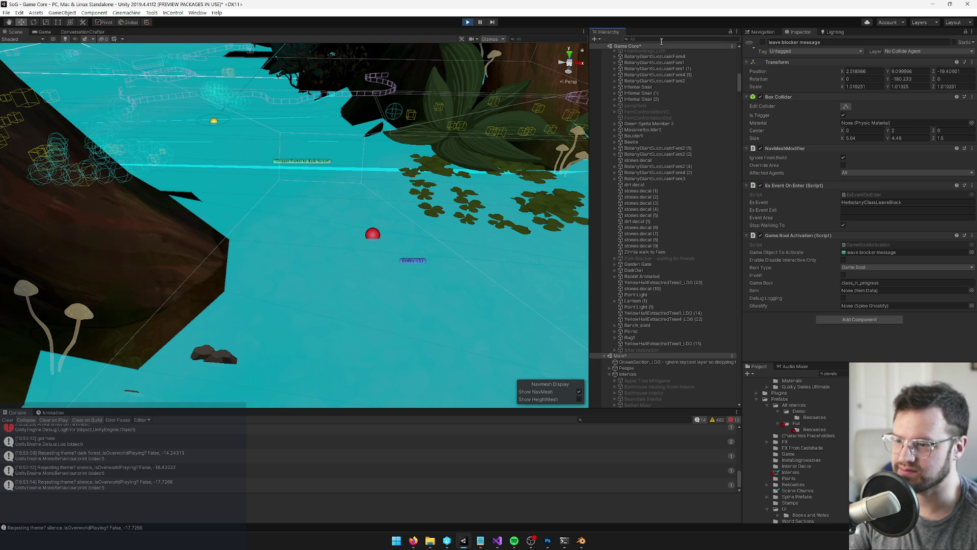
- Find and select Trigger Portal to dark forest via a 'dark for' Hierarchy search, then return to the game
type("dark")
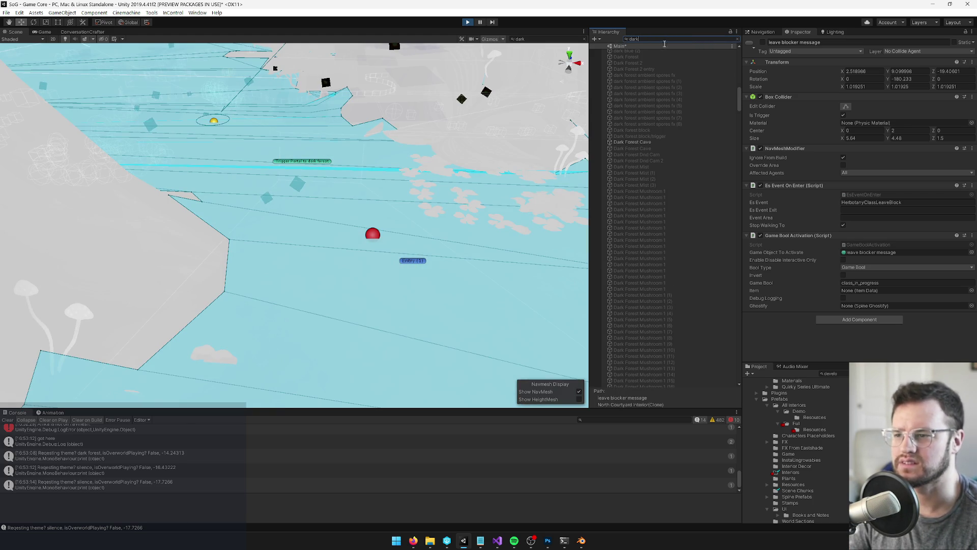
type(" f")
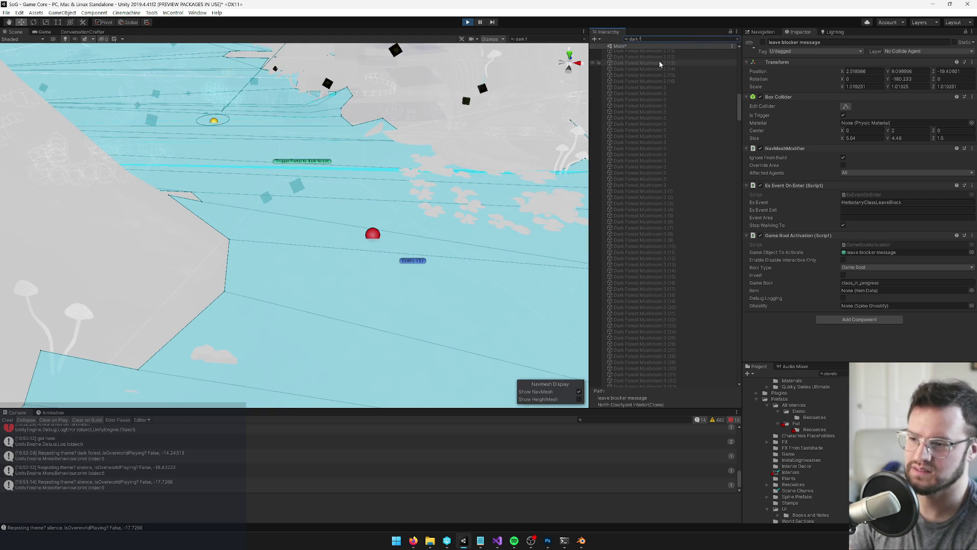
type("or")
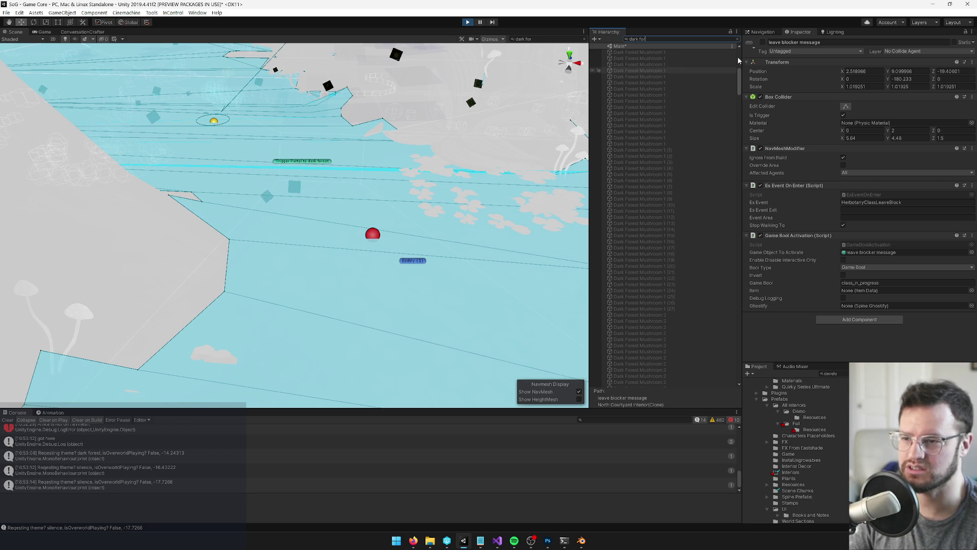
left_click(659, 82)
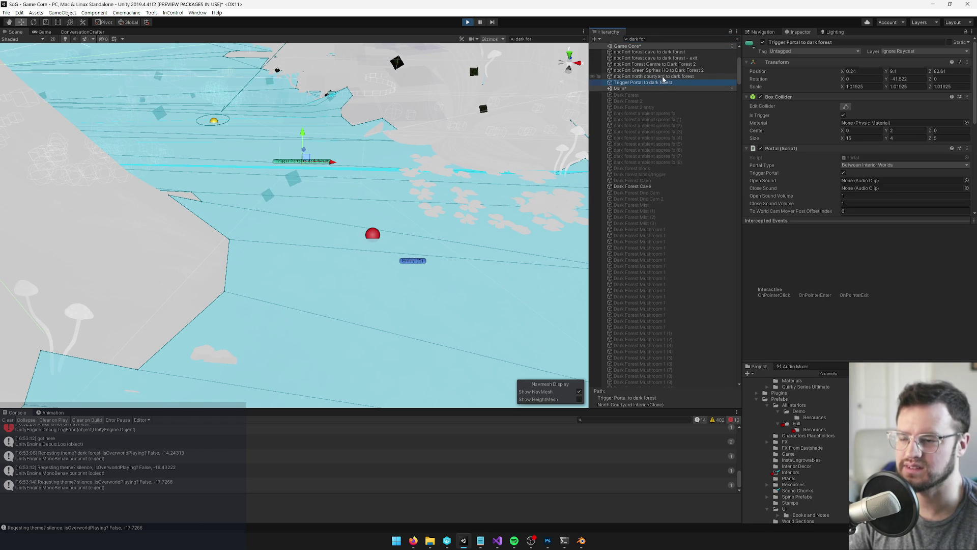
left_click(738, 39)
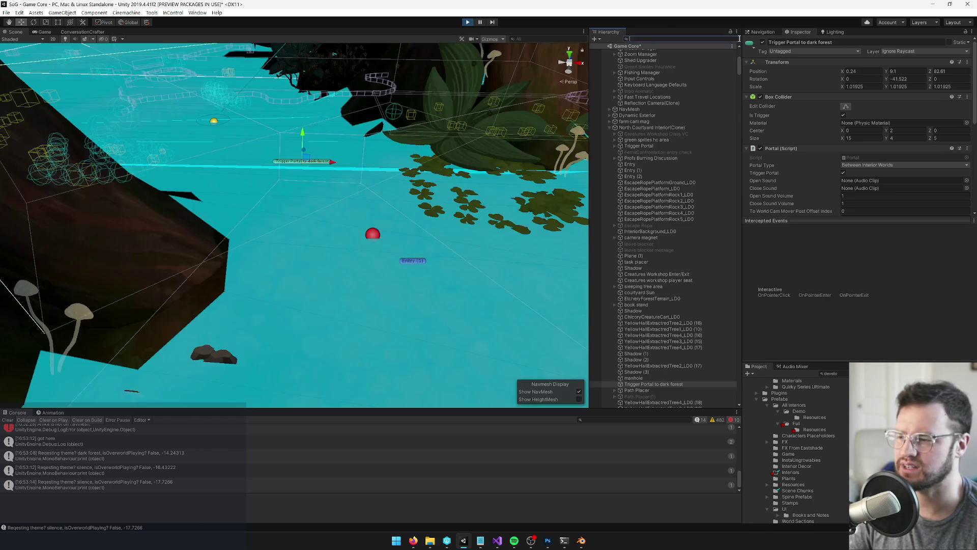
mouse_move(372, 214)
left_mouse_down()
mouse_move(163, 96)
mouse_move(100, 43)
left_mouse_up()
left_click(53, 31)
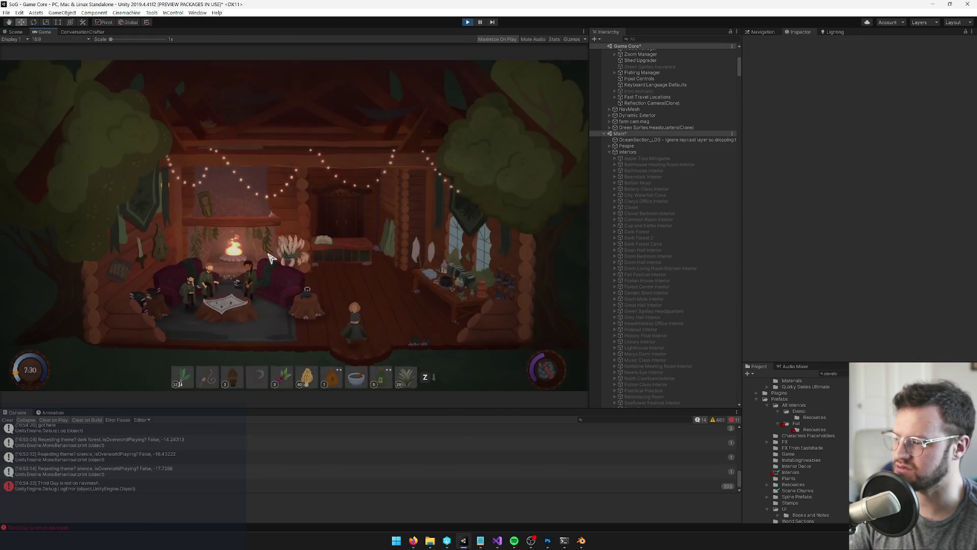
- Talk with Green sprite npc 10 and the seated sprites, reading through their dialogue
left_click(256, 272)
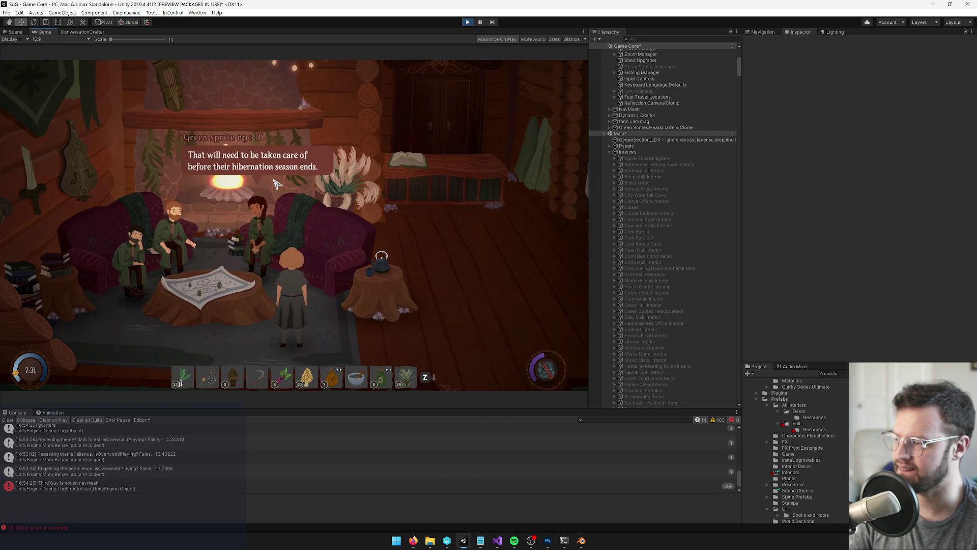
left_click(275, 183)
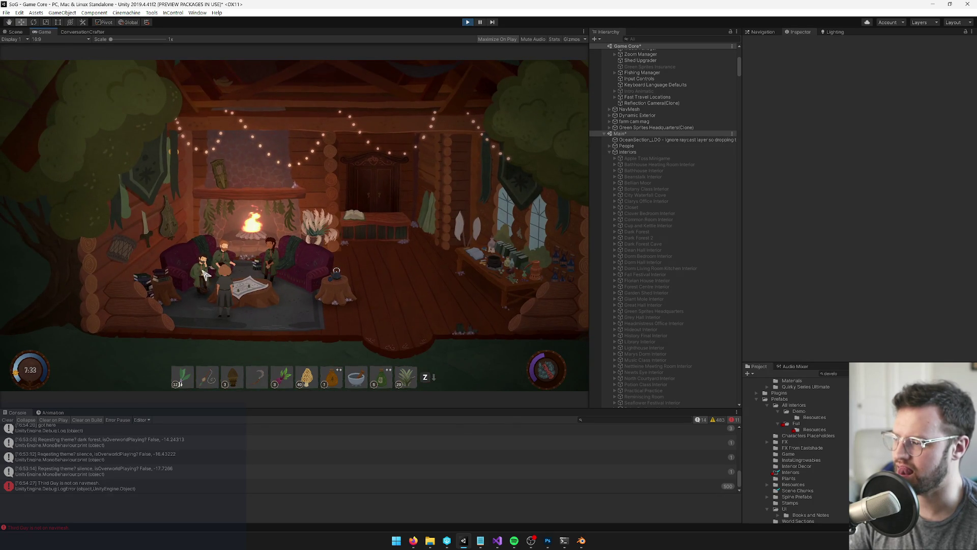
left_click(205, 275)
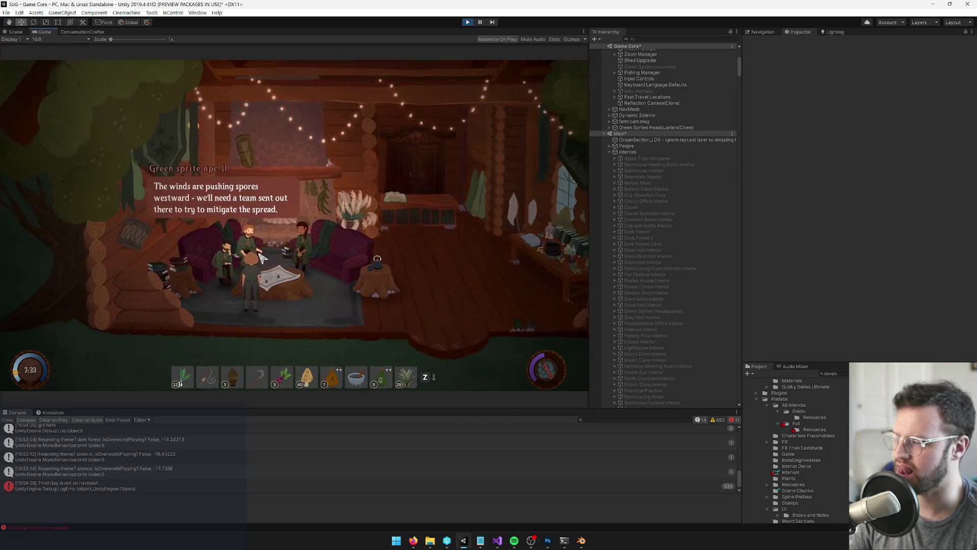
left_click(273, 200)
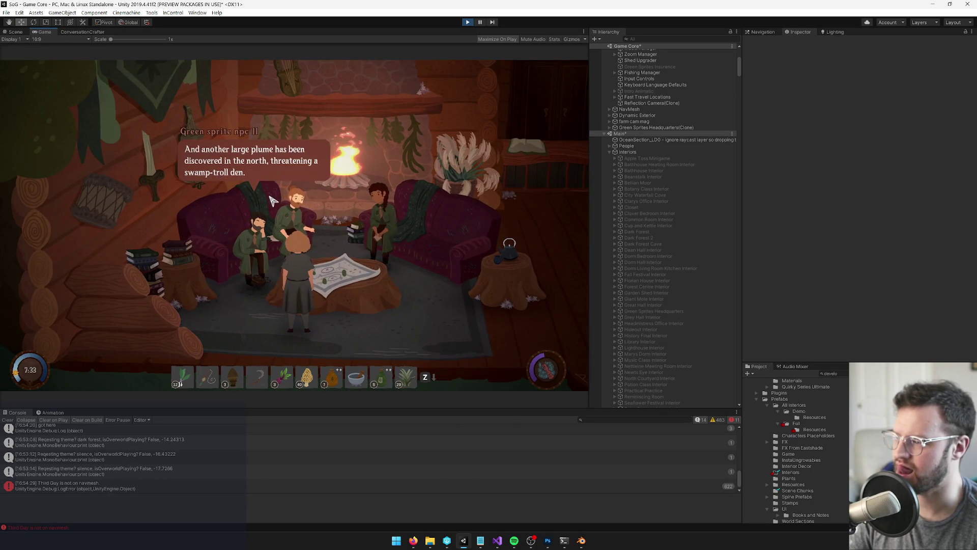
left_click(273, 200)
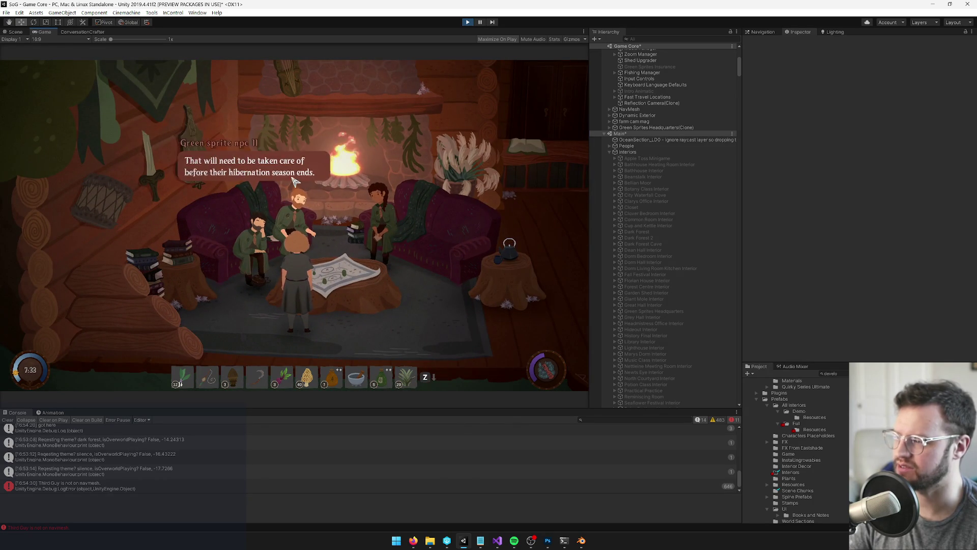
left_click(272, 200)
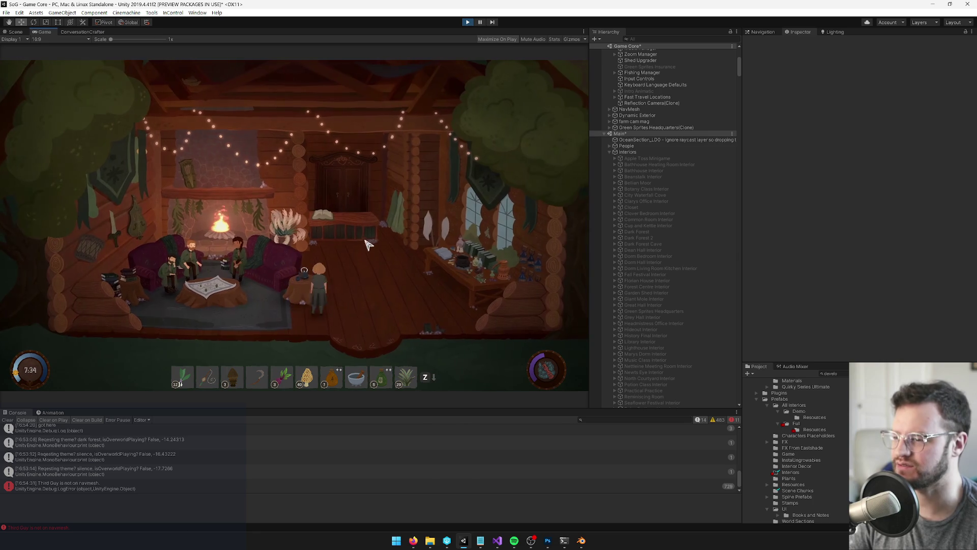
- Walk the player to the back of the room, the right-hand table, then mid-floor
left_click(368, 245)
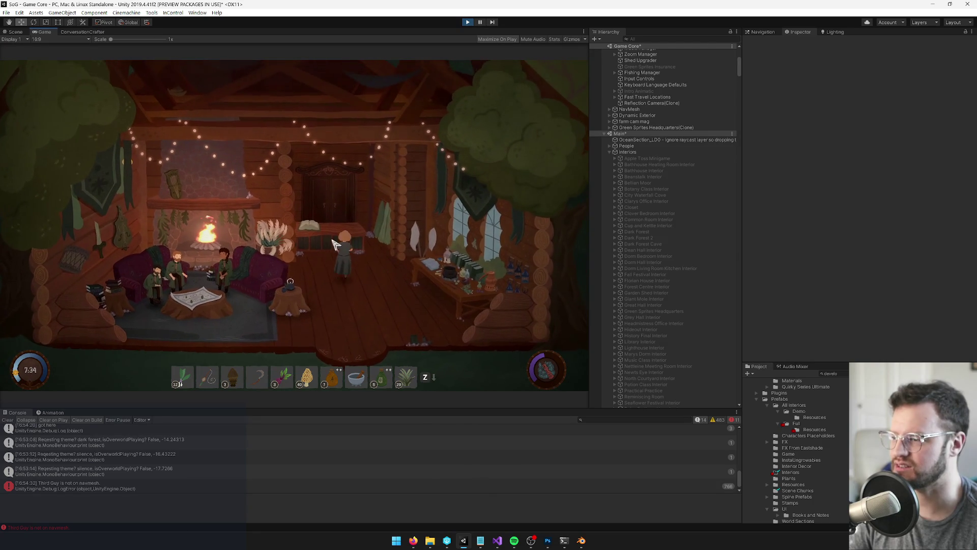
left_click(444, 275)
left_click(366, 277)
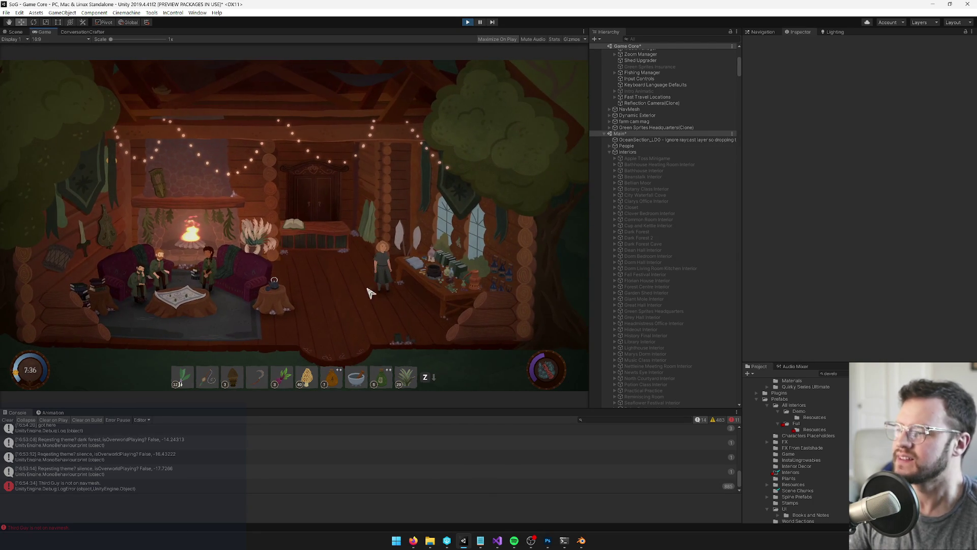
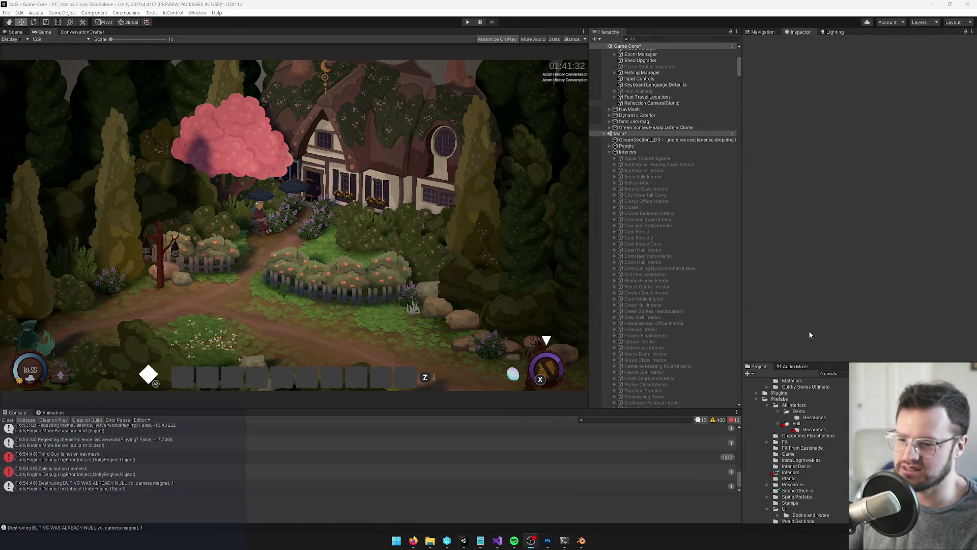
- Back in Unity, search the project assets and select the North Courtyard Interior prefab
key("alt+Tab")
type("zinn")
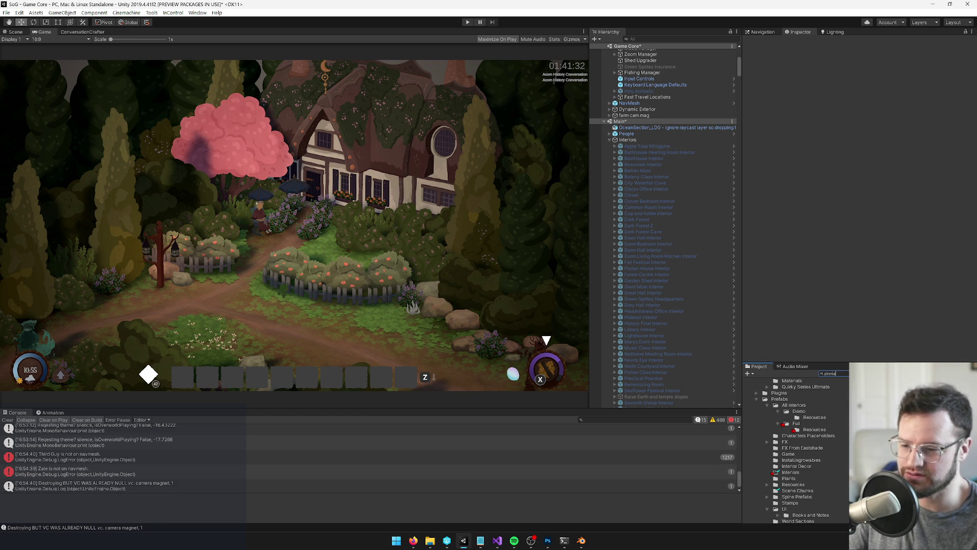
left_click(816, 374)
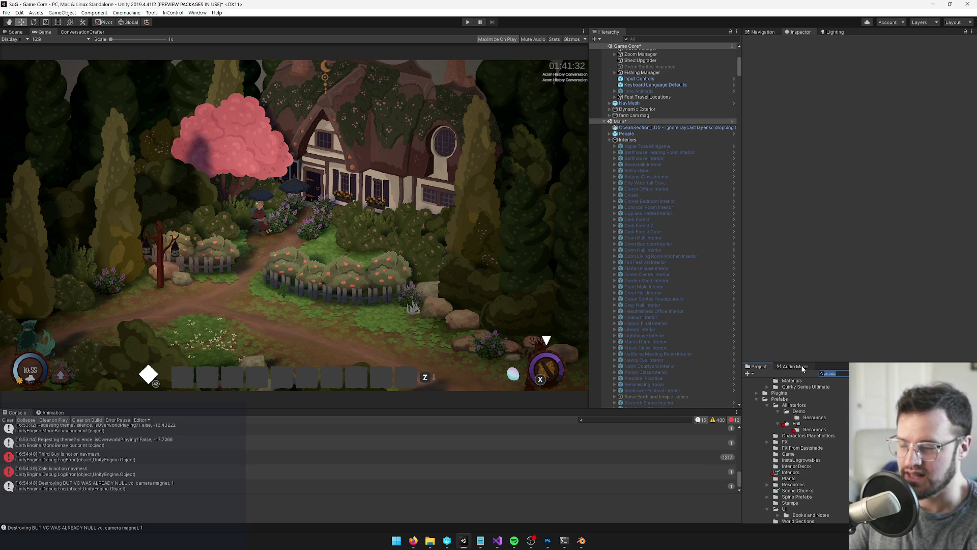
type("north court")
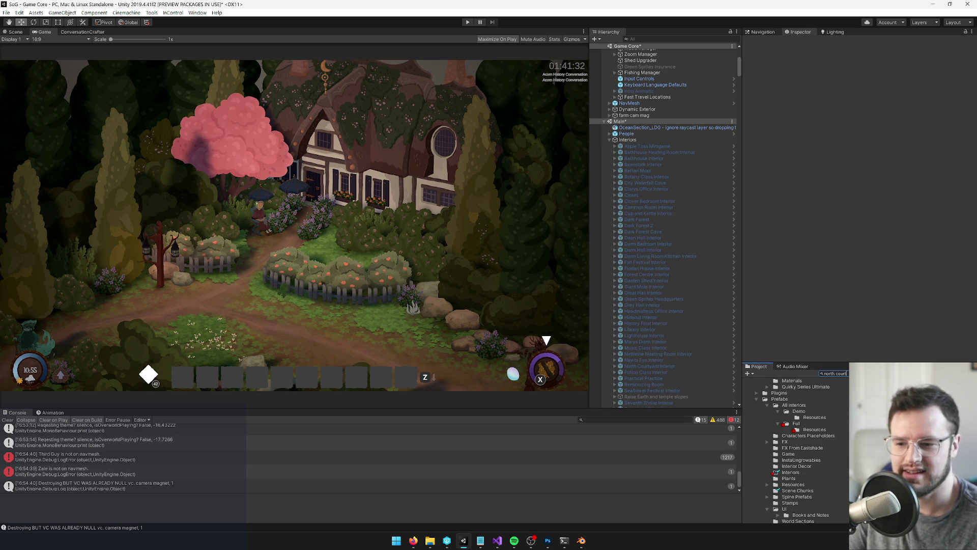
left_click(881, 381)
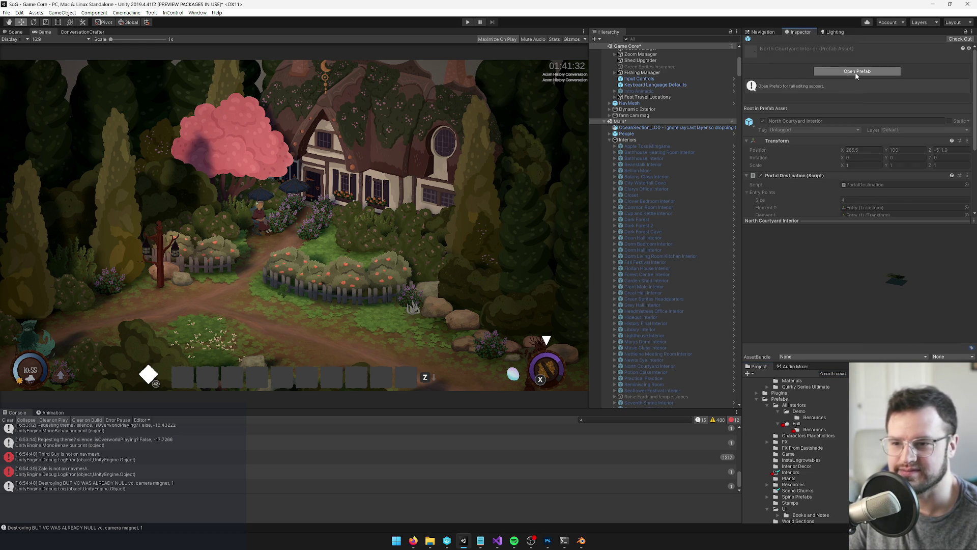
- Open the North Courtyard Interior prefab and bring the forest floor labels into the Scene view
left_click(857, 71)
left_click(14, 32)
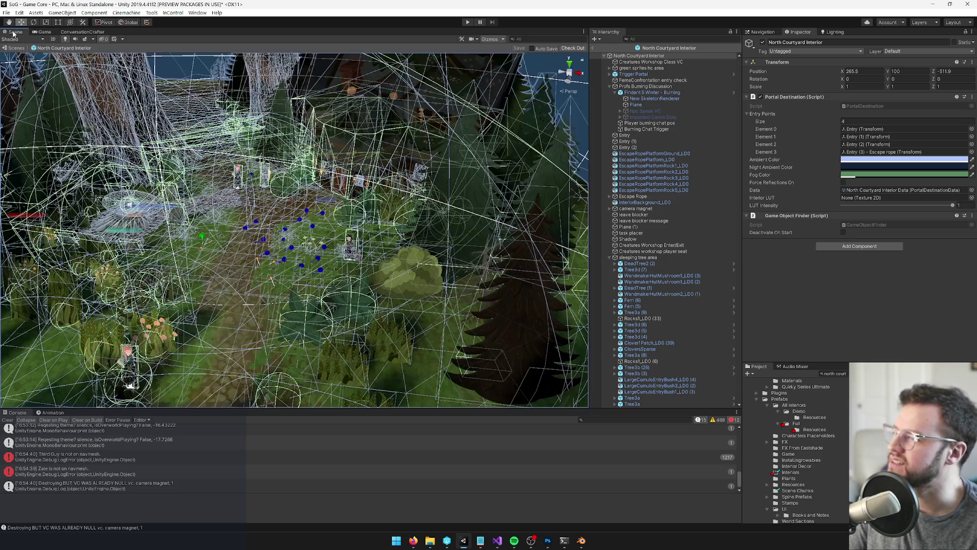
left_click(478, 242)
scroll(478, 243, "up", 10)
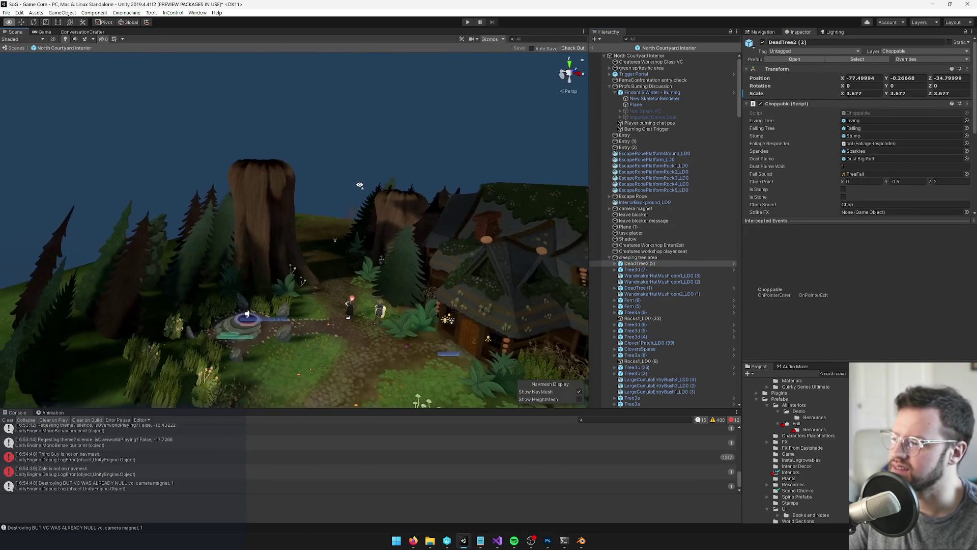
mouse_move(441, 237)
left_mouse_down()
mouse_move(462, 245)
mouse_move(479, 310)
left_mouse_up()
scroll(453, 347, "down", 3)
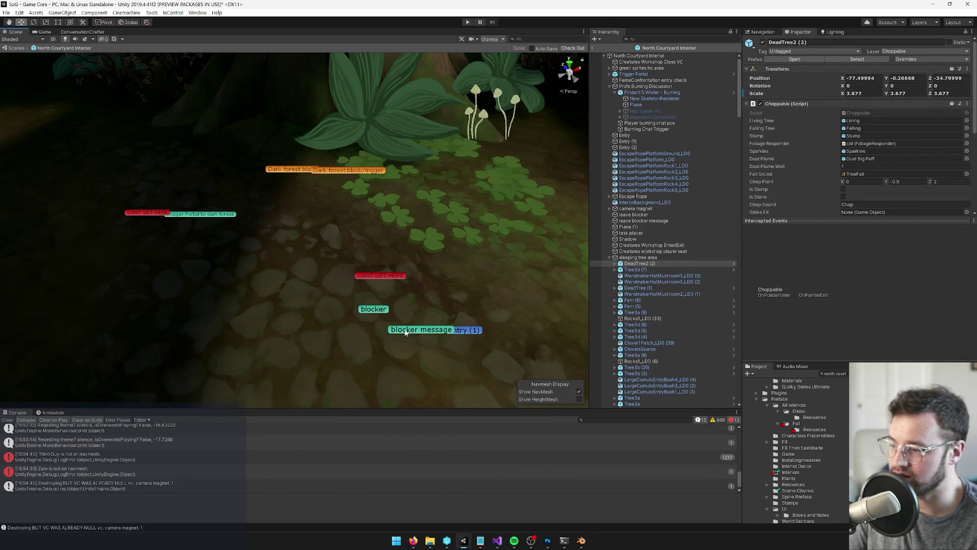
- Inspect the 'Path Blocker - waiting for friends', its message object, and the Dark forest block/trigger
left_click(393, 326)
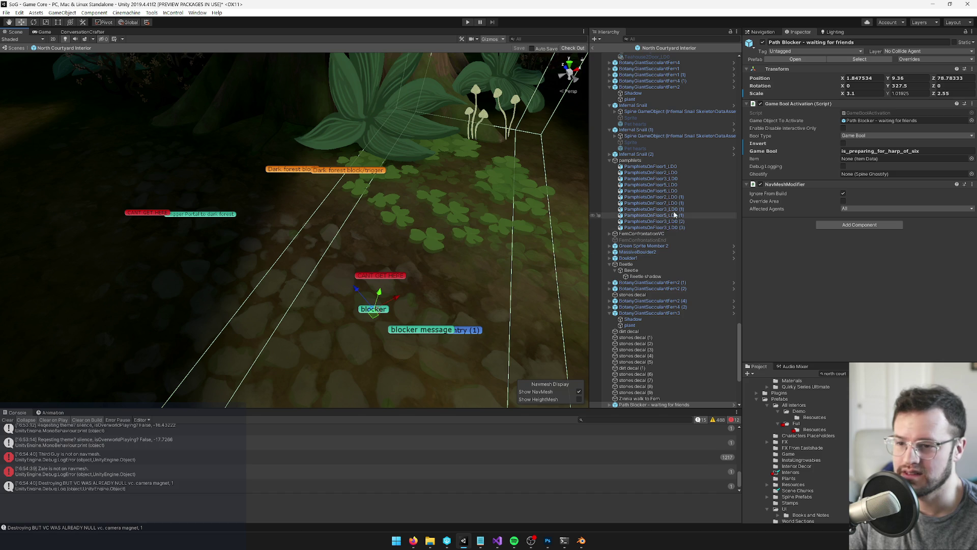
scroll(642, 320, "down", 3)
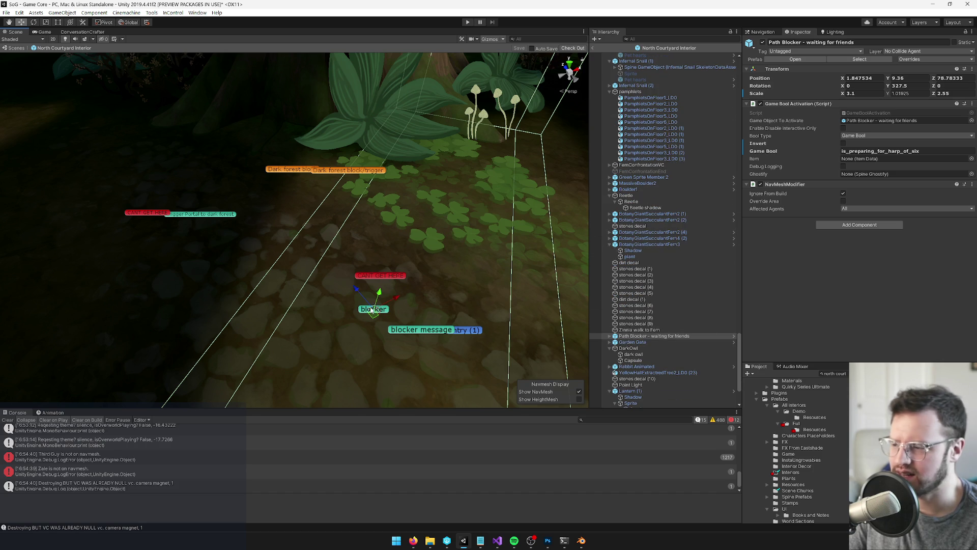
left_click(412, 332)
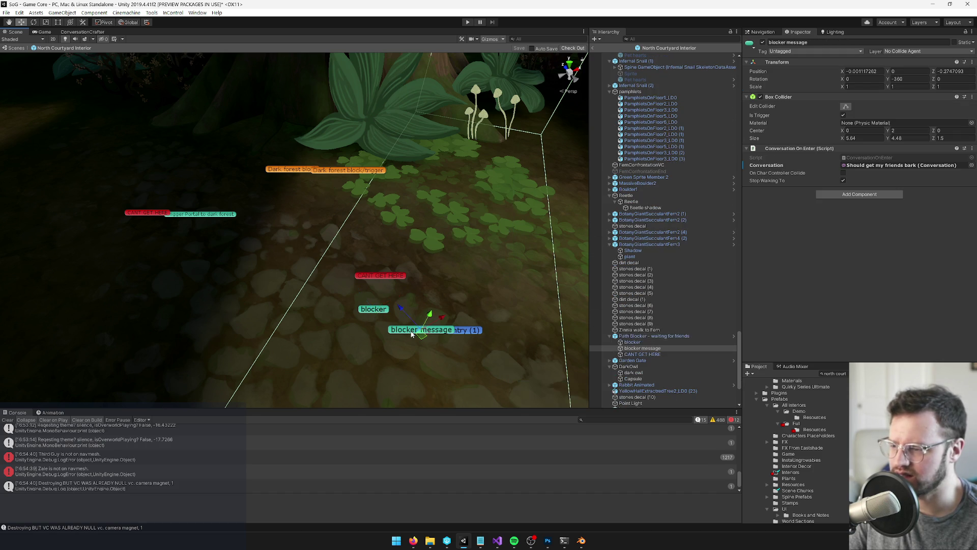
left_click(375, 313)
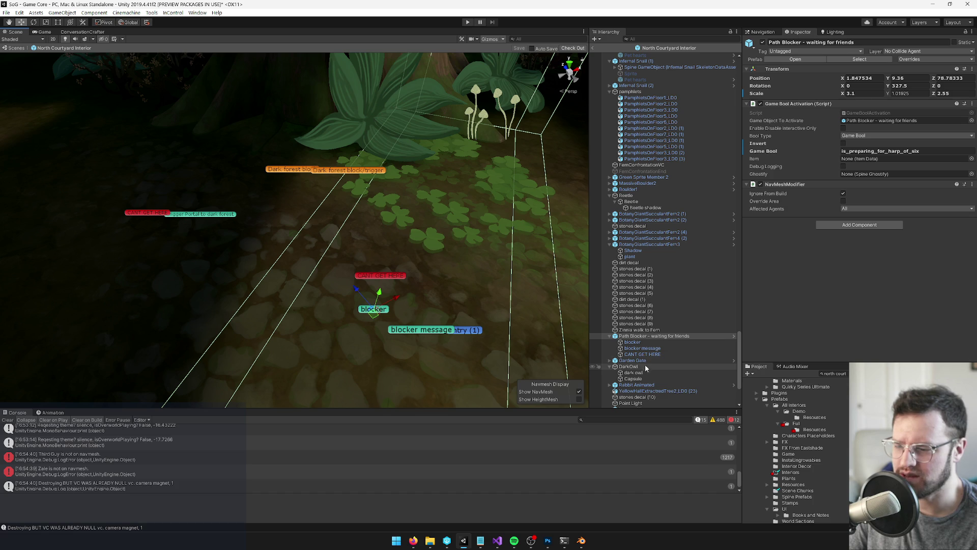
left_click(341, 173)
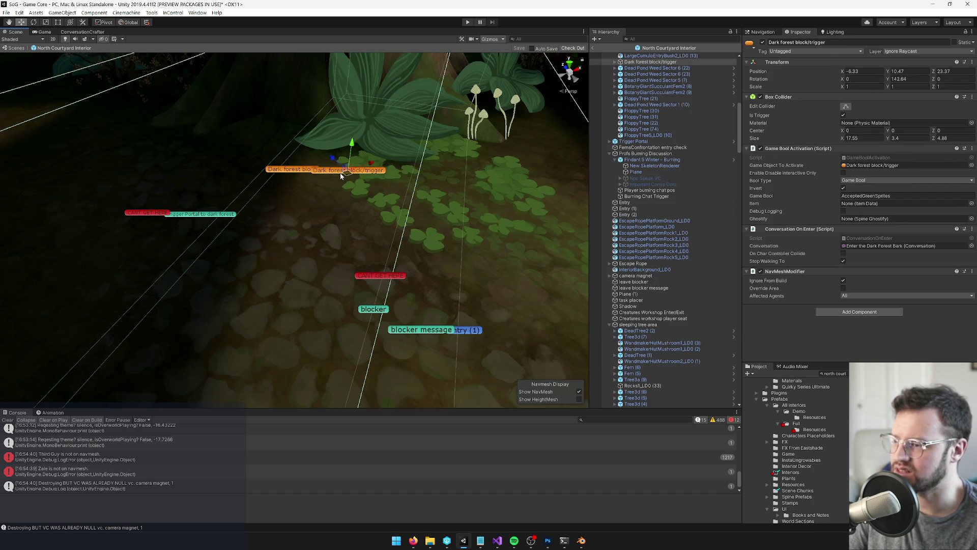
- Select the AcceptedGreenSprites bool name and open the developer start settings asset
left_click(904, 195)
left_click(834, 374)
type("developer")
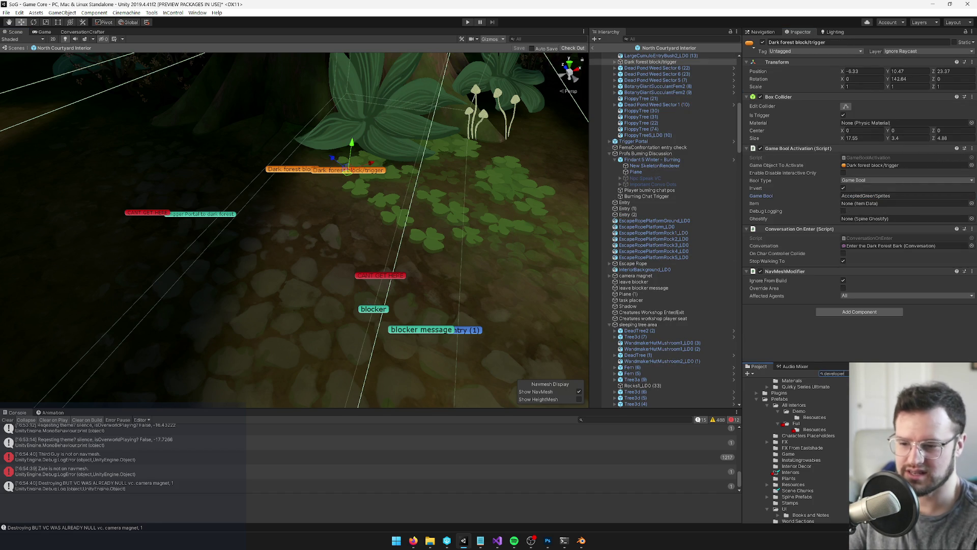
left_click(895, 380)
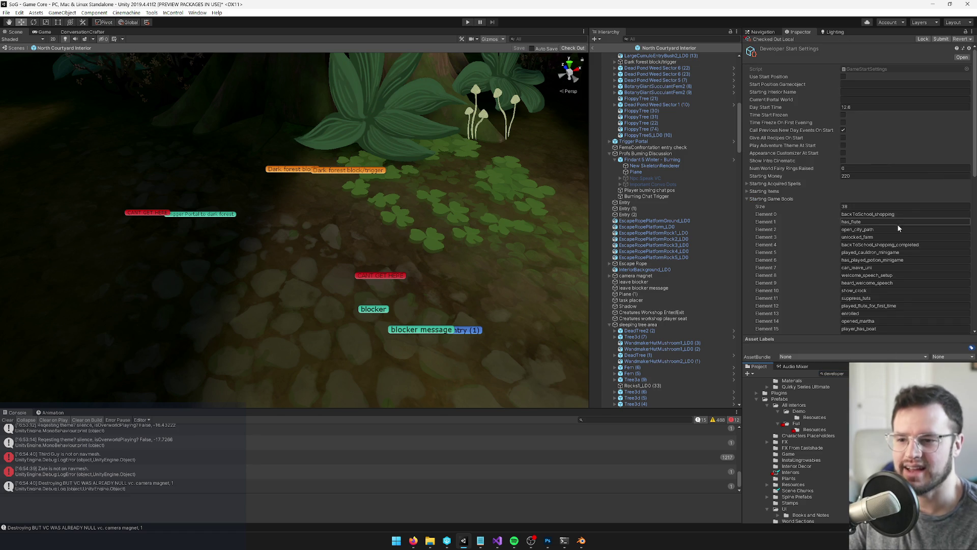
- Check out the start settings and delete AcceptedGreenSprites (Element 242) from Starting Game Bools
scroll(896, 224, "down", 10)
scroll(896, 226, "up", 3)
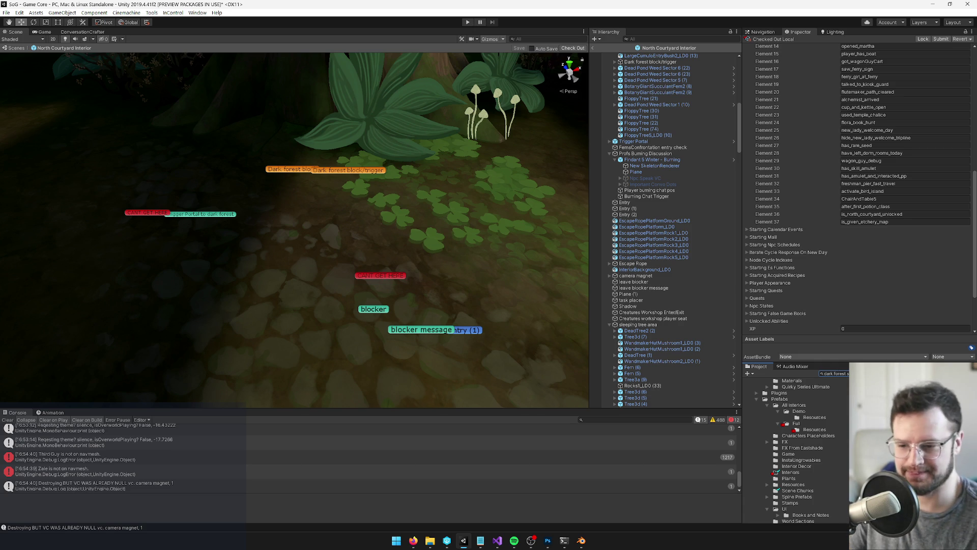
scroll(855, 267, "down", 10)
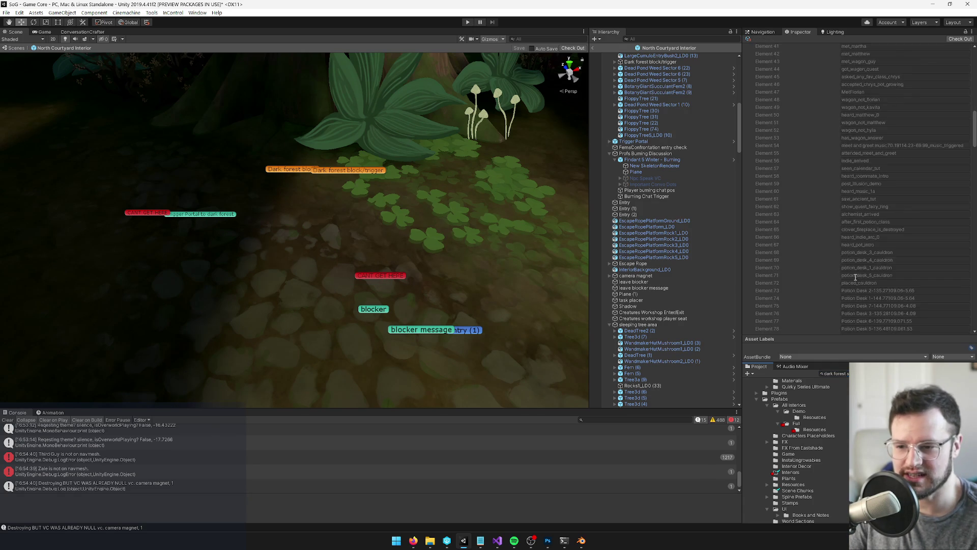
scroll(855, 268, "down", 20)
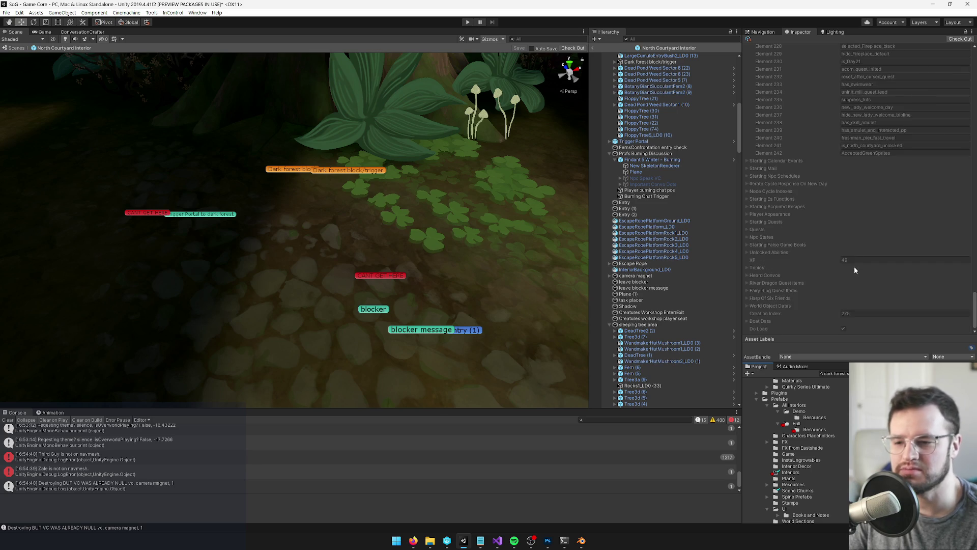
left_click(960, 40)
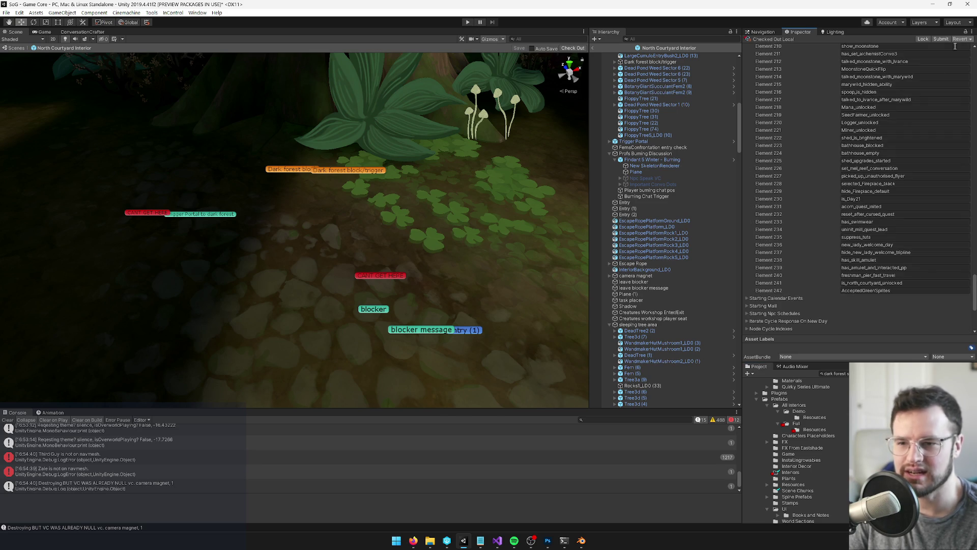
right_click(777, 292)
left_click(794, 304)
- Orbit the Scene view around the forest hut and search the project for 'z'
mouse_move(377, 227)
left_mouse_down()
mouse_move(416, 222)
mouse_move(384, 225)
mouse_move(205, 122)
mouse_move(380, 272)
mouse_move(349, 258)
left_mouse_up()
left_click(384, 225)
scroll(365, 266, "up", 3)
left_click_drag(395, 236, 413, 246)
left_click(835, 373)
type("zinnia")
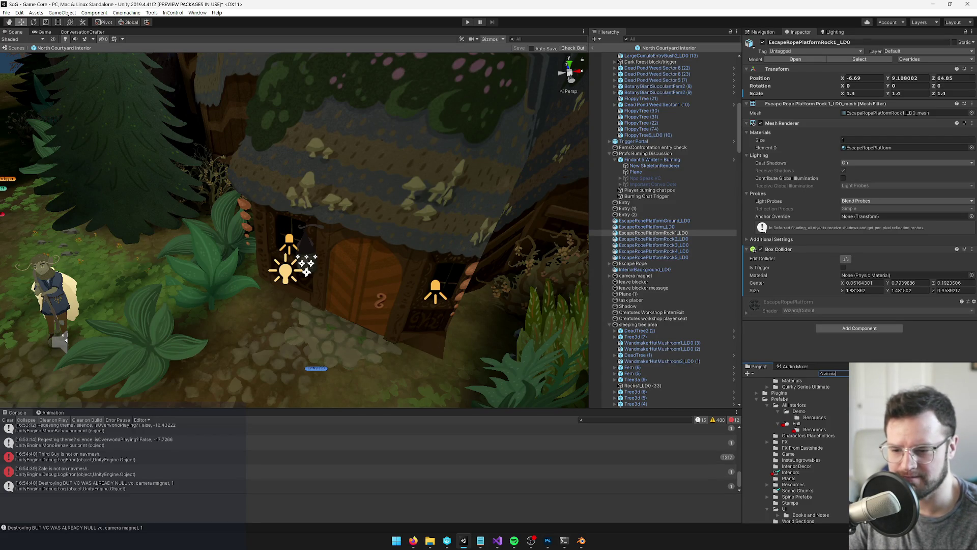
- Open Zinnia's NpcData and ping her Element 1 and close-to-forest-centre schedules in the Project
key("Down")
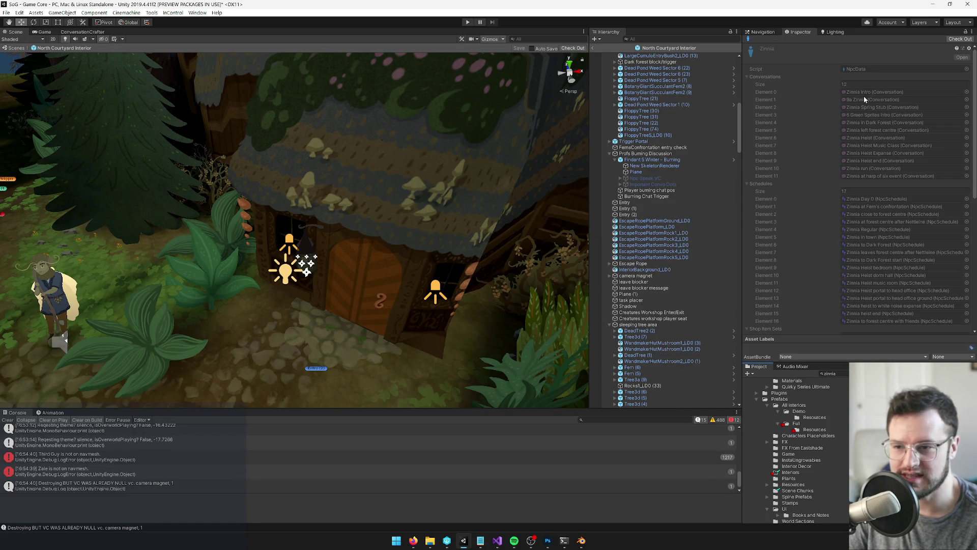
scroll(866, 197, "down", 3)
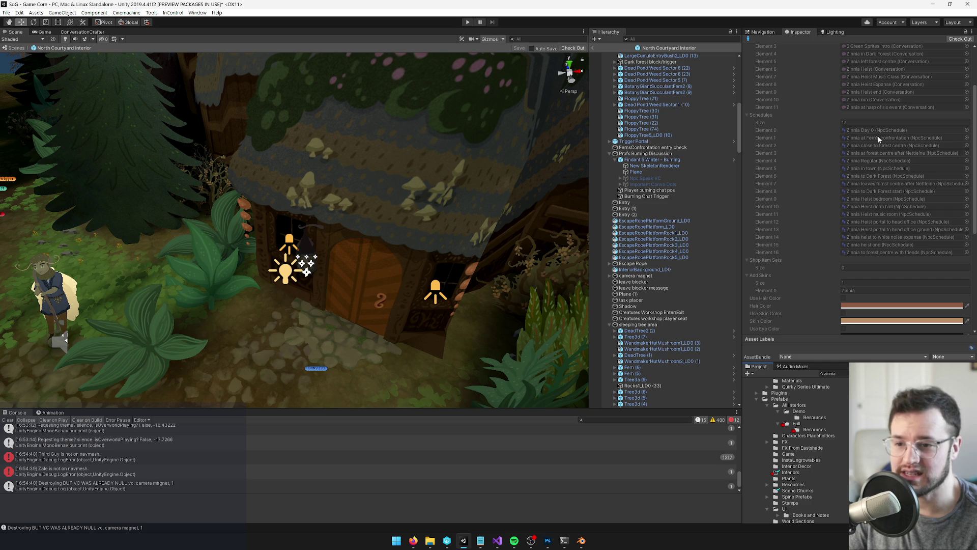
left_click(915, 139)
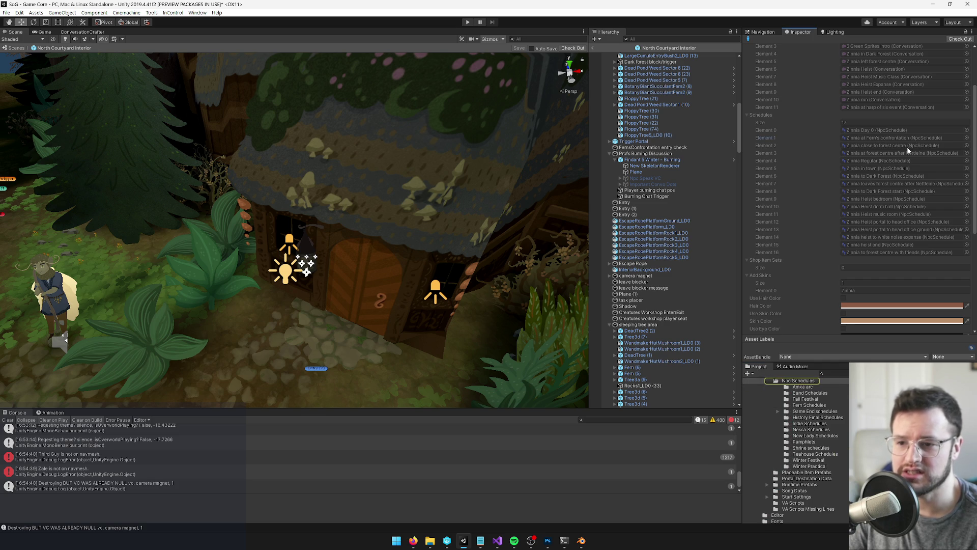
left_click(906, 146)
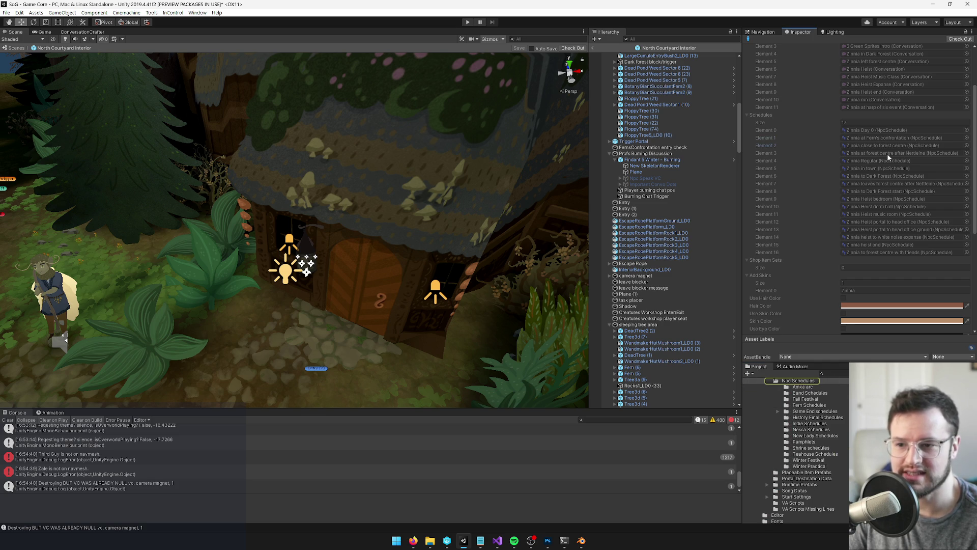
- In Trello, move the Project Zinnia's Tent in Dark Forest 2 card into Done 4
mouse_move(413, 540)
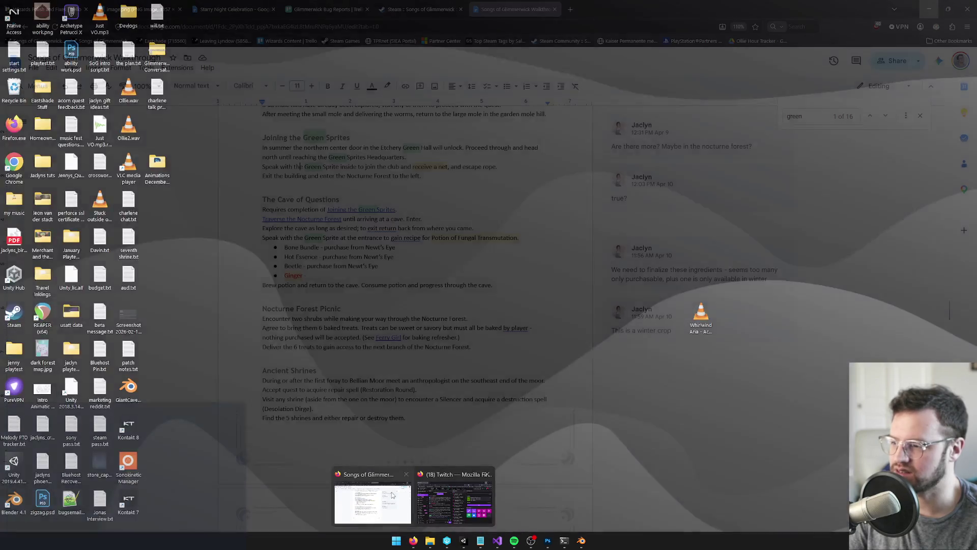
left_click(372, 504)
left_click(46, 9)
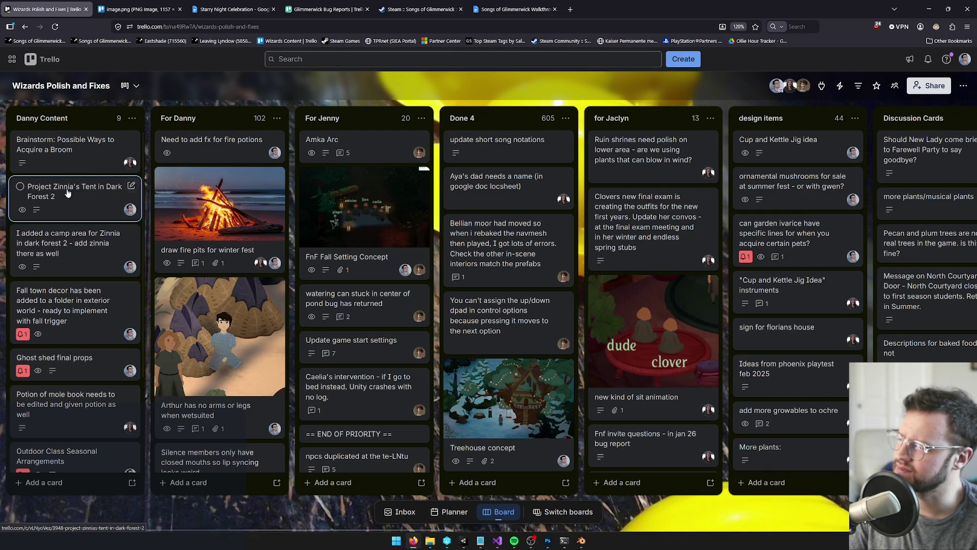
left_click_drag(65, 207, 515, 158)
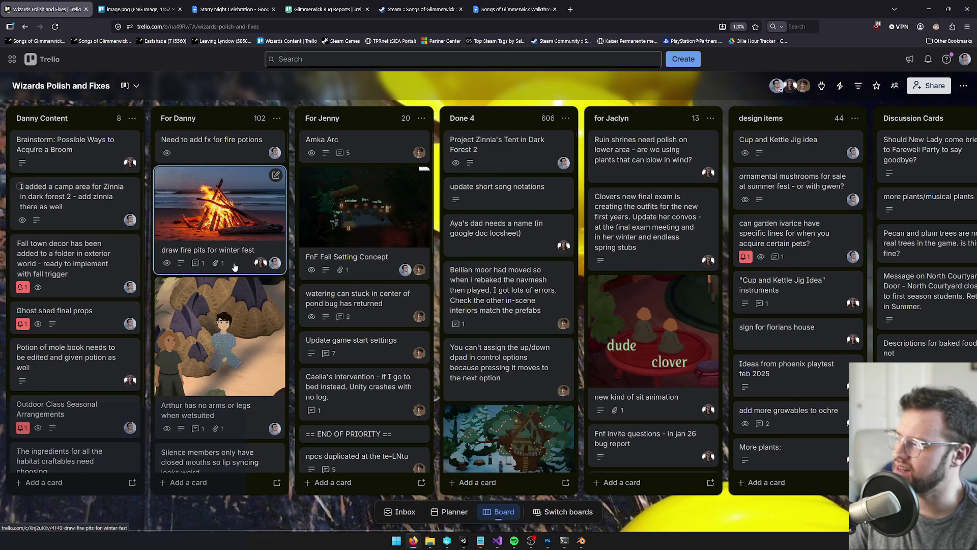
- Read the camp area for Zinnia card's description, then return to Unity
left_click(83, 220)
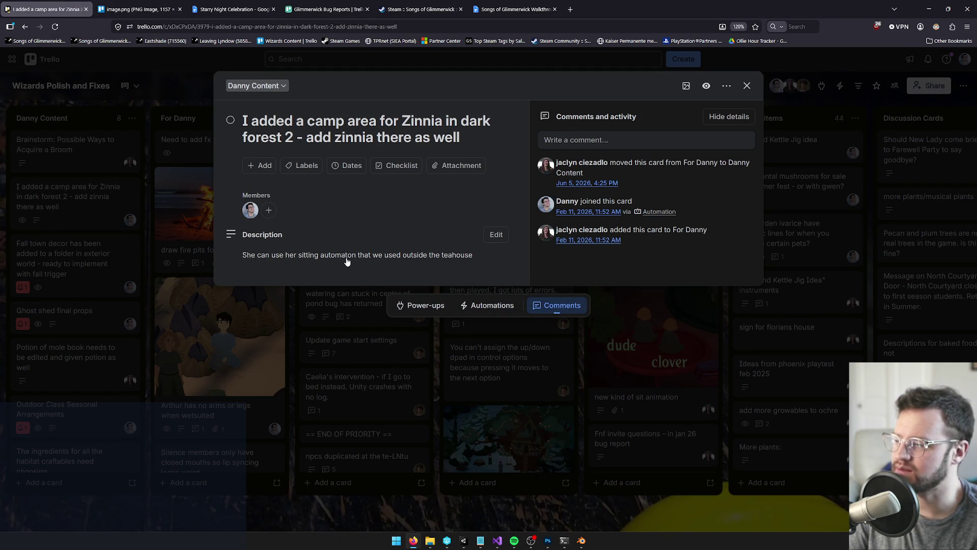
left_click(749, 84)
key("alt+Tab")
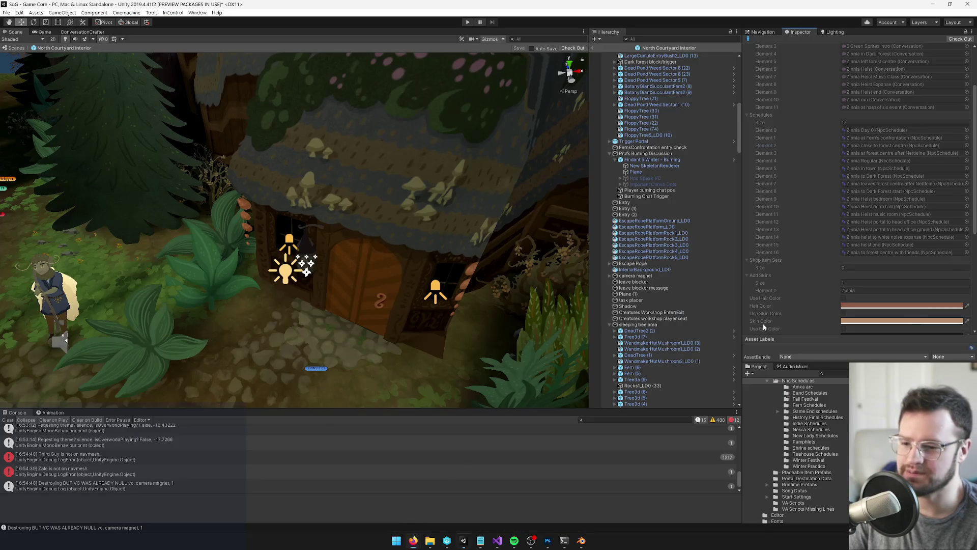
- Open the Zinnia Regular schedule and show its arrival task placer in Green Sprites Headquarters
scroll(847, 168, "up", 3)
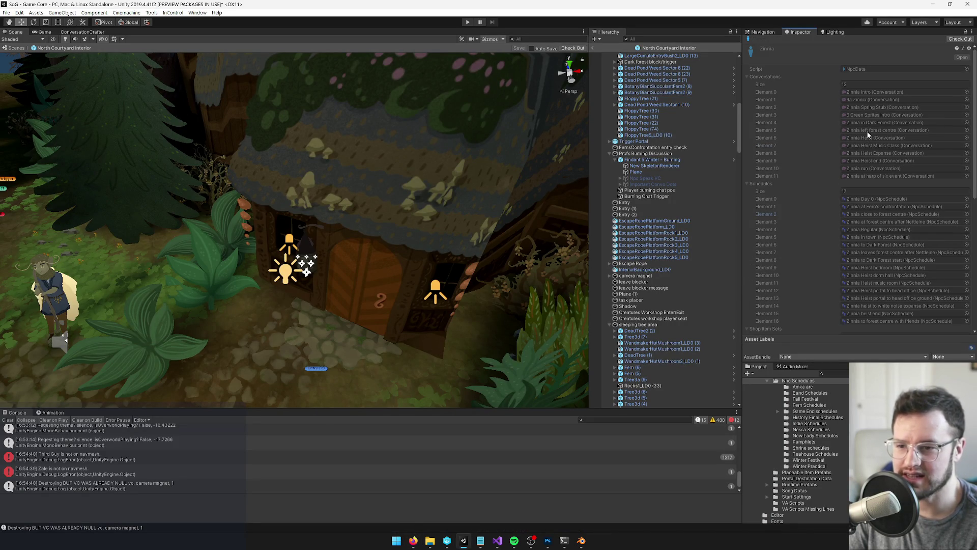
left_click(875, 214)
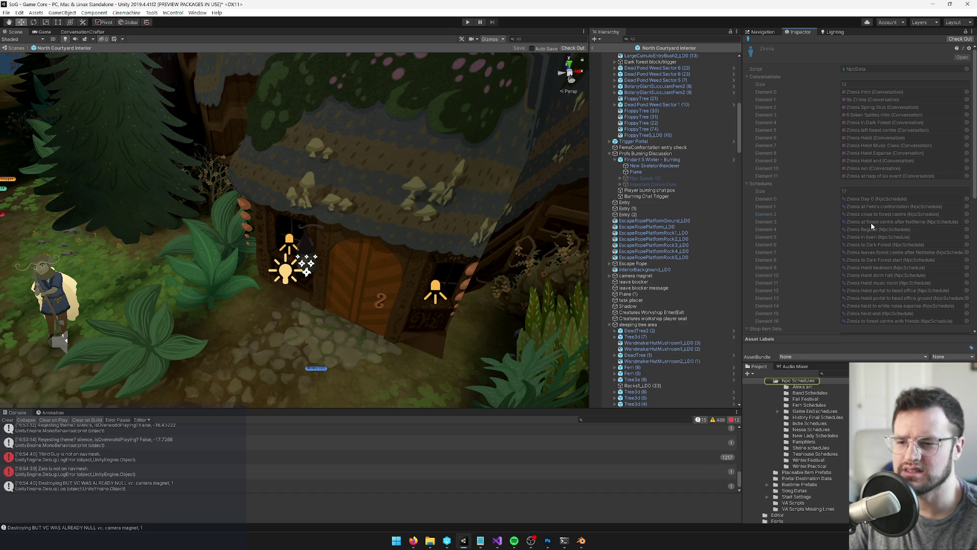
left_click(872, 222)
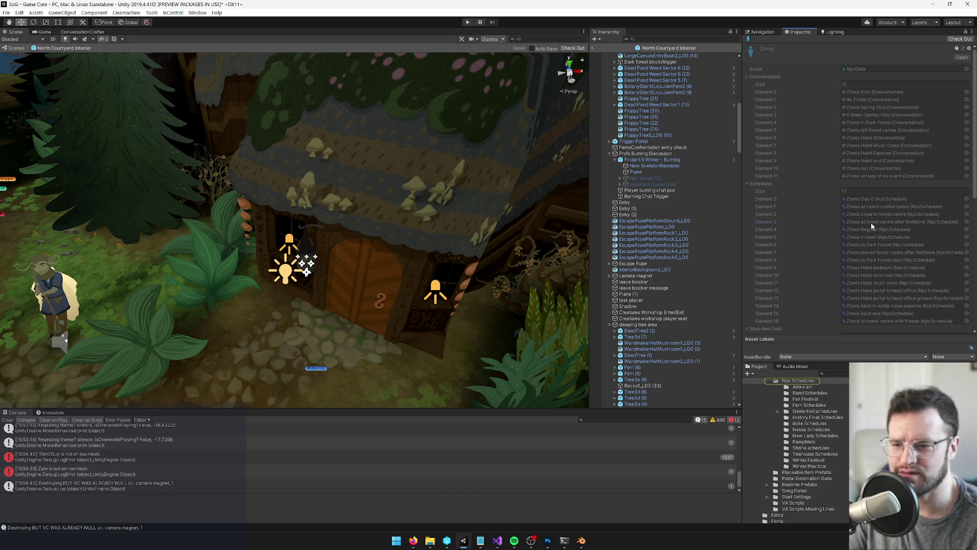
left_click(868, 229)
double_click(868, 229)
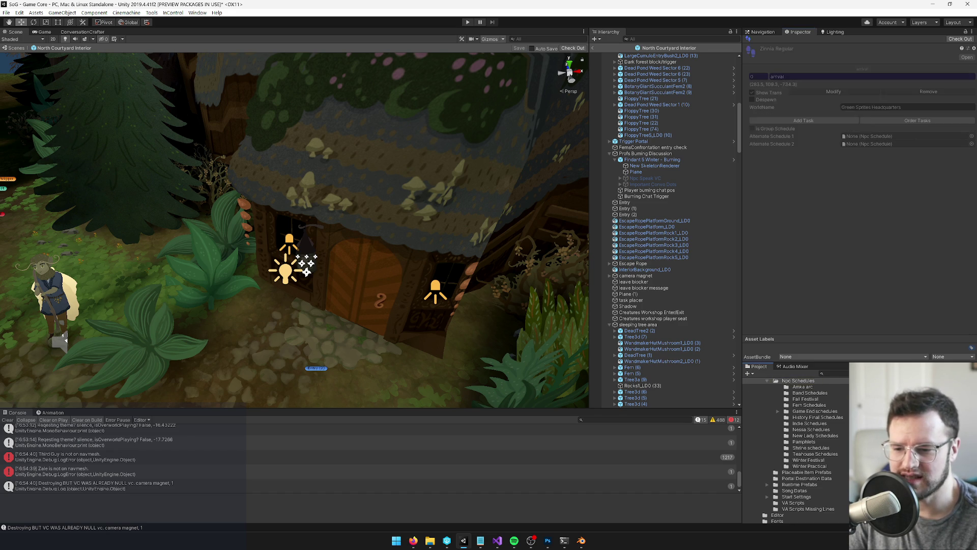
left_click(838, 92)
scroll(456, 196, "up", 10)
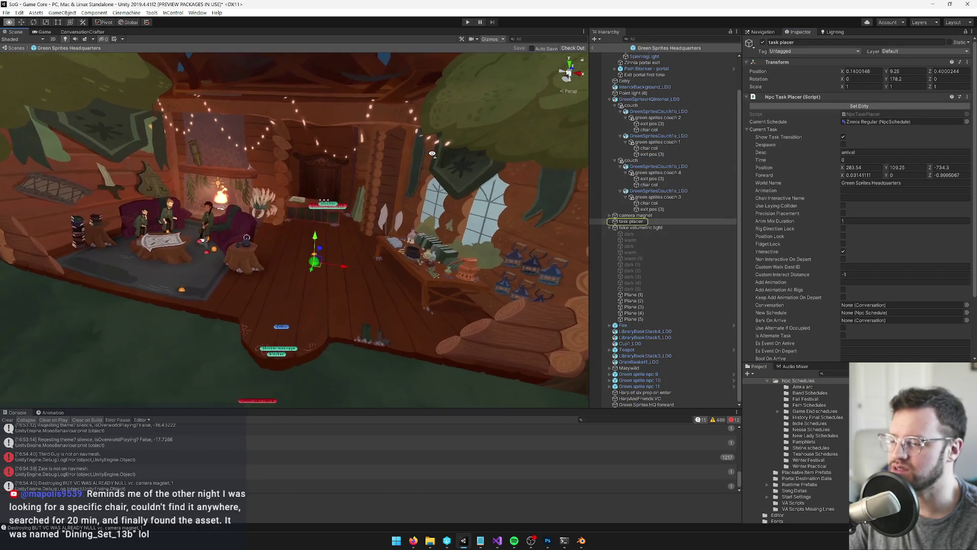
- Look over the arrival spot by the fireplace wall and go back to the Zinnia Regular schedule
scroll(456, 197, "down", 10)
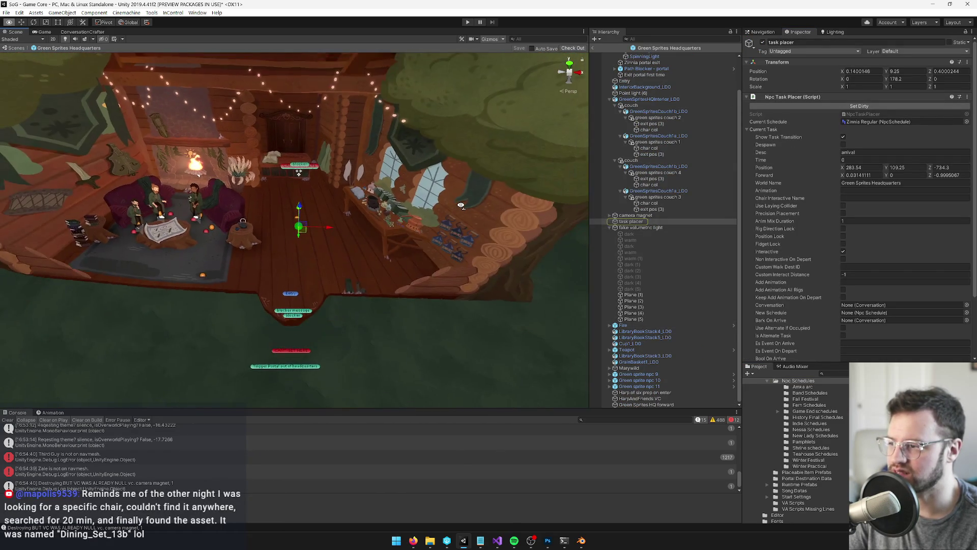
mouse_move(458, 188)
left_mouse_down()
mouse_move(354, 136)
mouse_move(419, 194)
mouse_move(374, 147)
mouse_move(398, 181)
left_mouse_up()
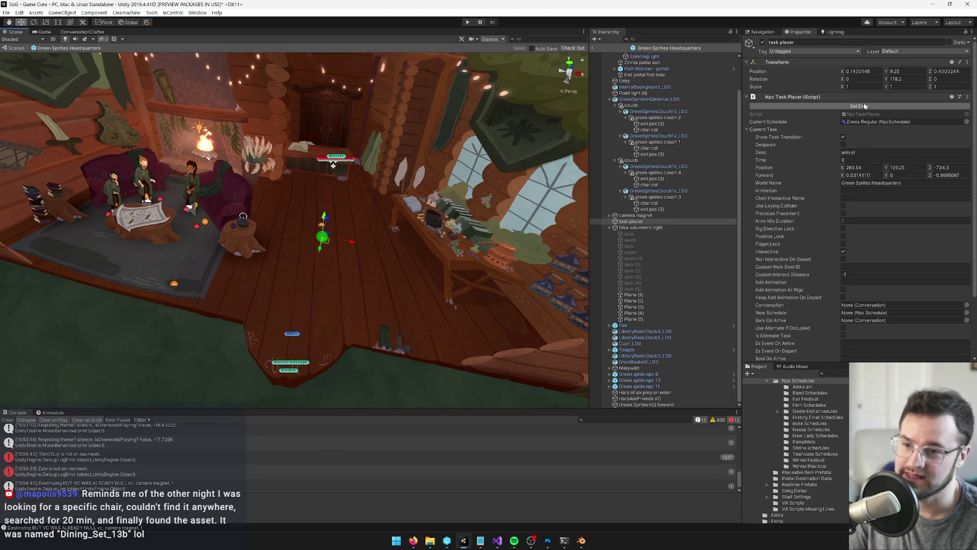
scroll(865, 275, "down", 3)
left_click(876, 339)
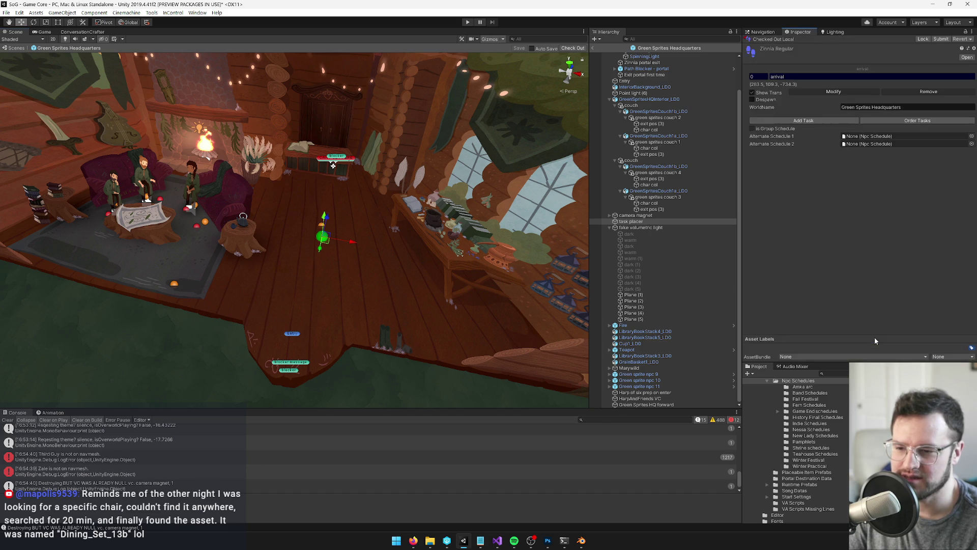
mouse_move(372, 158)
left_mouse_down()
mouse_move(358, 137)
mouse_move(351, 145)
left_mouse_up()
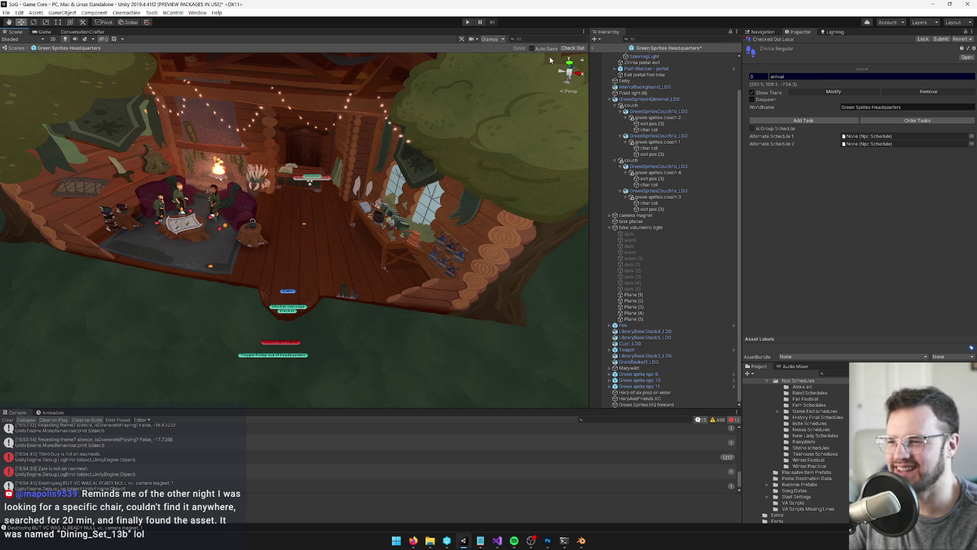
- Check out the Green Sprites Headquarters prefab, exit prefab mode and save the changes
left_click(567, 50)
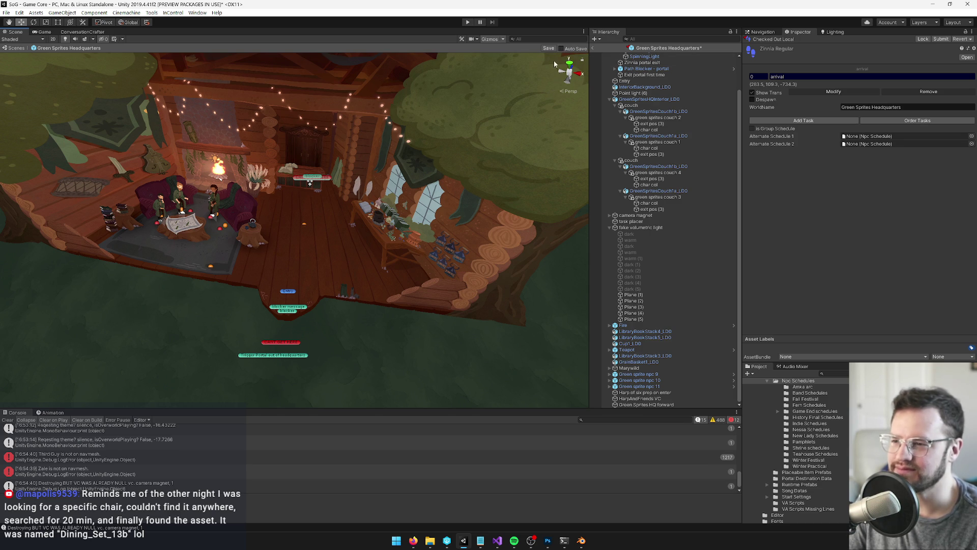
left_click(593, 48)
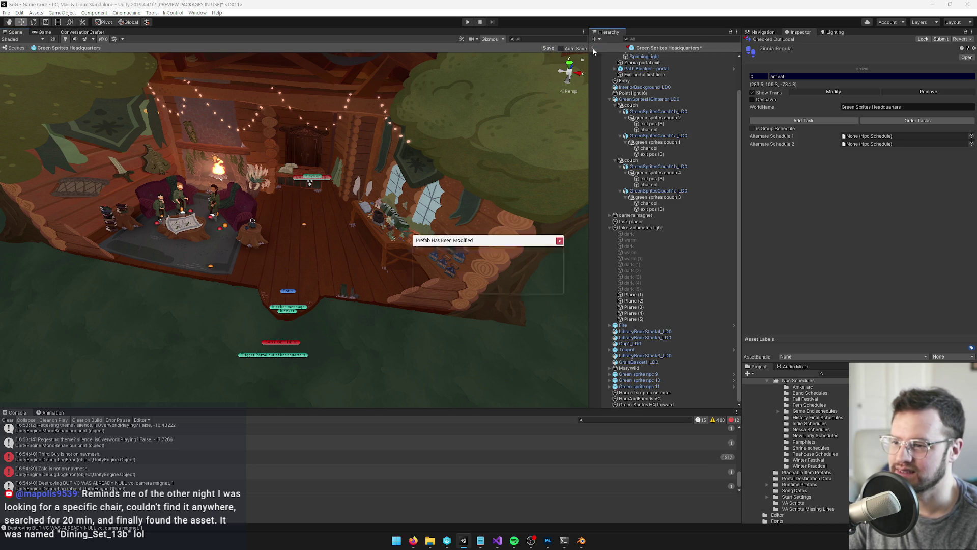
left_click(507, 285)
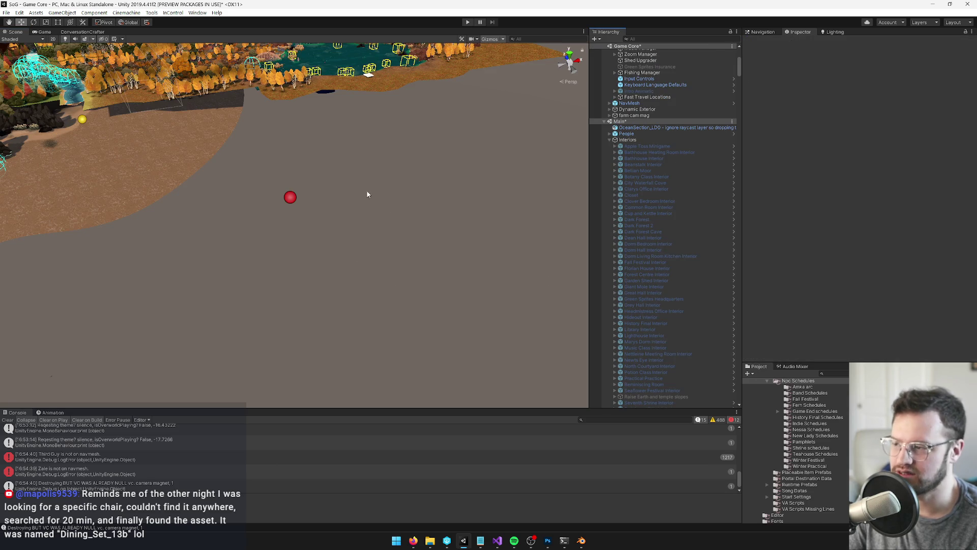
mouse_move(367, 194)
left_mouse_down()
mouse_move(563, 207)
mouse_move(448, 208)
mouse_move(284, 168)
mouse_move(346, 153)
mouse_move(349, 138)
mouse_move(351, 158)
mouse_move(339, 168)
mouse_move(461, 199)
mouse_move(547, 396)
mouse_move(476, 187)
mouse_move(421, 219)
left_mouse_up()
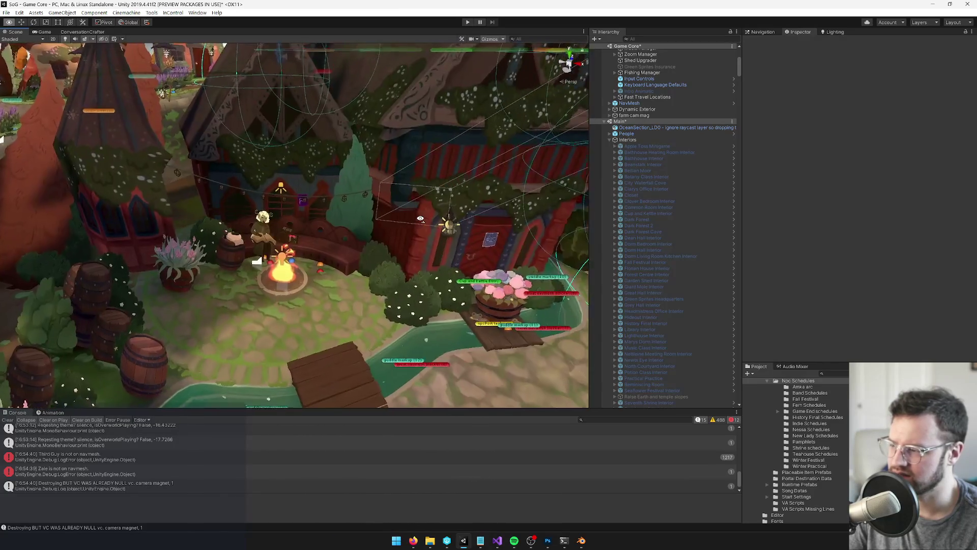
- Copy the Zinnia outside Cup and Kettle group and select the Dark Forest 2 prefab
left_click(263, 227)
key("f")
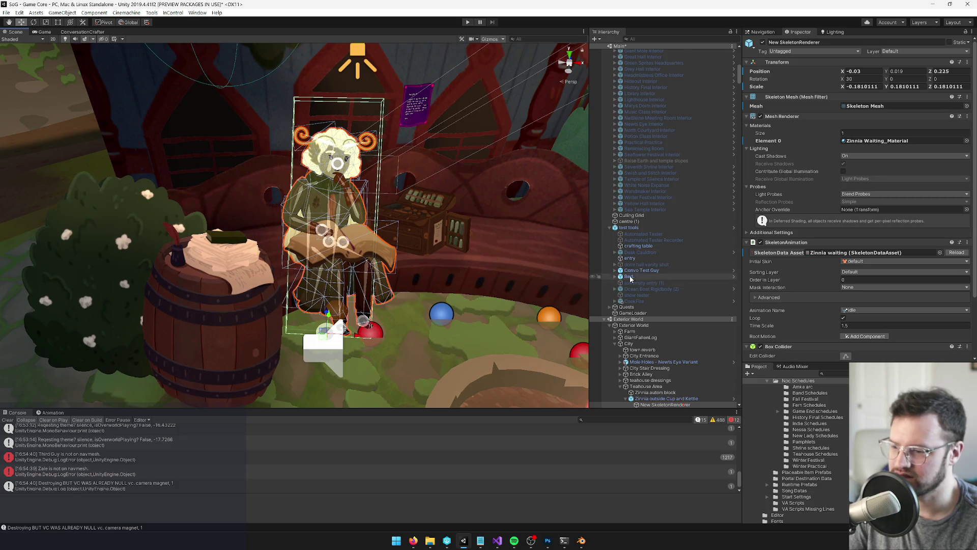
scroll(652, 290, "down", 3)
left_click(667, 352)
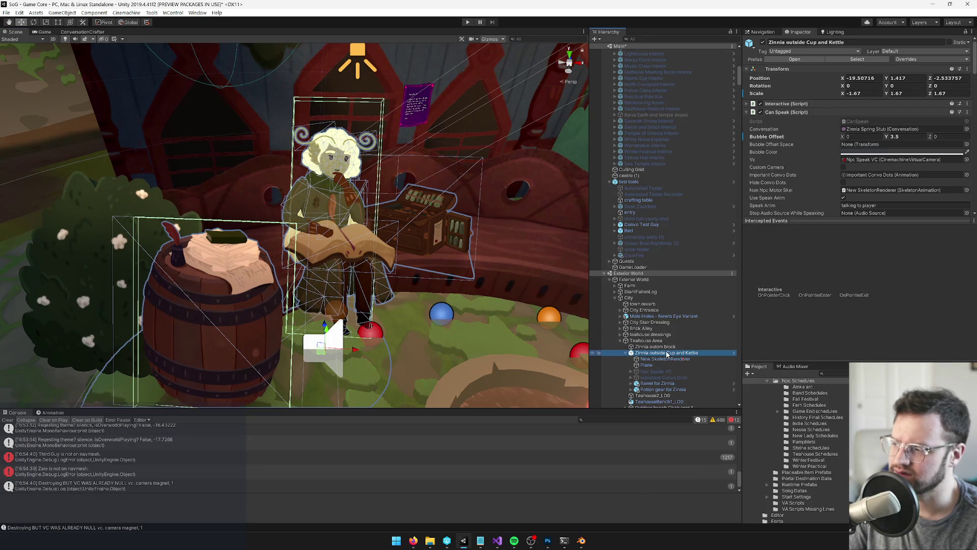
double_click(647, 354)
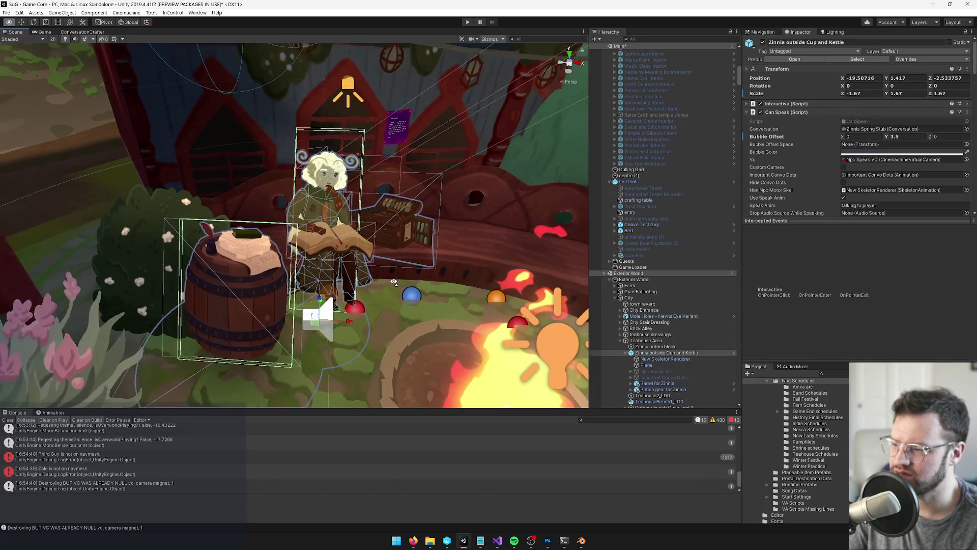
right_click(667, 353)
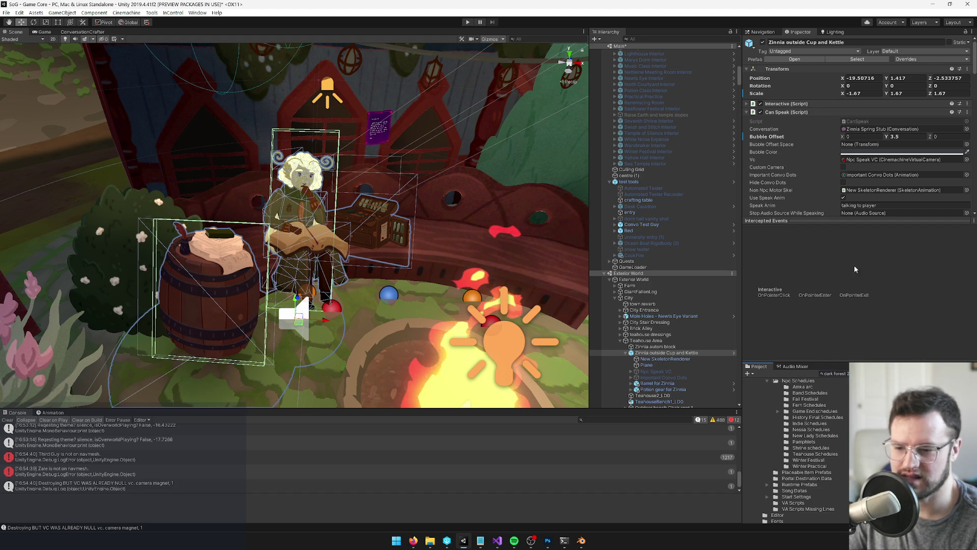
left_click(875, 387)
left_click(839, 72)
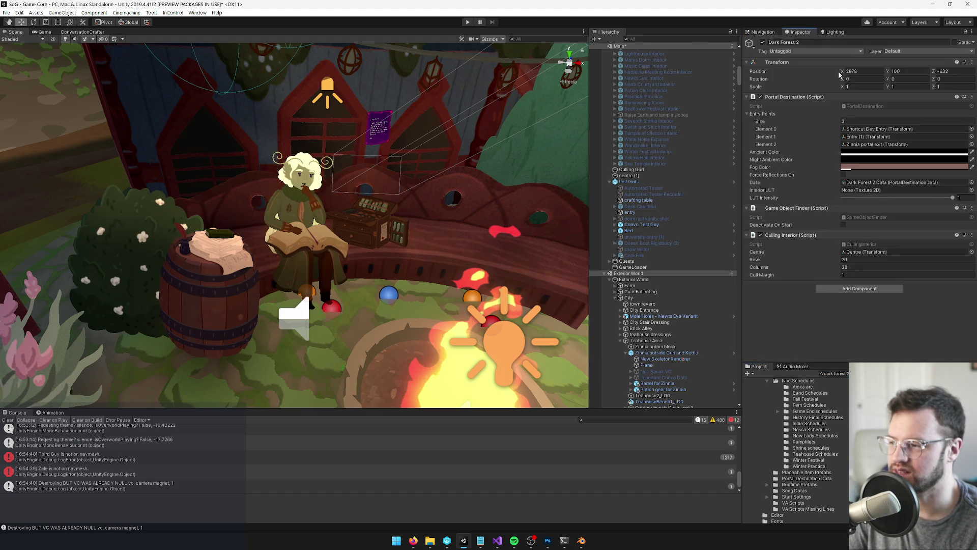
- In Dark Forest 2, select the red stool by Zinnia's tent and paste the copied Zinnia group
left_click(354, 249)
left_click_drag(353, 248, 272, 239)
scroll(272, 239, "up", 10)
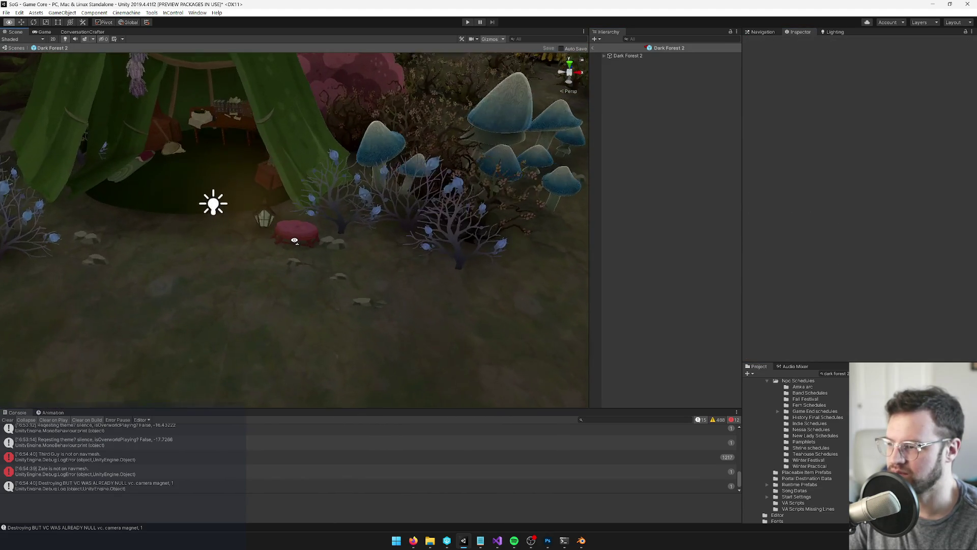
left_click(316, 238)
left_click(315, 240)
scroll(335, 233, "up", 8)
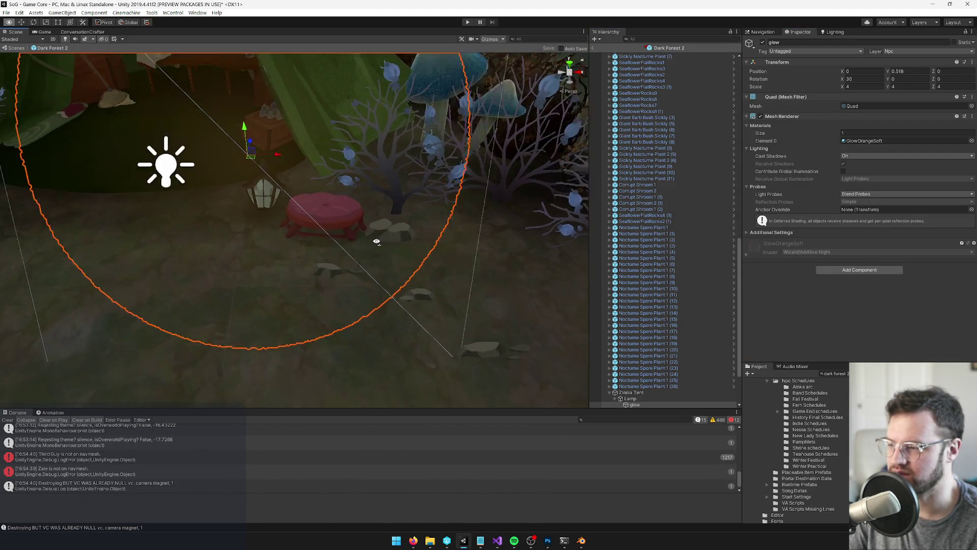
scroll(382, 216, "down", 10)
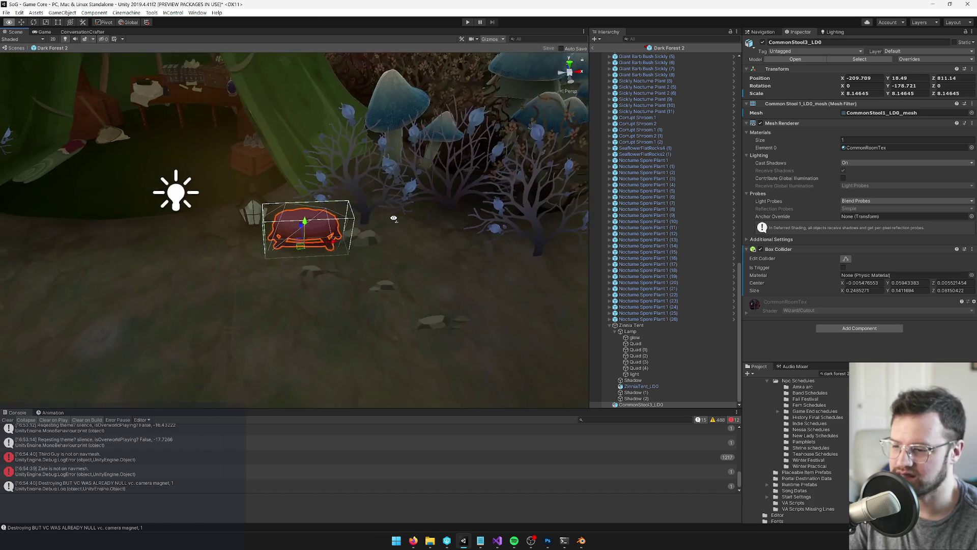
scroll(394, 219, "down", 3)
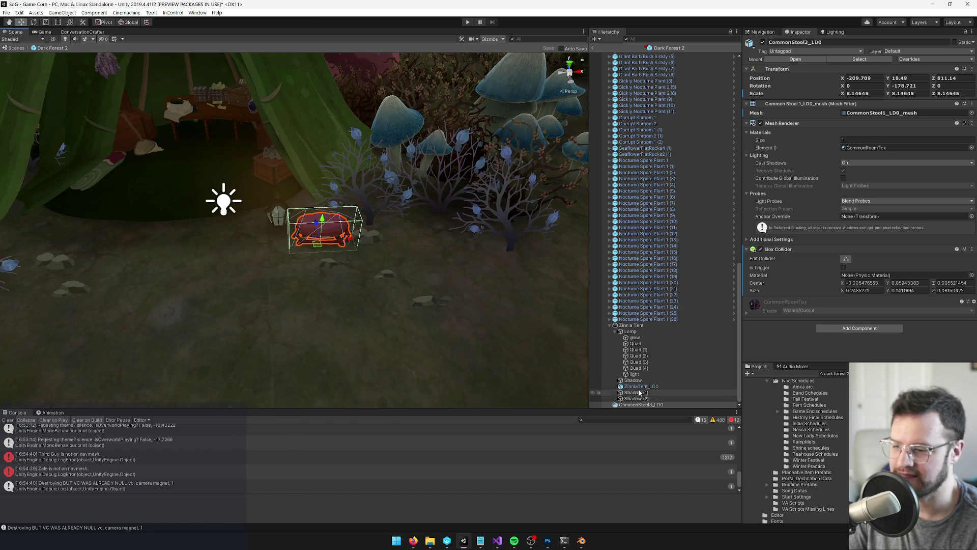
right_click(635, 405)
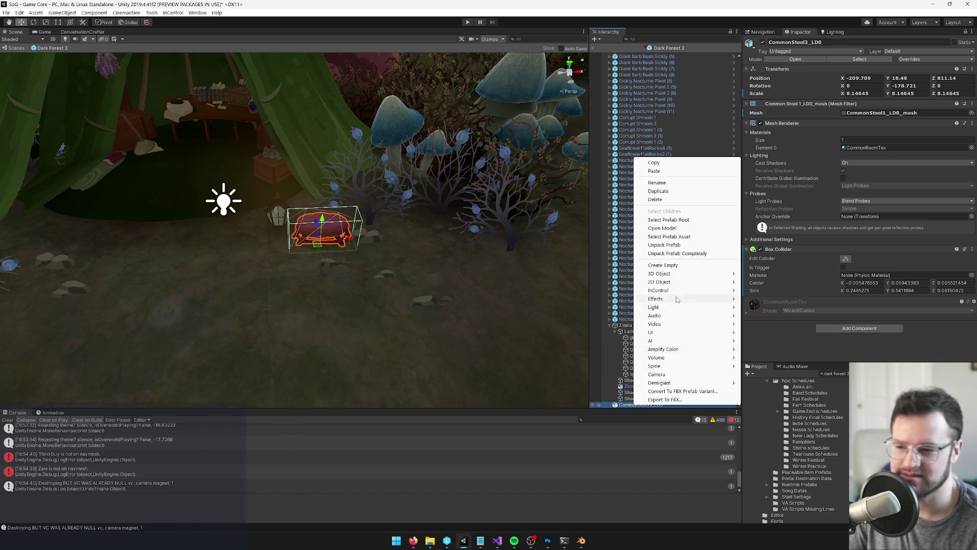
left_click(665, 173)
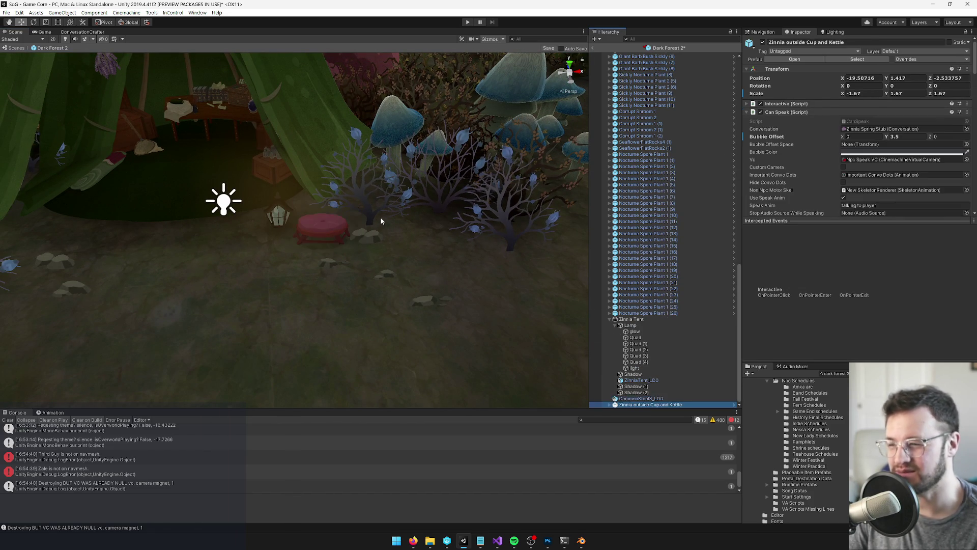
- Parent the Zinnia group under ZinniaTent_LOD, zero its position, then move it to X 0.789, Z 1.269
mouse_move(442, 269)
left_mouse_down()
mouse_move(432, 257)
mouse_move(448, 252)
left_mouse_up()
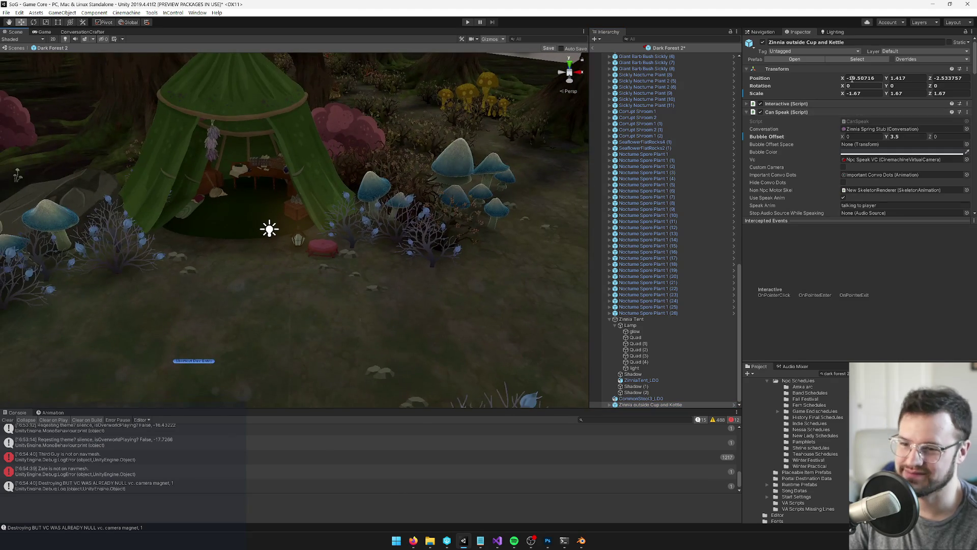
mouse_move(310, 247)
left_mouse_down()
mouse_move(216, 233)
mouse_move(193, 241)
left_mouse_up()
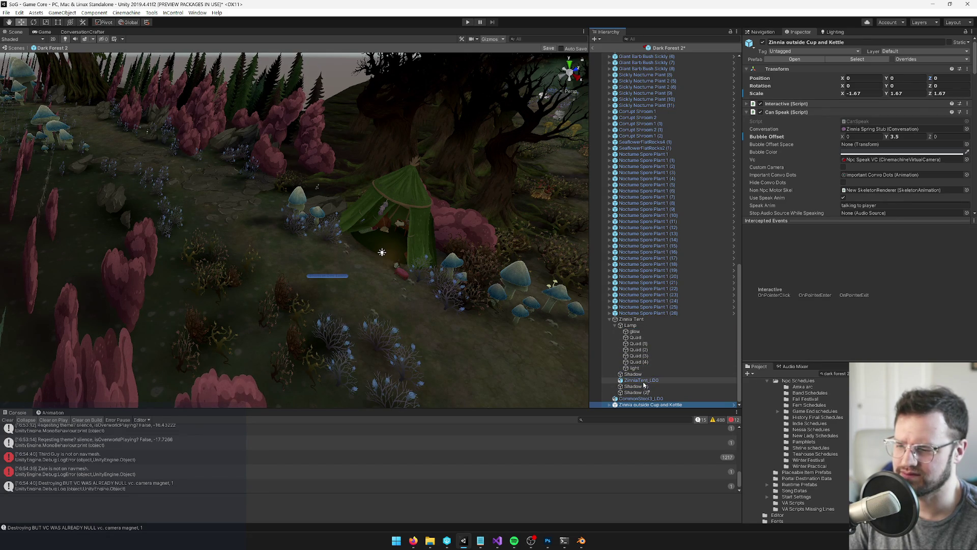
left_click_drag(644, 385, 643, 381)
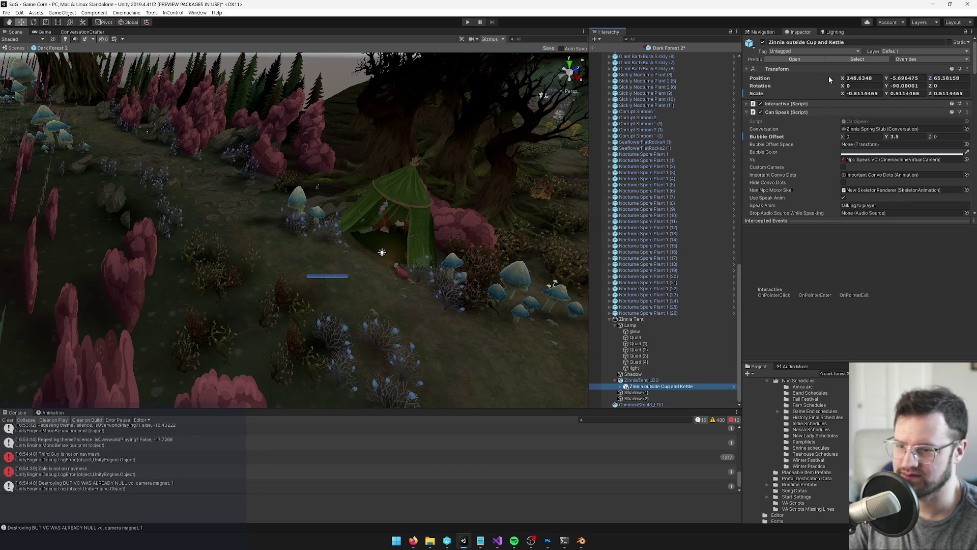
type("0")
key("Return")
key("f")
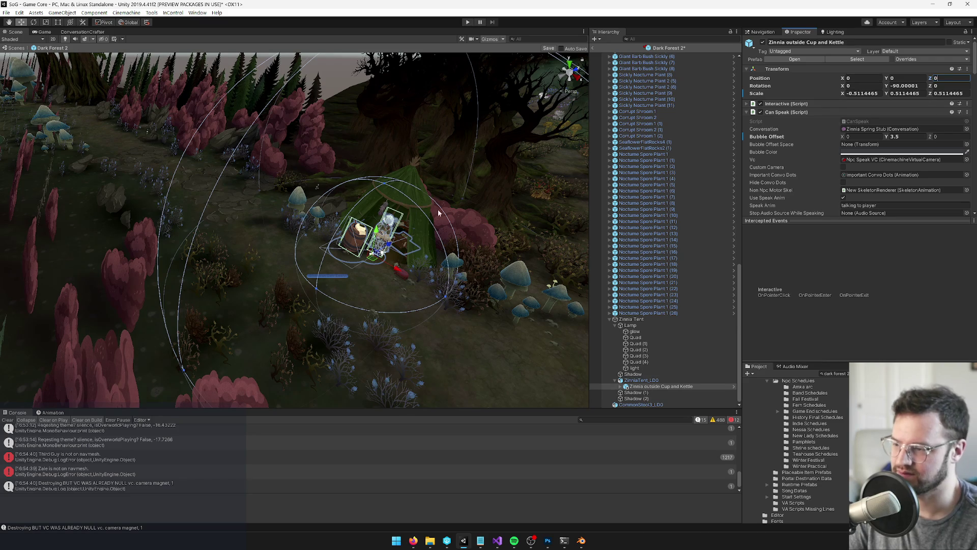
mouse_move(307, 236)
left_mouse_down()
mouse_move(386, 305)
mouse_move(446, 305)
left_mouse_up()
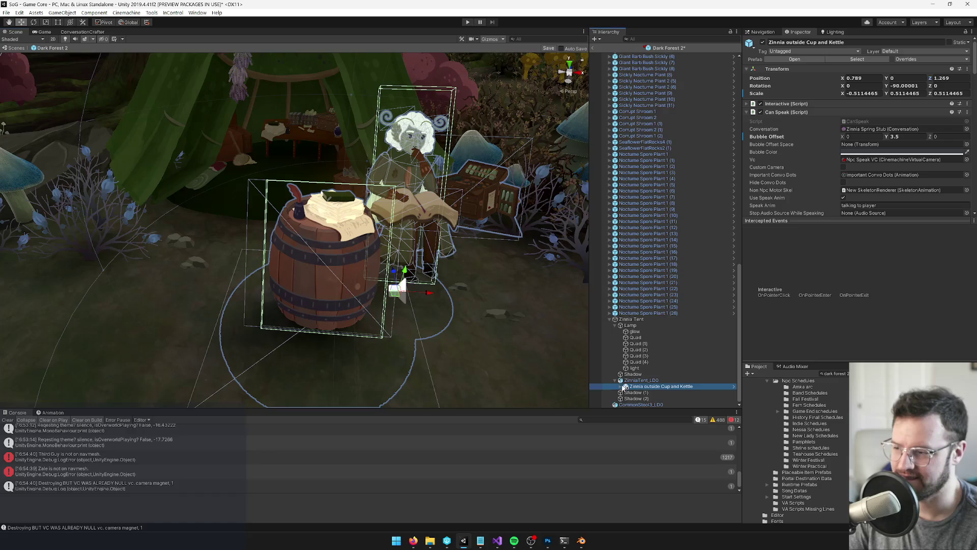
- Delete the Barrel for Zinnia and move the Potion gear beside her
scroll(651, 378, "down", 3)
left_click(659, 380)
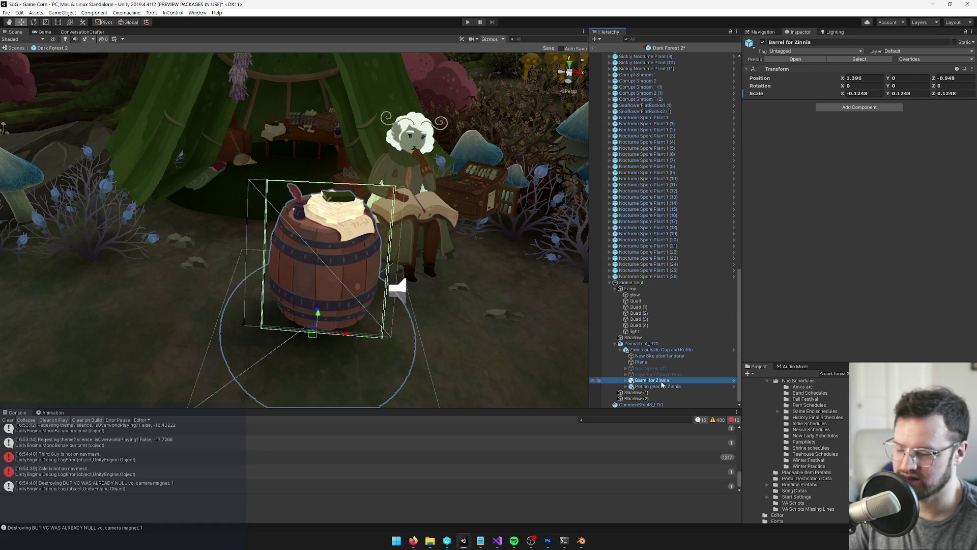
key("Delete")
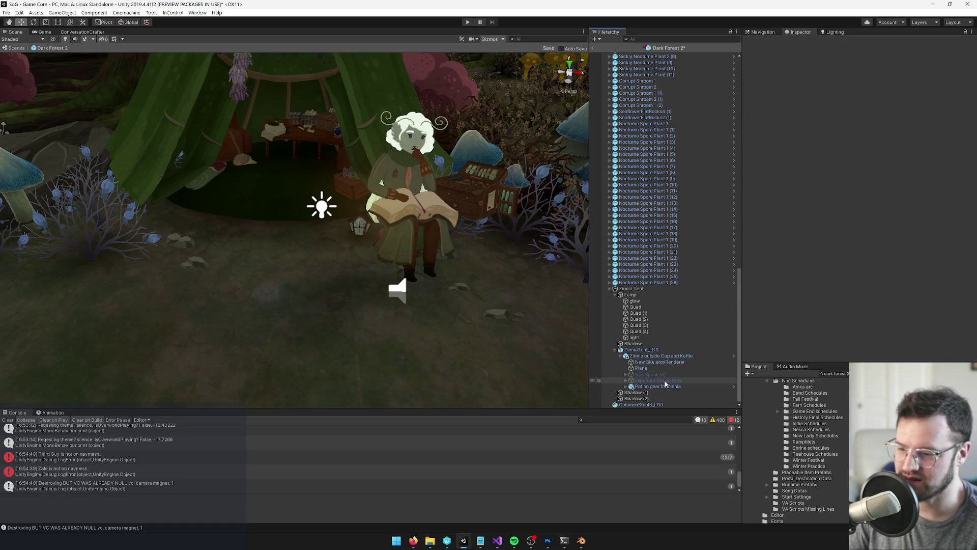
double_click(658, 386)
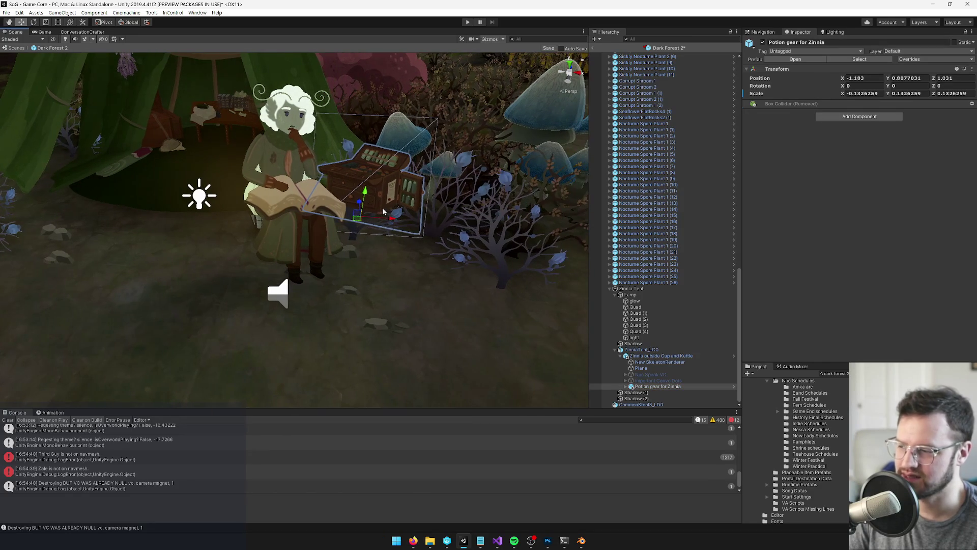
mouse_move(365, 222)
left_mouse_down()
mouse_move(387, 278)
mouse_move(459, 291)
left_mouse_up()
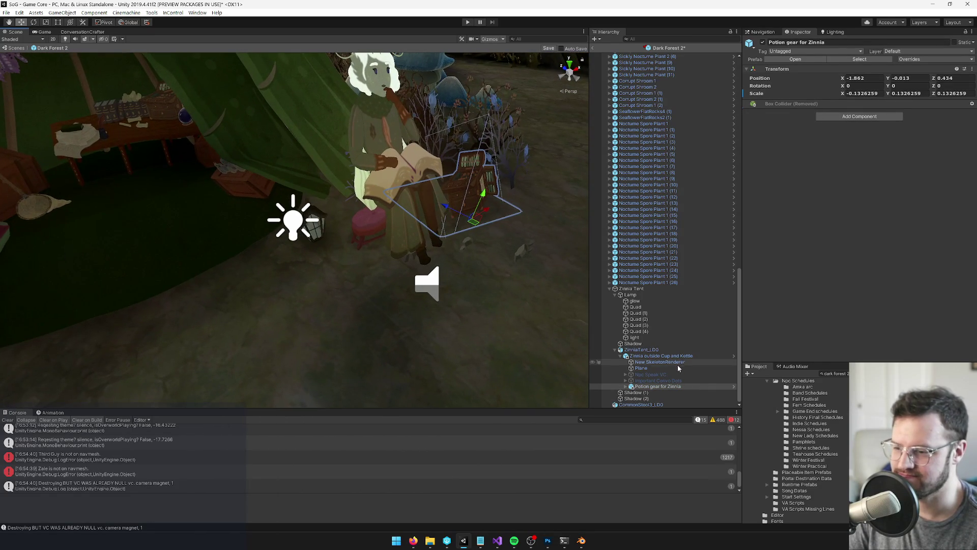
- Move Zinnia's shadow plane circle under her
left_click(649, 362)
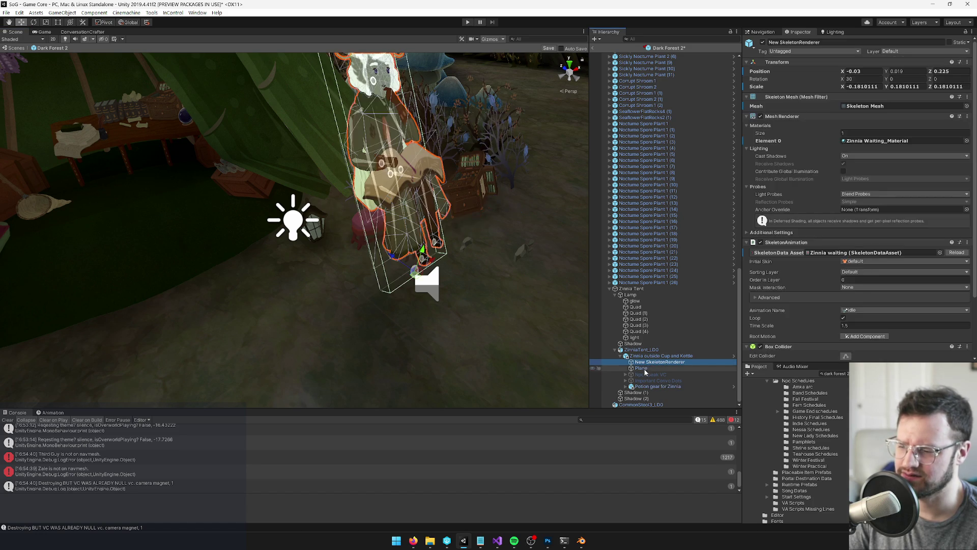
left_click(645, 368)
left_click_drag(426, 295, 393, 255)
scroll(393, 265, "up", 5)
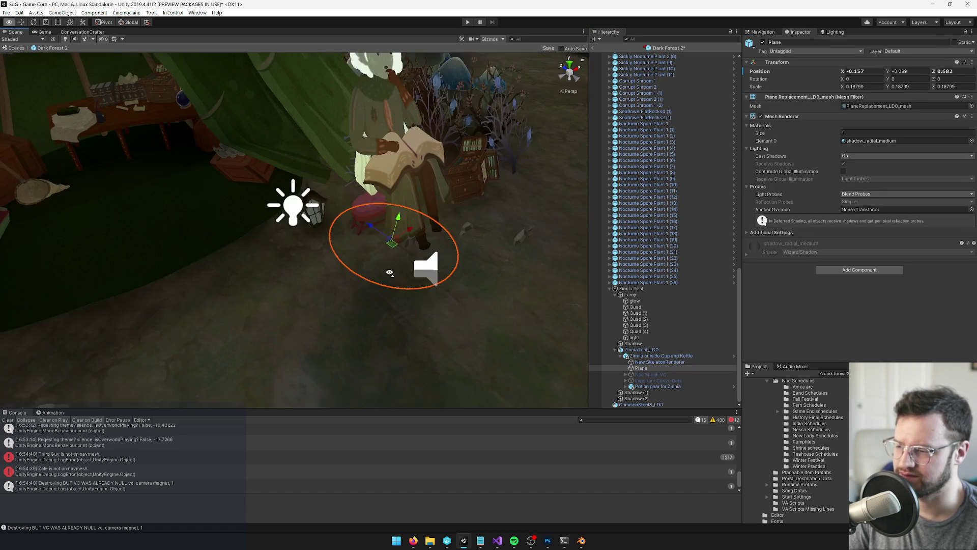
scroll(403, 272, "down", 8)
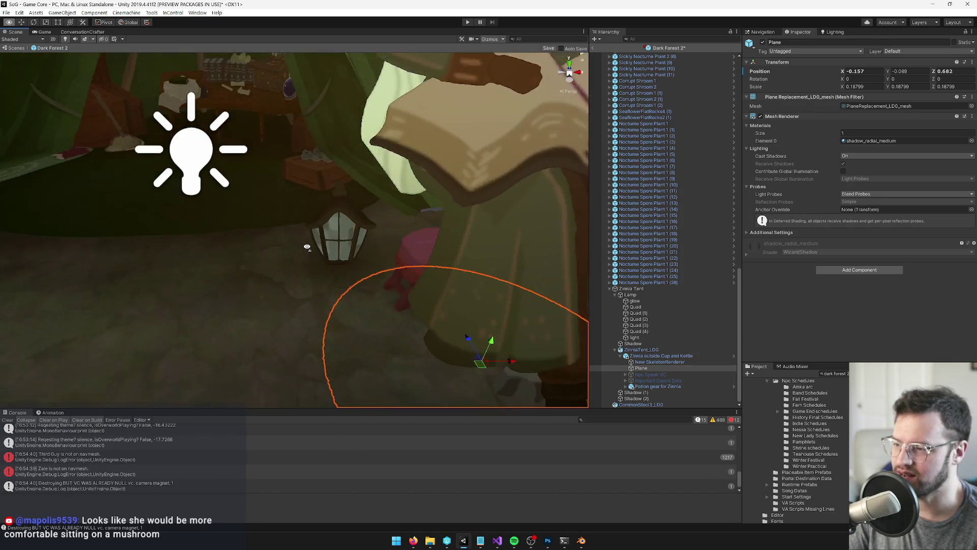
key("s")
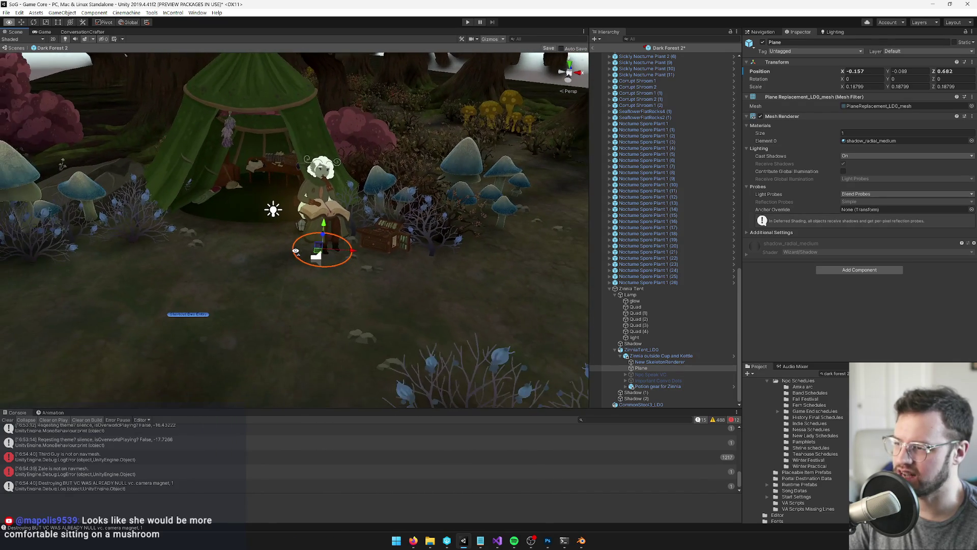
key("w")
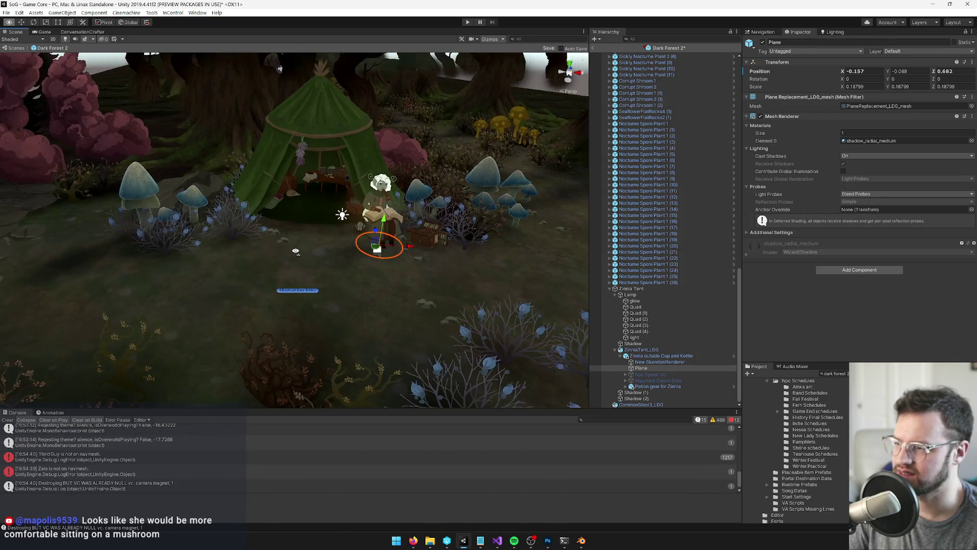
- Scale New SkeletonRenderer down from 0.1711 to about 0.1657
left_click(656, 361)
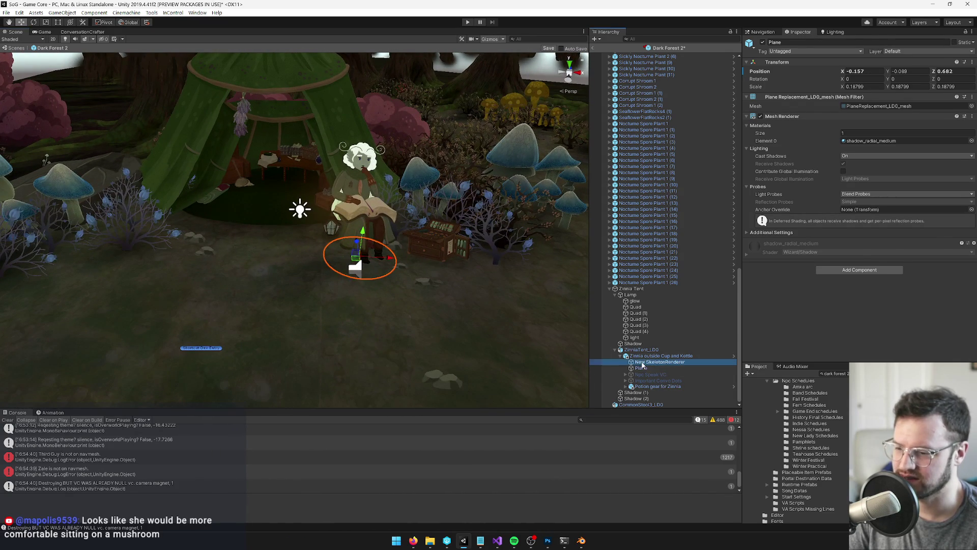
mouse_move(365, 271)
left_mouse_down()
mouse_move(407, 273)
mouse_move(500, 313)
left_mouse_up()
key("w")
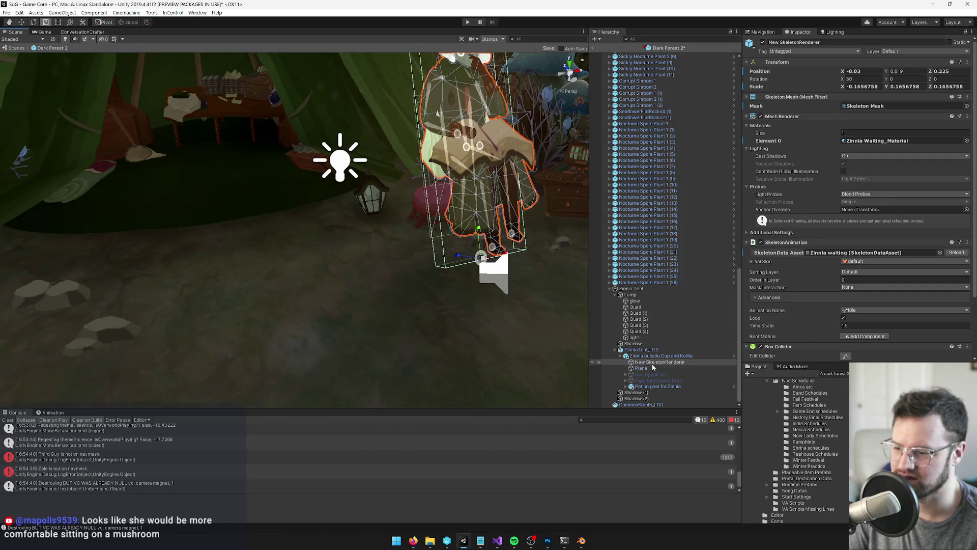
left_click(648, 357)
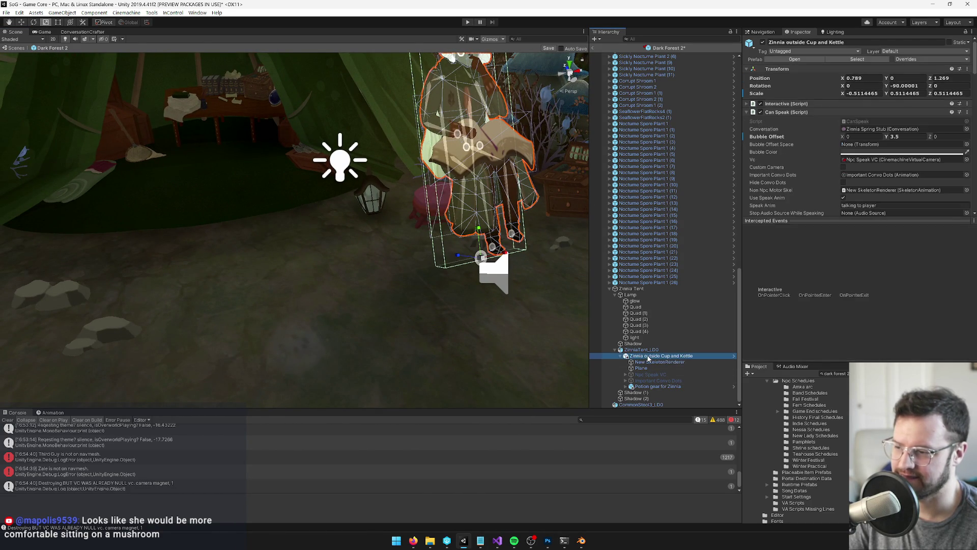
- Frame Zinnia's group and shift it to a new spot inside the tent
key("f")
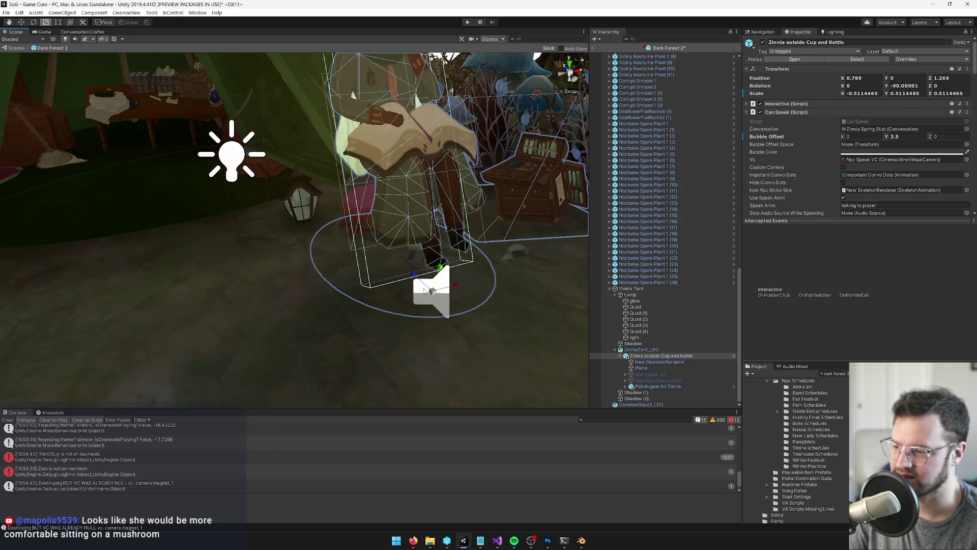
mouse_move(433, 298)
left_mouse_down()
mouse_move(421, 275)
mouse_move(308, 279)
left_mouse_up()
scroll(308, 280, "down", 5)
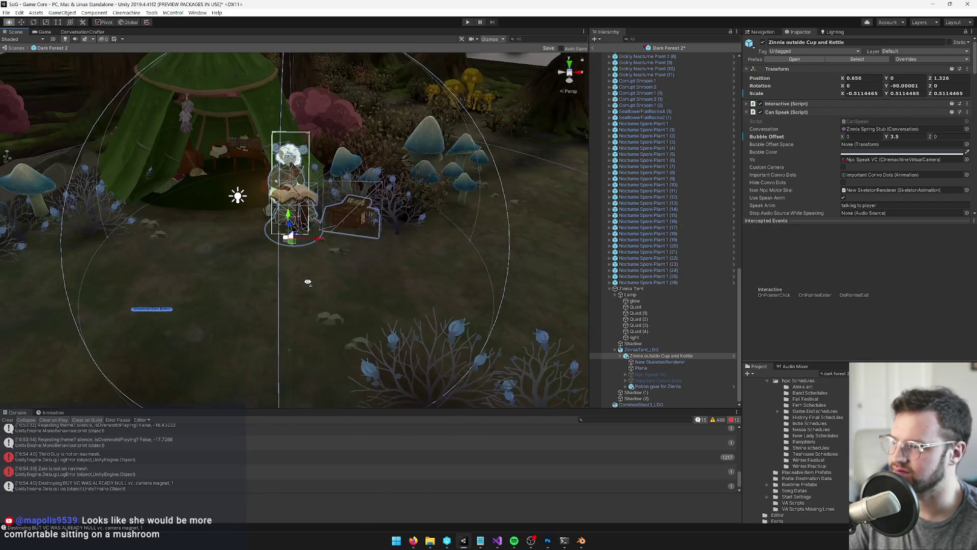
scroll(308, 282, "up", 5)
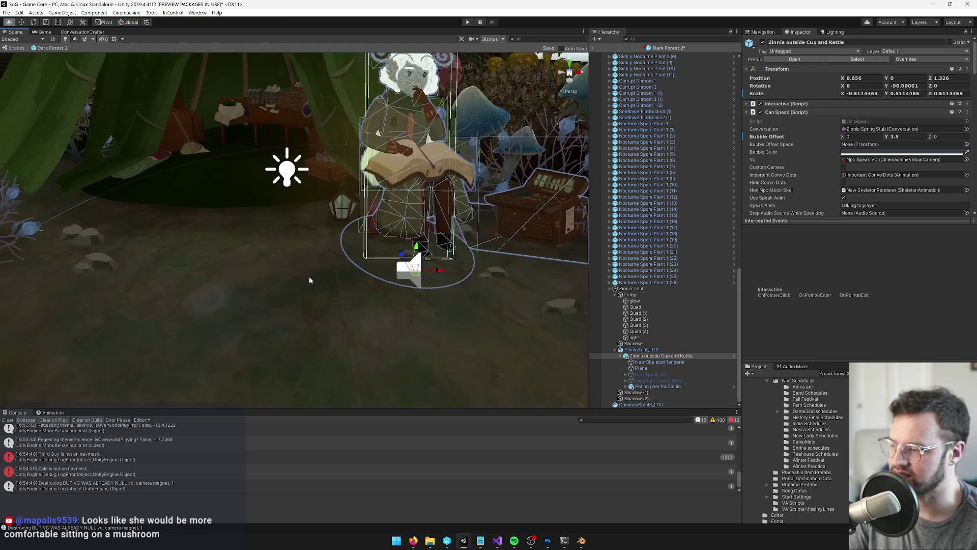
left_click(343, 212)
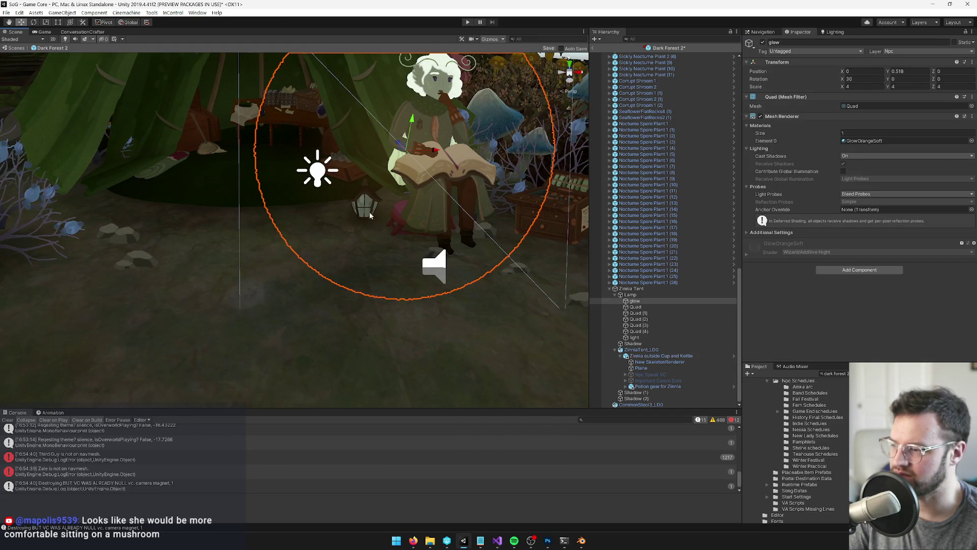
left_click_drag(343, 212, 364, 222)
scroll(365, 222, "down", 10)
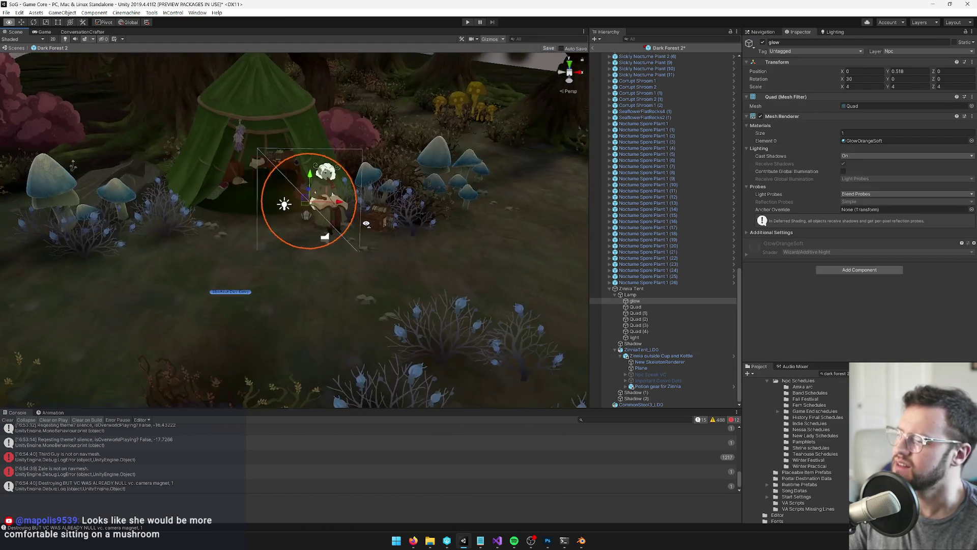
scroll(366, 224, "up", 8)
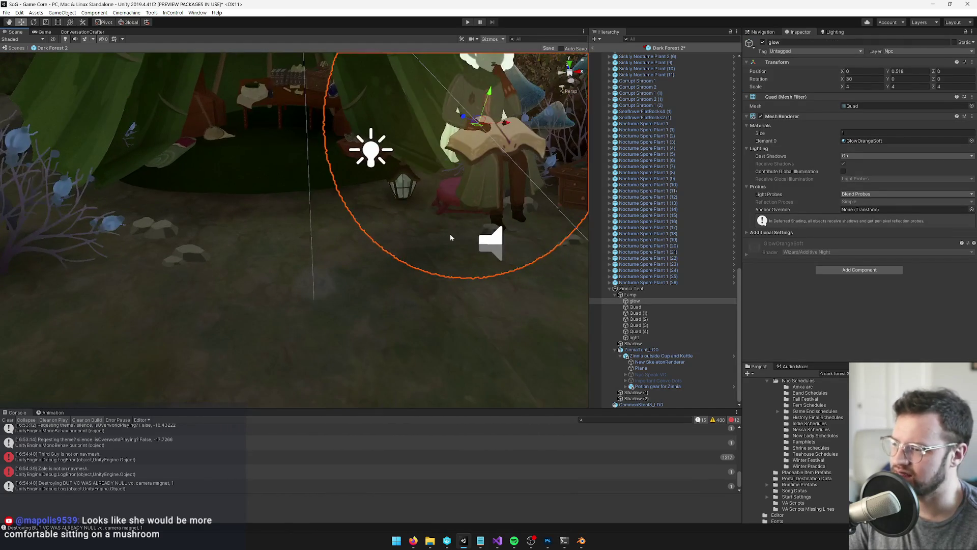
- Nudge Zinnia outside Cup and Kettle slightly right and forward by the tent
left_click(503, 178)
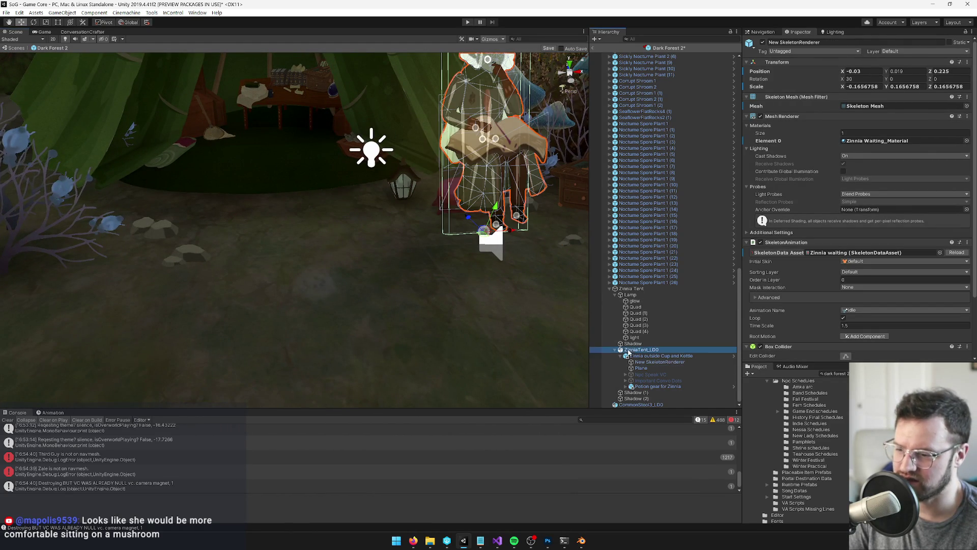
left_click(640, 349)
key("f")
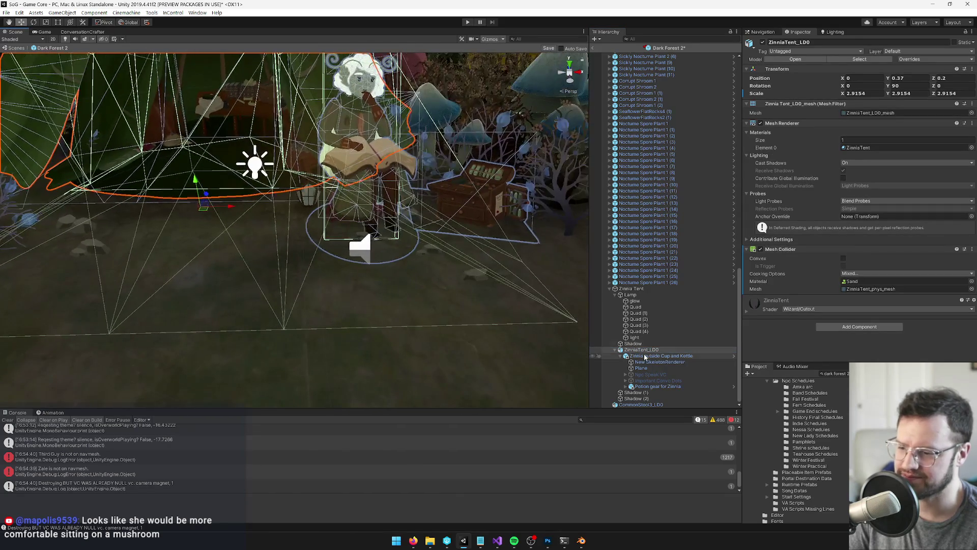
left_click(644, 357)
left_click_drag(359, 257, 371, 260)
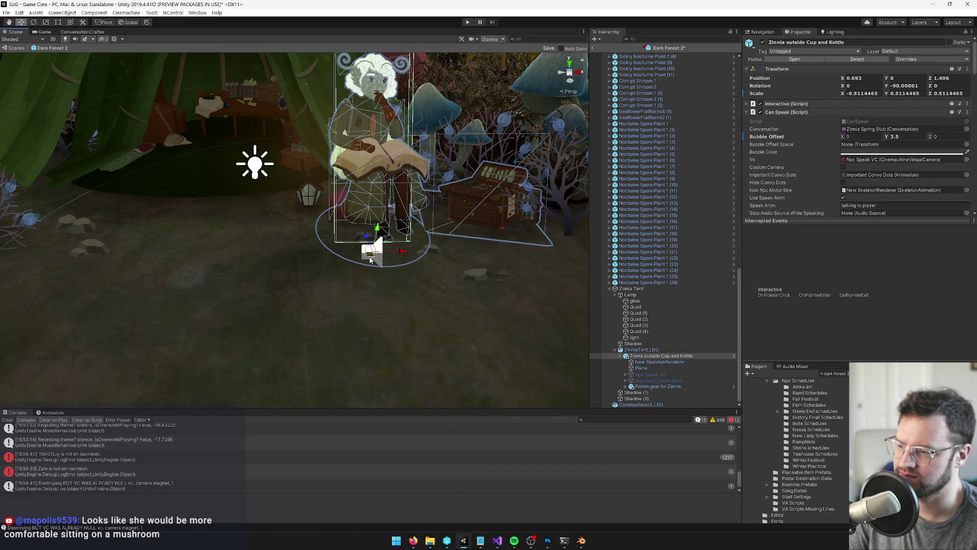
- Check the Potion gear placement and locate the pink stool and Shadow (1)
left_click(654, 387)
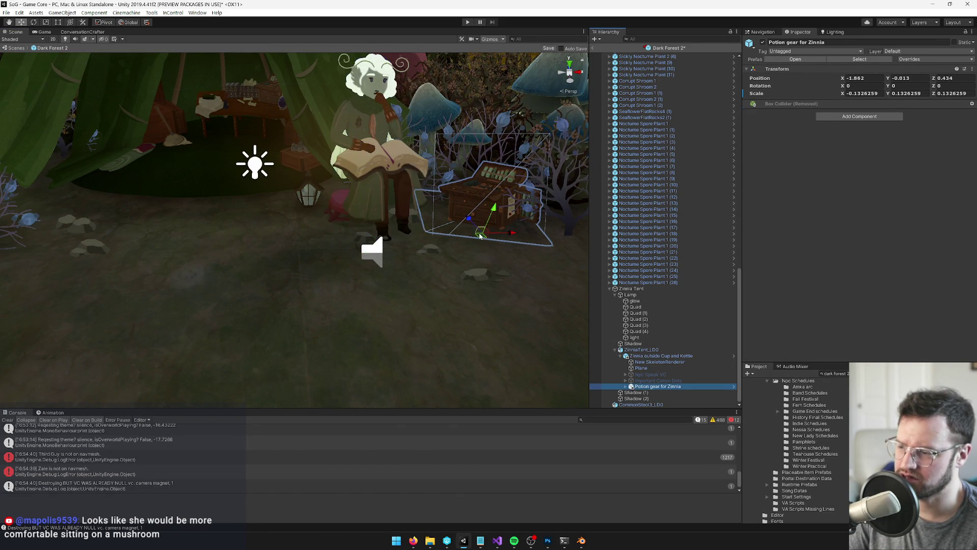
scroll(477, 243, "up", 5)
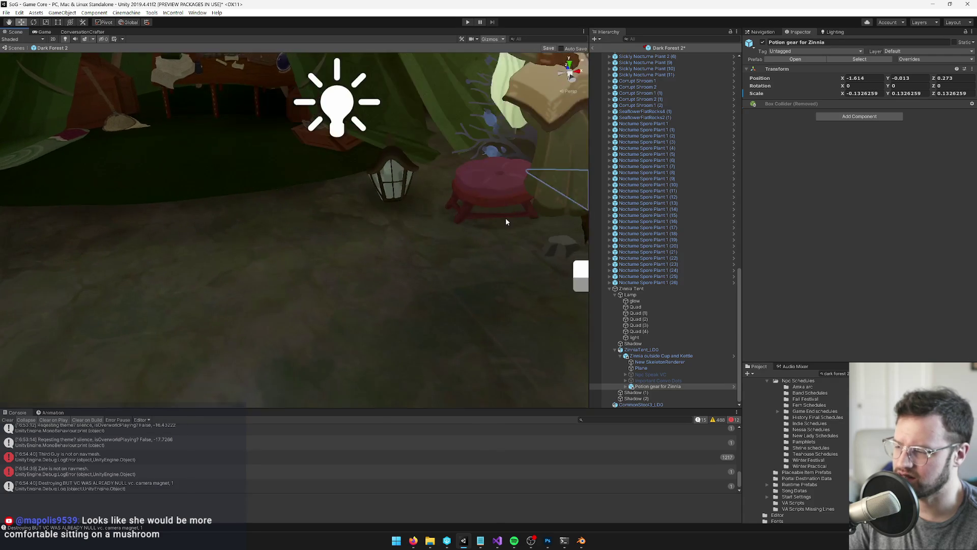
left_click(507, 198)
left_click(508, 205)
left_click(497, 193)
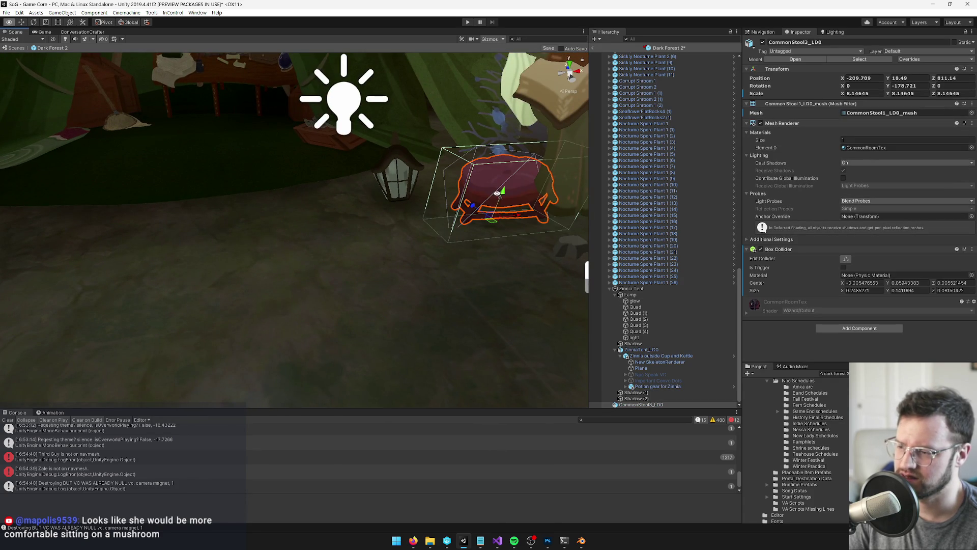
scroll(498, 197, "up", 3)
scroll(504, 212, "up", 2)
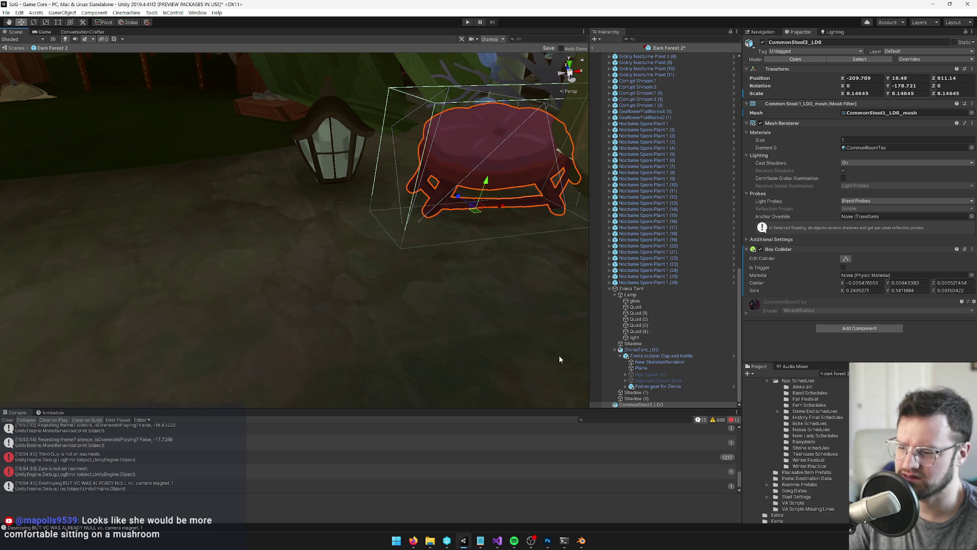
left_click(634, 392)
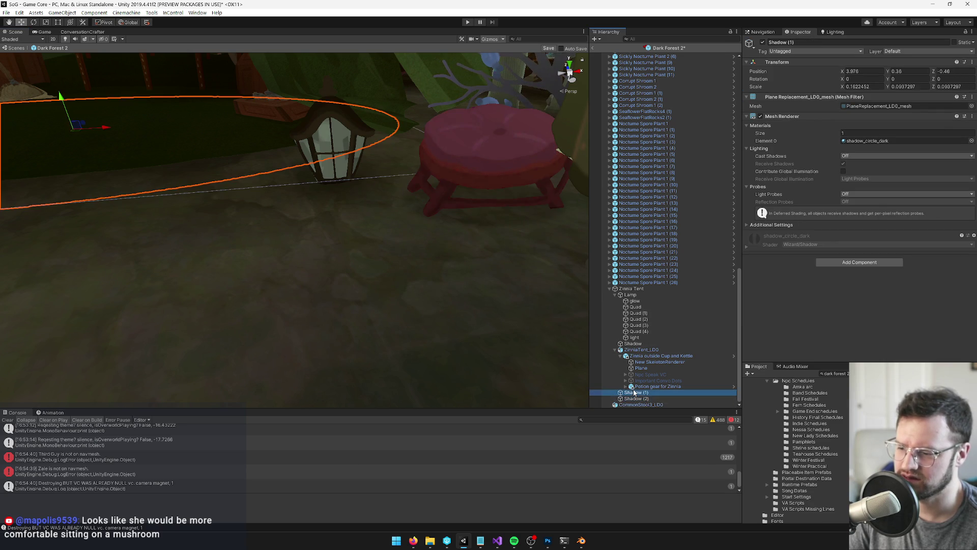
- Parent Shadow (1) to CommonStool3_LOD0 and move the stool beneath Zinnia
left_click_drag(637, 407, 637, 406)
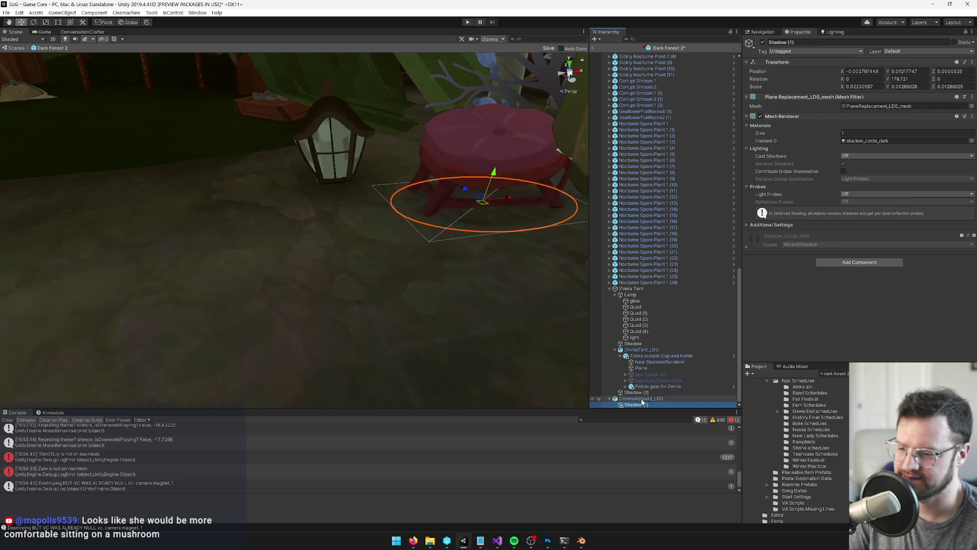
left_click(641, 399)
key("f")
left_click_drag(294, 224, 304, 227)
scroll(304, 227, "down", 5)
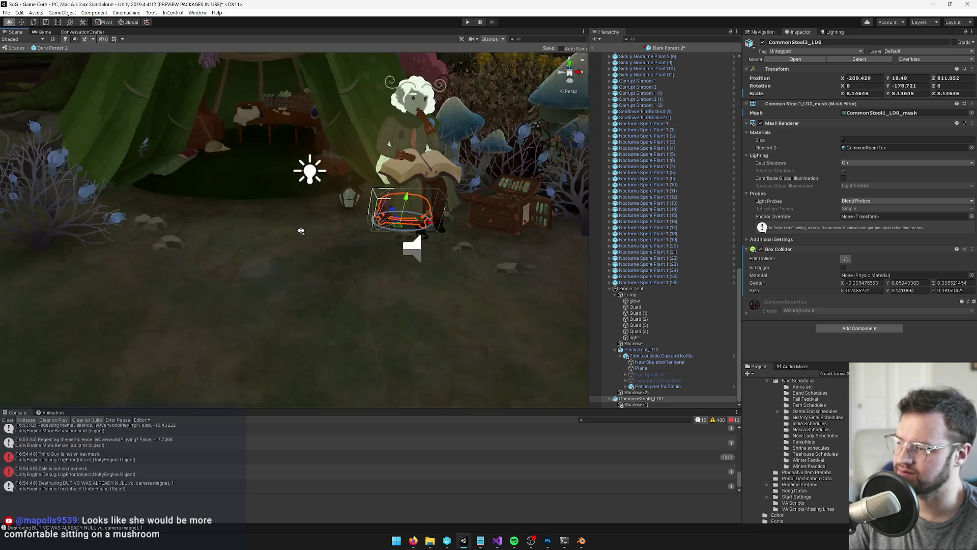
left_click(667, 324)
left_click_drag(319, 271, 353, 264)
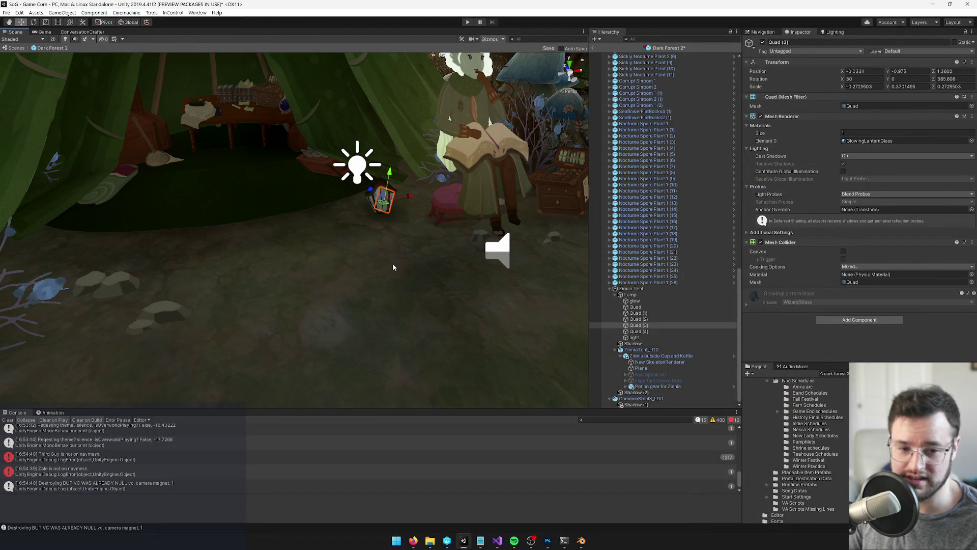
- Browse the Lamp and Zinnia Tent groups in the Hierarchy
mouse_move(392, 273)
left_mouse_down()
mouse_move(362, 277)
mouse_move(349, 296)
left_mouse_up()
scroll(349, 297, "up", 5)
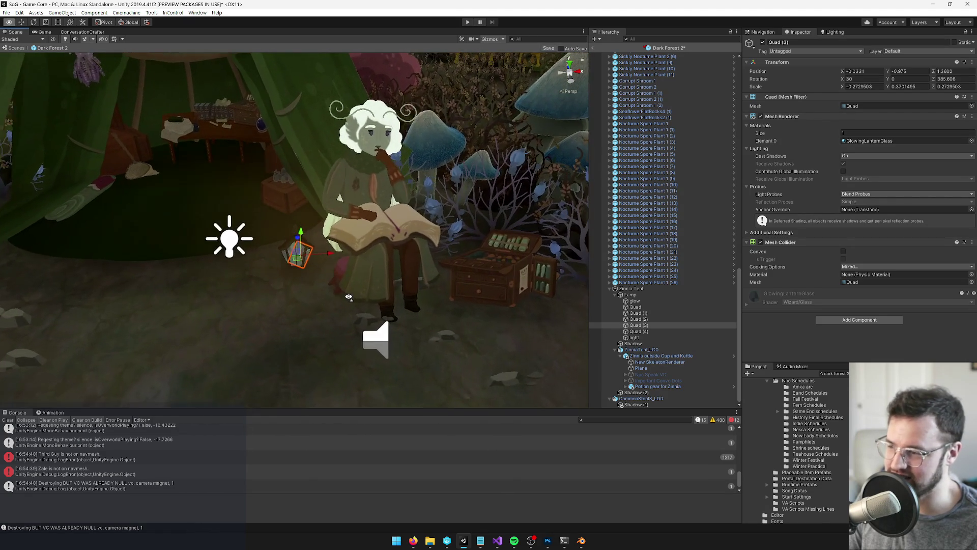
left_click(642, 297)
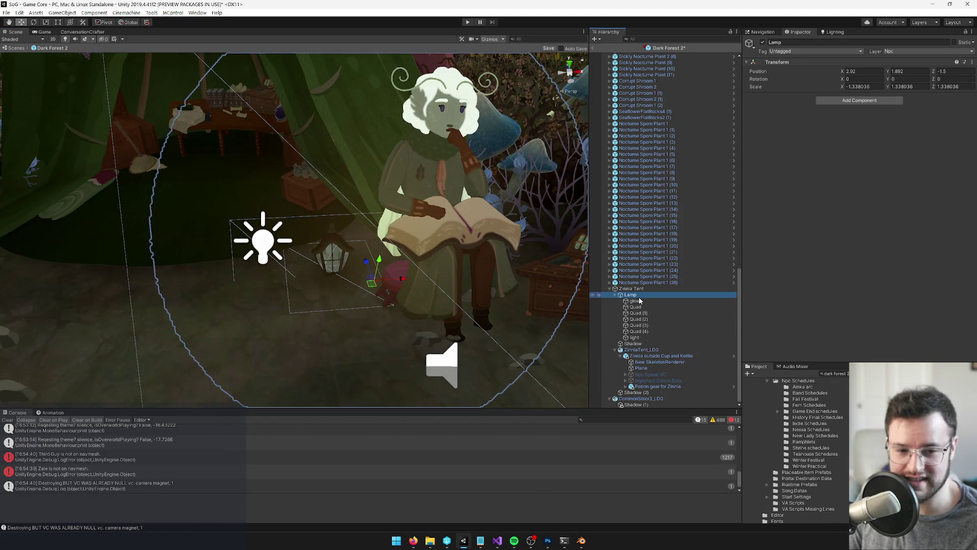
left_click(615, 295)
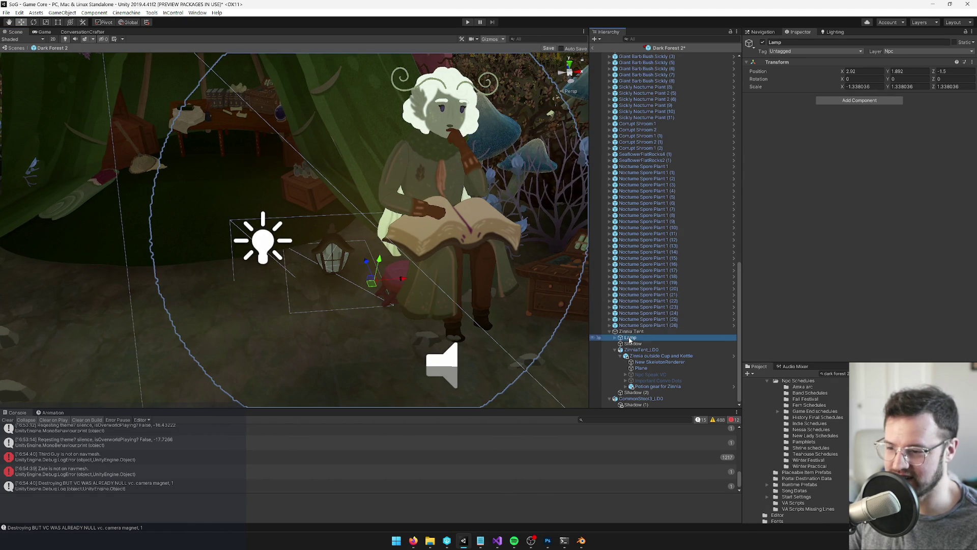
left_click(629, 344)
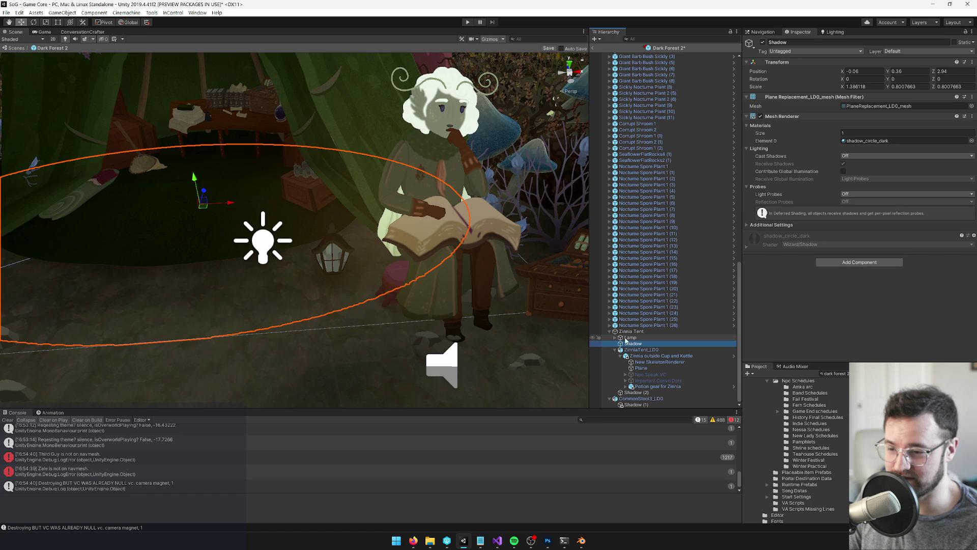
left_click(615, 338)
left_click(636, 339)
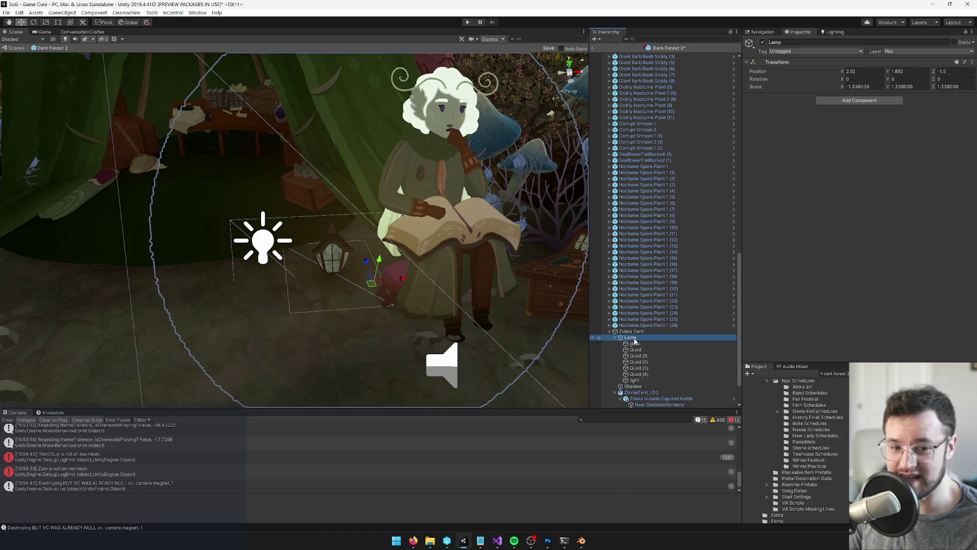
left_click(636, 332)
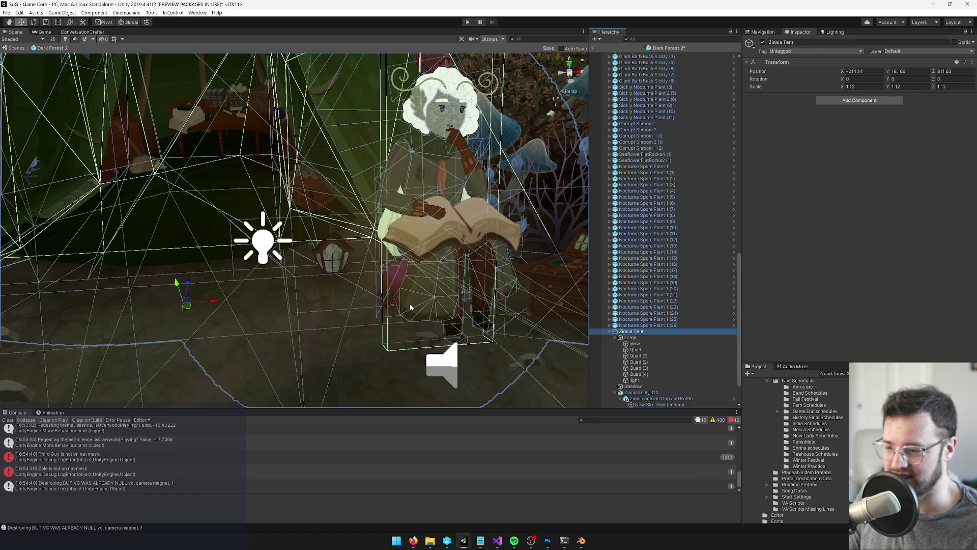
scroll(402, 308, "up", 1)
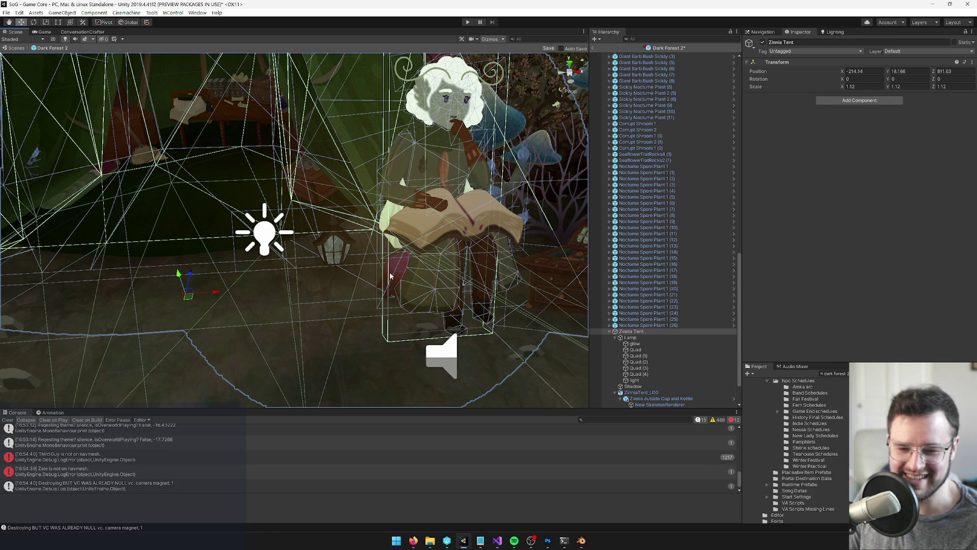
- Orbit around the lamp beside Zinnia to check it, then save the Dark Forest 2 prefab
left_click_drag(391, 276, 383, 275)
left_click(631, 338)
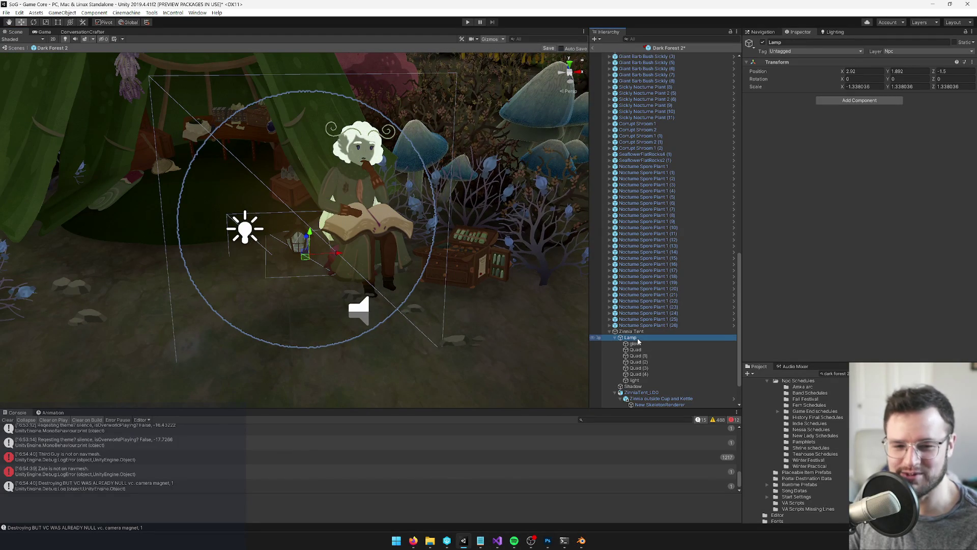
left_click_drag(498, 300, 365, 270)
scroll(379, 255, "up", 2)
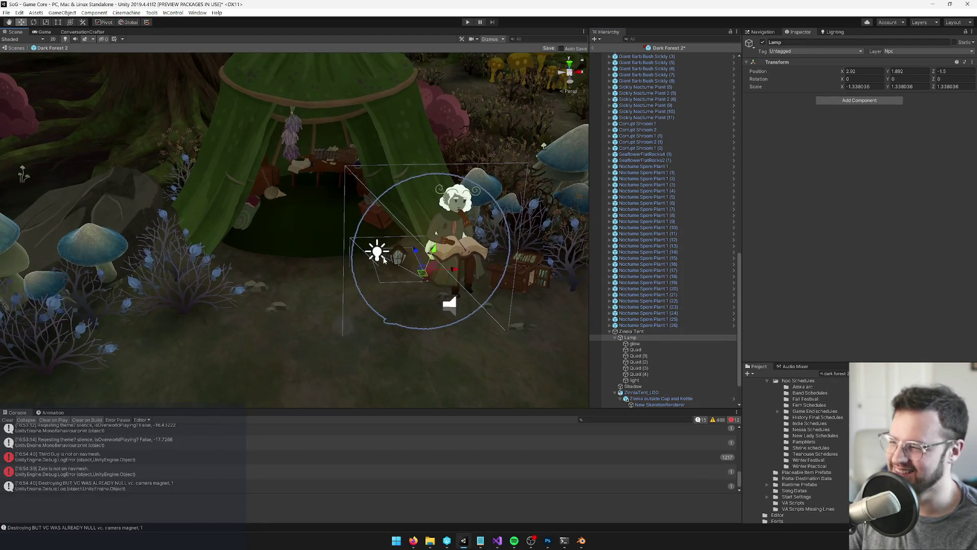
scroll(383, 258, "up", 3)
mouse_move(383, 257)
left_mouse_down()
mouse_move(458, 322)
mouse_move(342, 316)
left_mouse_up()
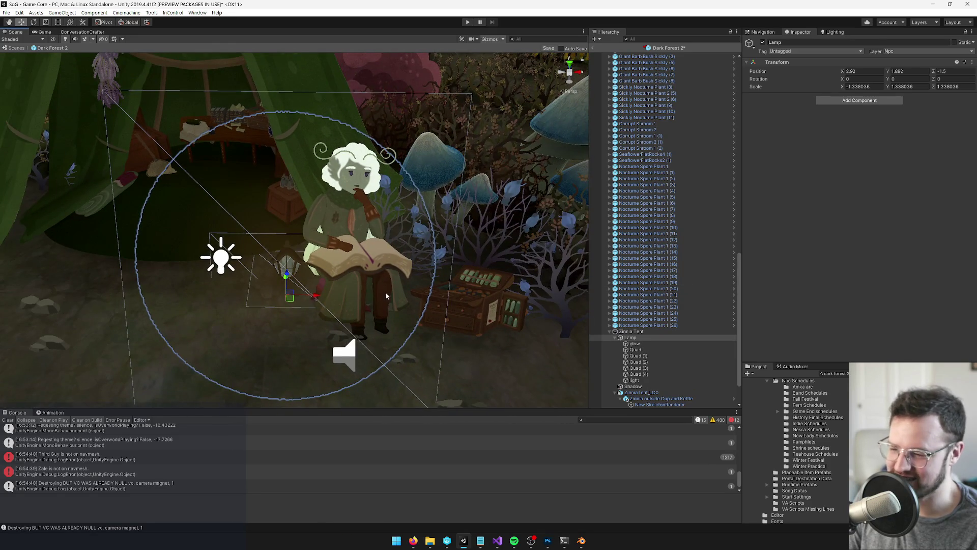
left_click_drag(399, 299, 390, 290)
scroll(364, 288, "down", 10)
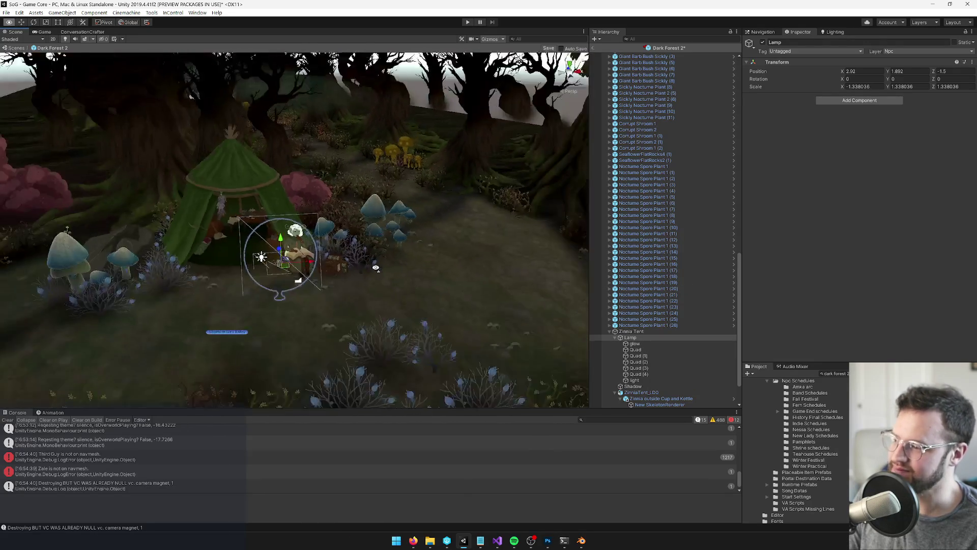
mouse_move(342, 272)
left_mouse_down()
mouse_move(370, 270)
mouse_move(382, 282)
left_mouse_up()
scroll(356, 277, "up", 6)
scroll(382, 282, "up", 5)
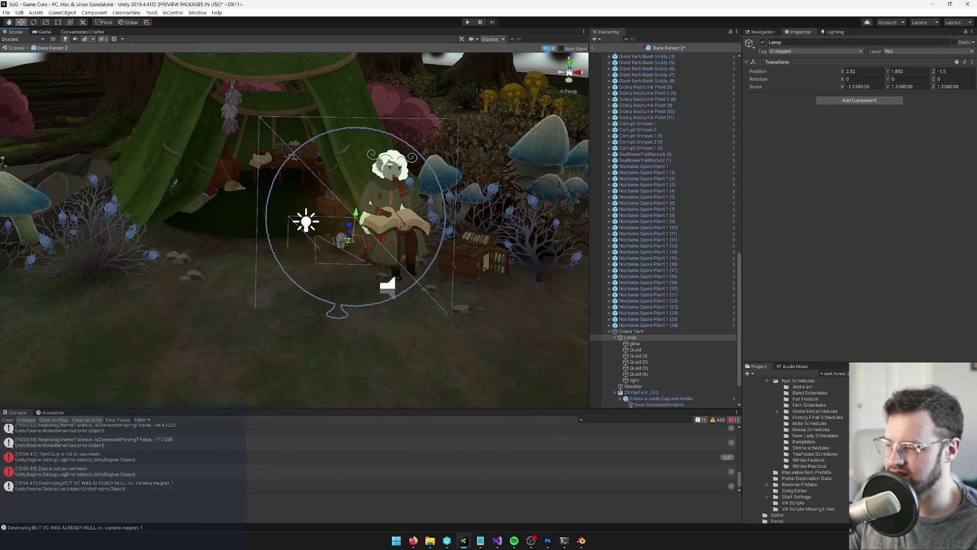
left_click(549, 48)
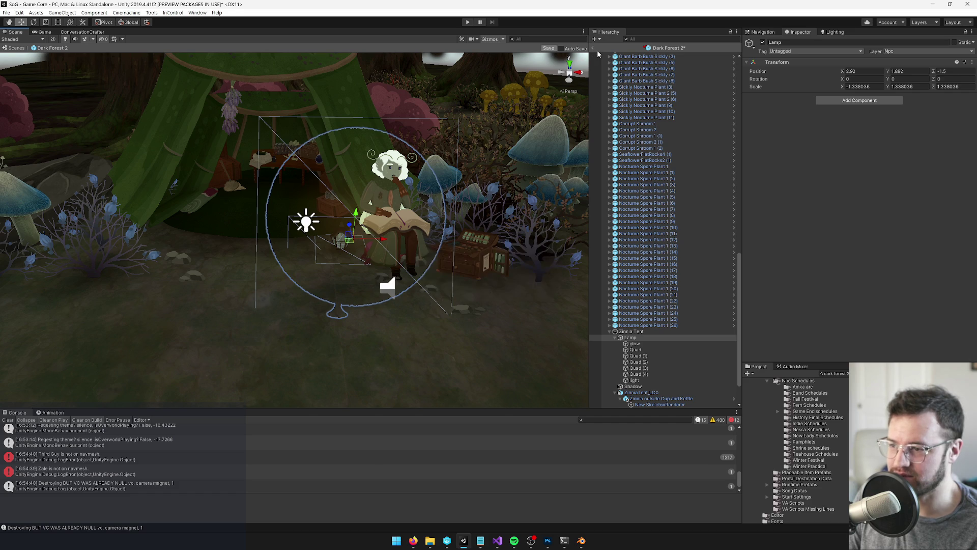
- Set GameCore's Game Start Settings to Developer Start Settings and run the game
left_click(593, 48)
scroll(667, 161, "up", 10)
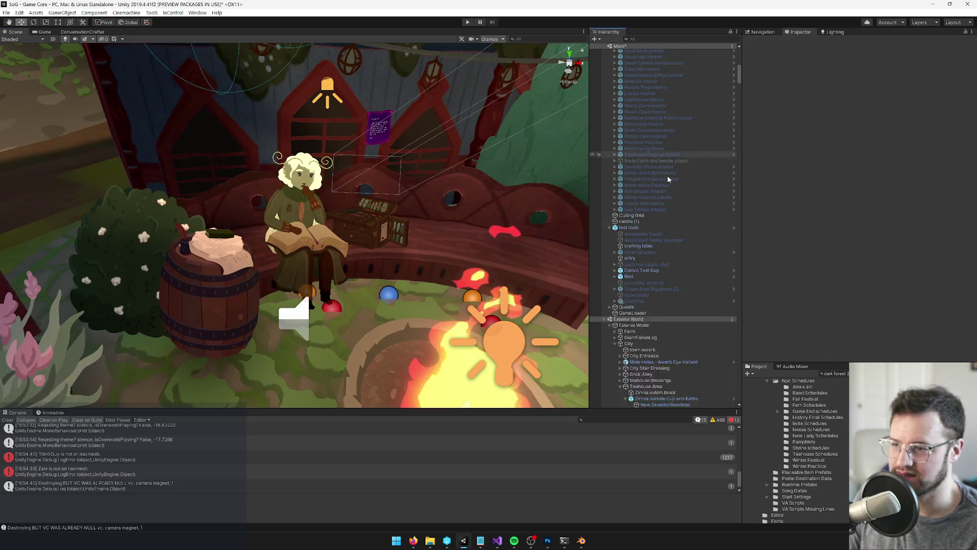
left_click(632, 52)
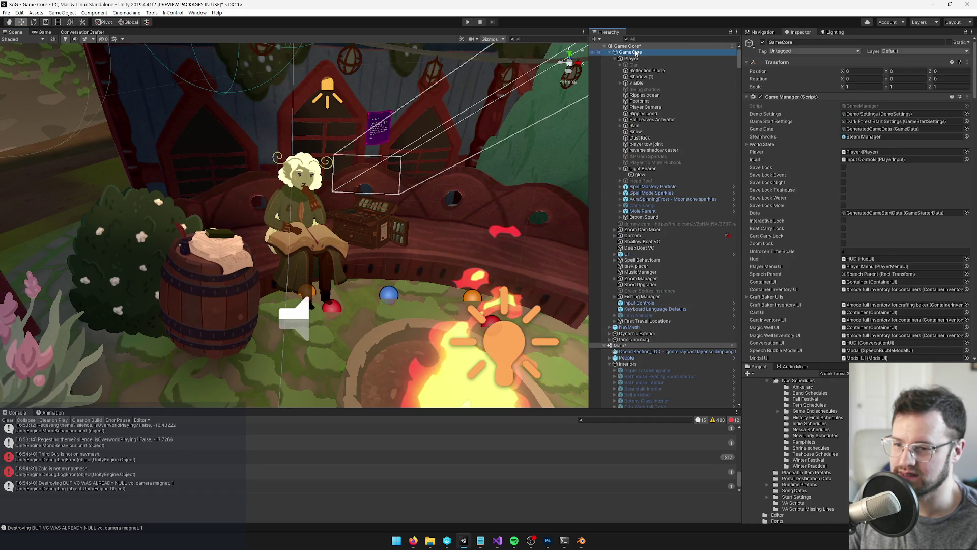
left_click(968, 122)
type("deve")
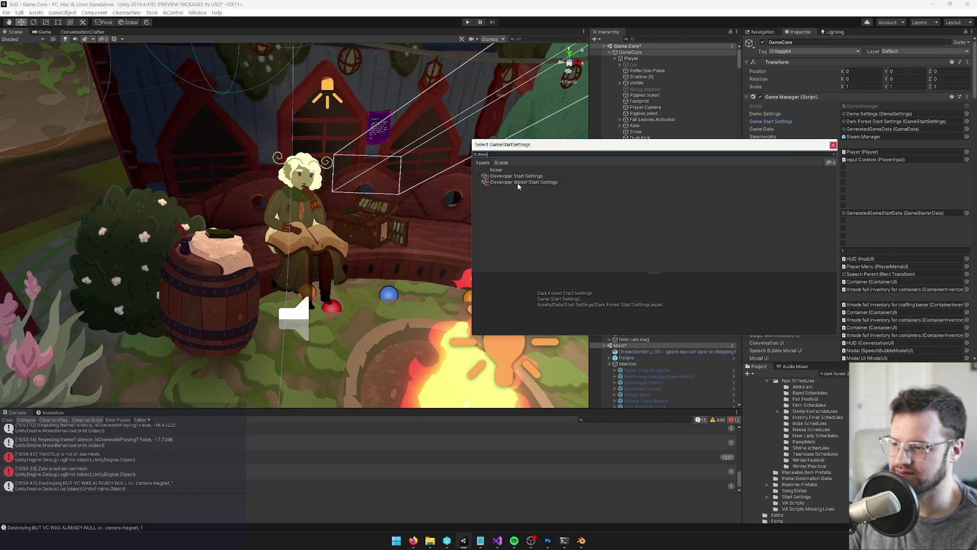
left_click(526, 176)
left_click(833, 145)
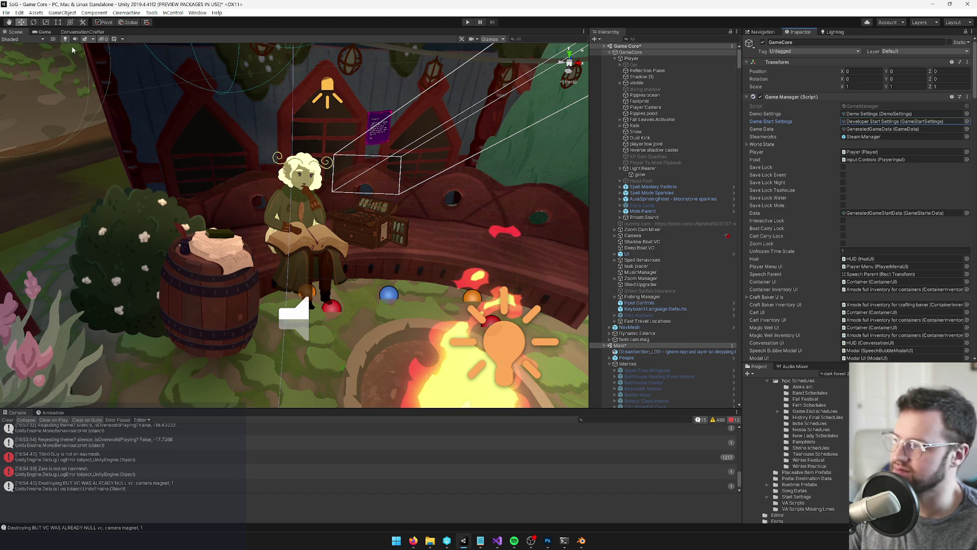
left_click(45, 31)
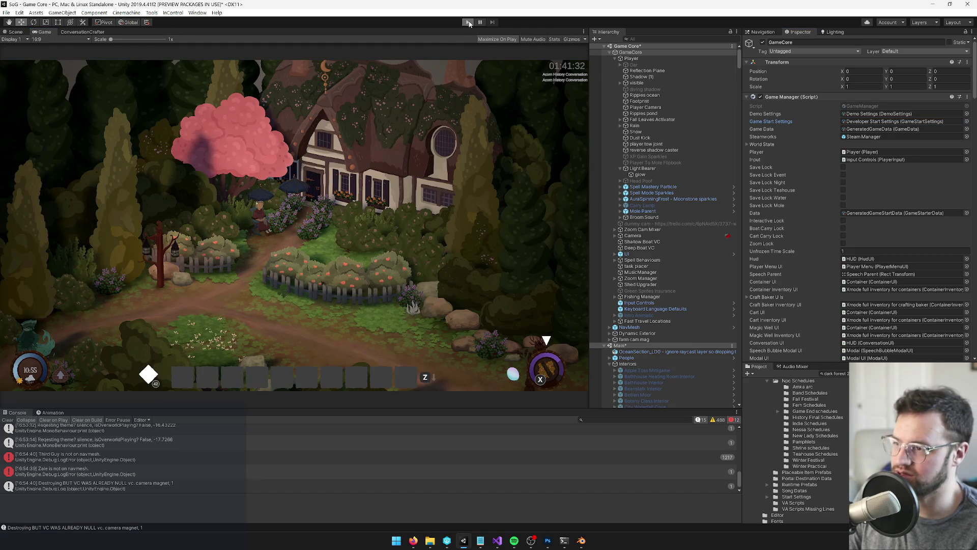
left_click(469, 23)
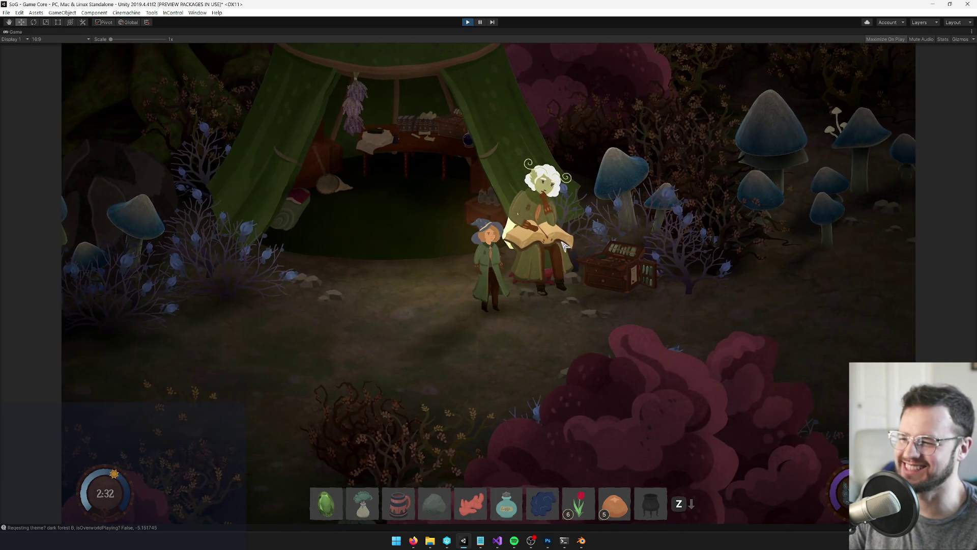
- Walk the player into and out of the tent, then restore the editor panels
key("Up")
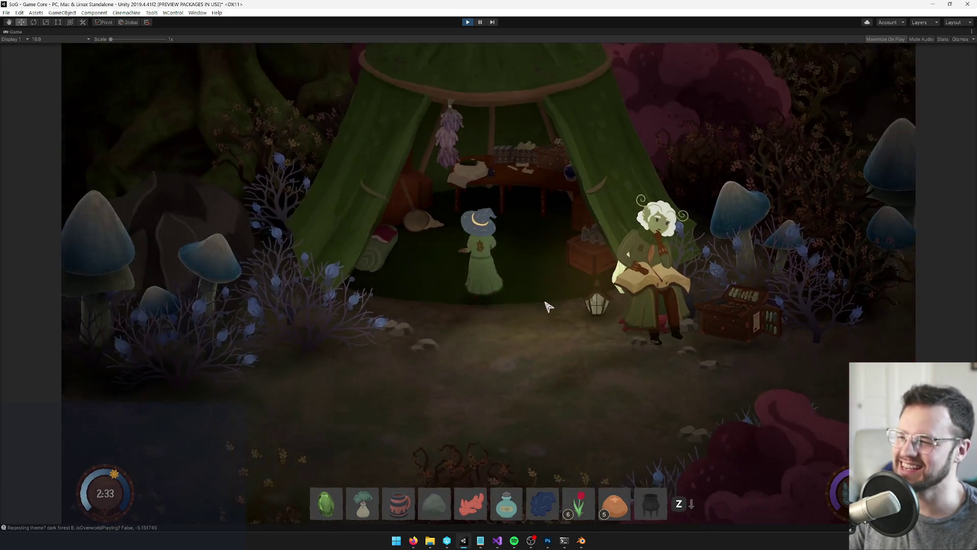
key("Down")
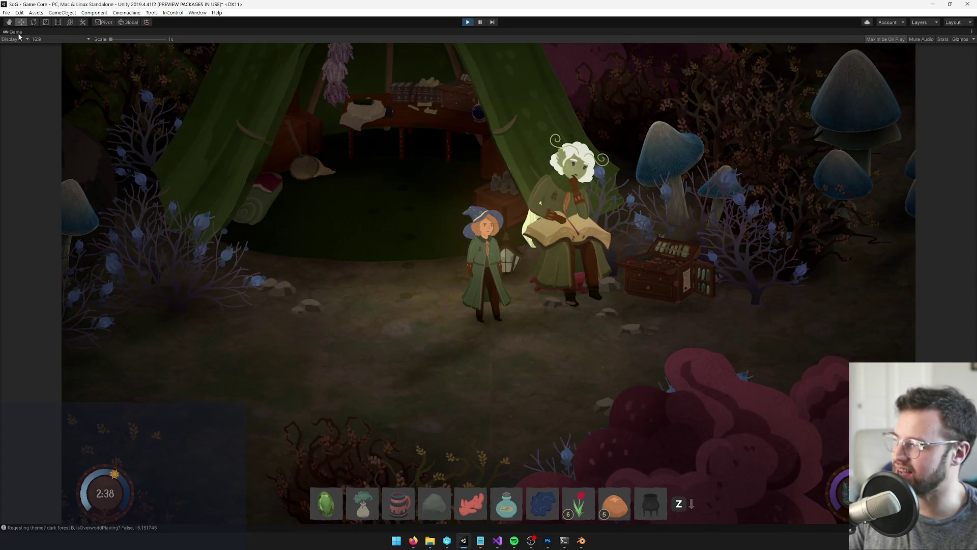
right_click(14, 31)
left_click(33, 51)
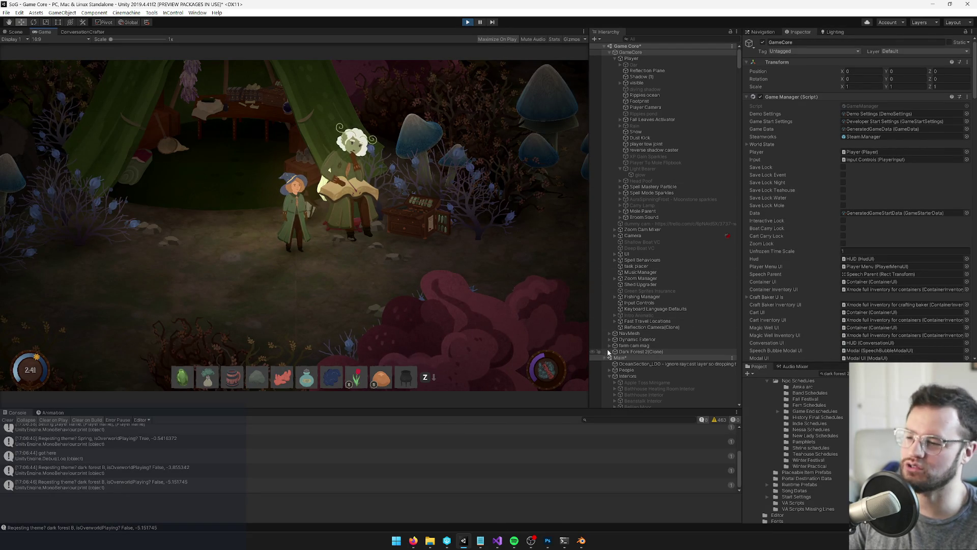
- Filter the Hierarchy for 'outside cup' to find Zinnia outside Cup and Kettle
left_click(611, 352)
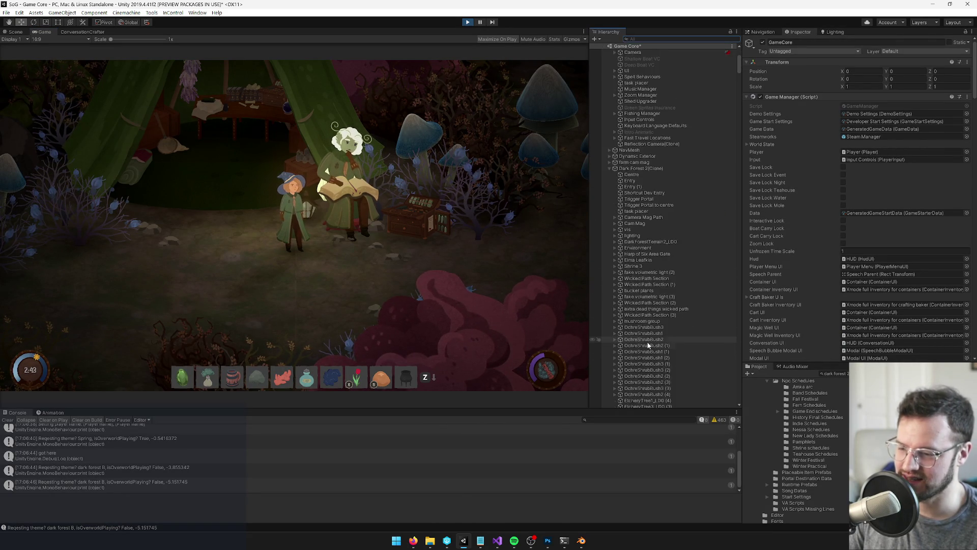
left_click(649, 38)
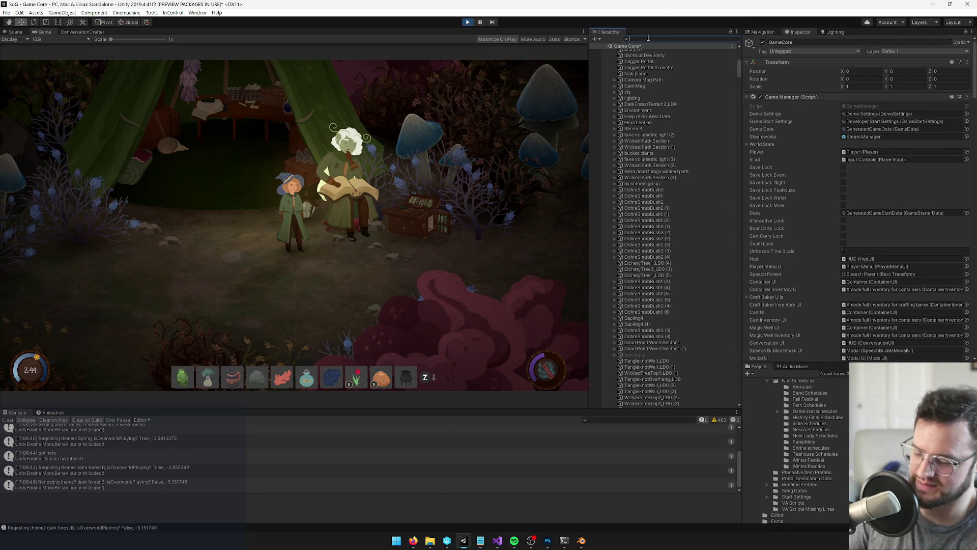
type("ou")
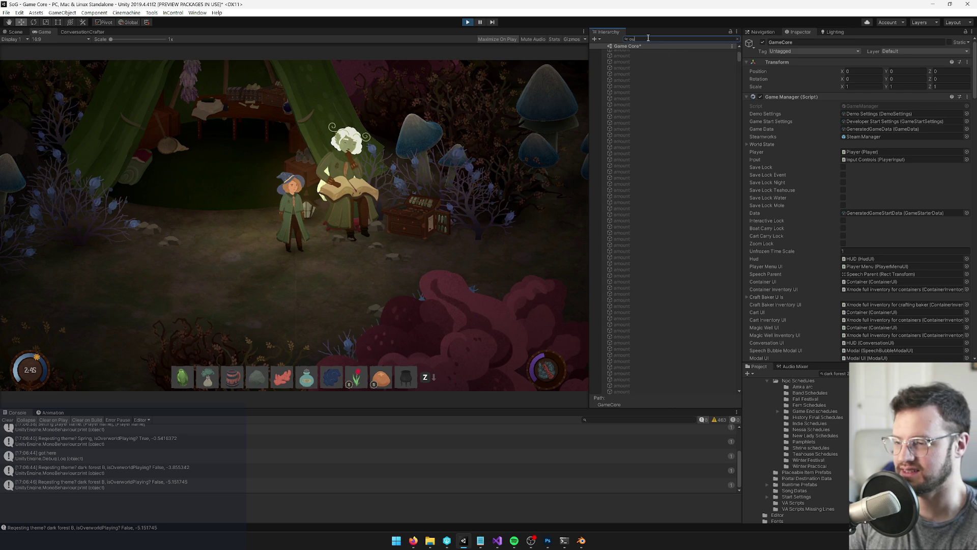
type("tside cup")
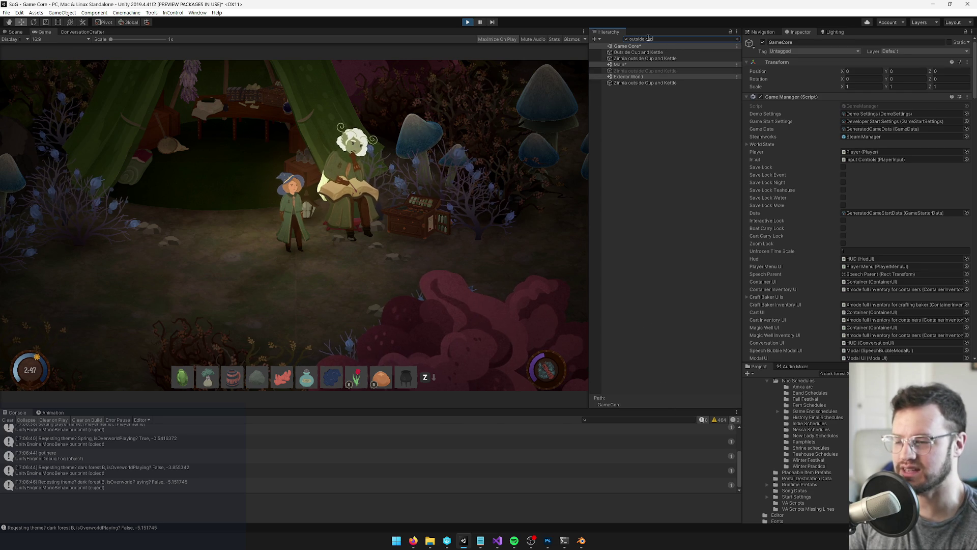
left_click(636, 83)
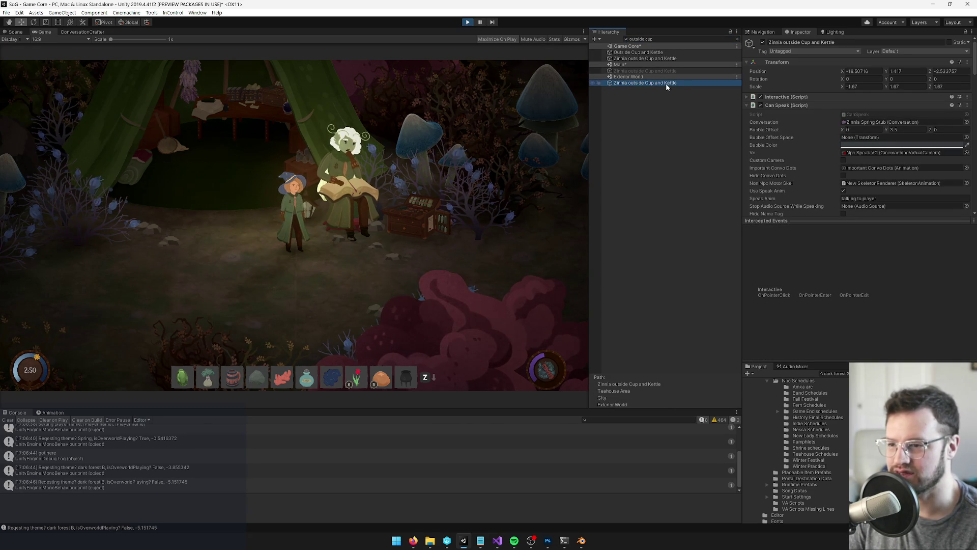
left_click(736, 40)
left_click(738, 39)
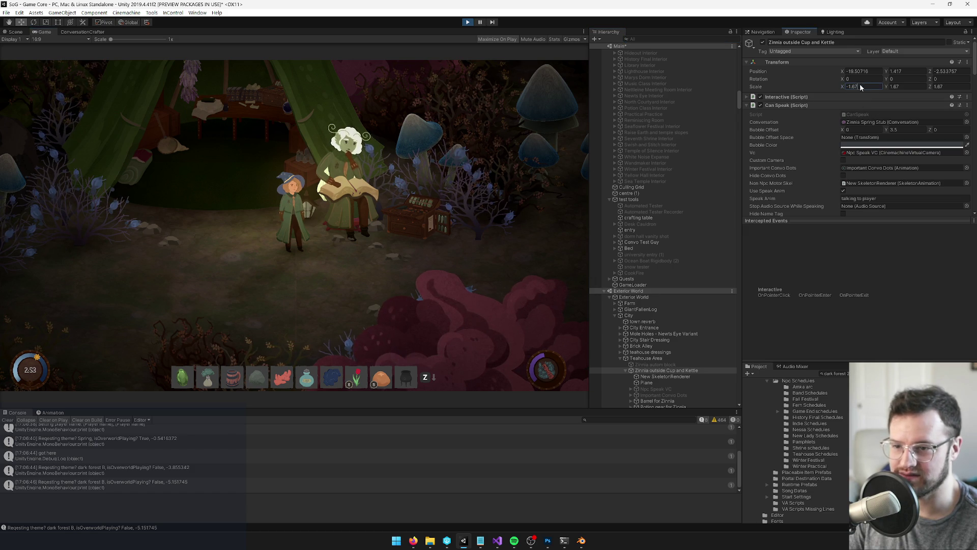
type("-1")
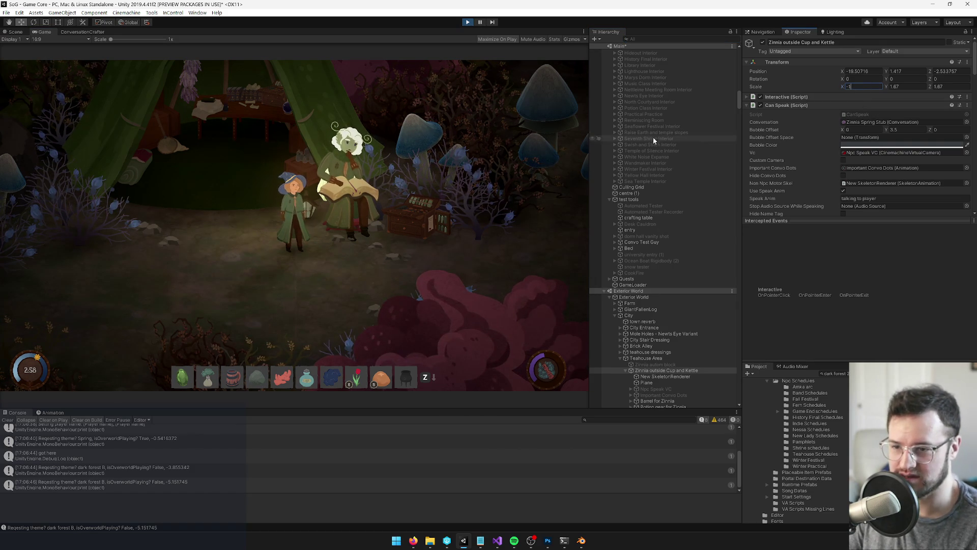
scroll(677, 51, "up", 15)
left_click(673, 53)
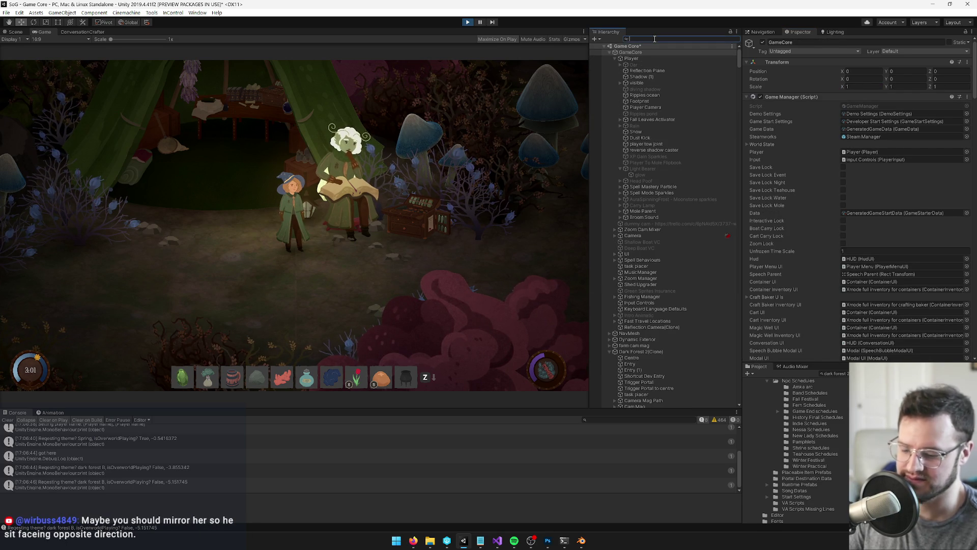
- Select Zinnia outside Cup and Kettle via 'cup and ke' and start editing its Scale fields
type("cup and ke")
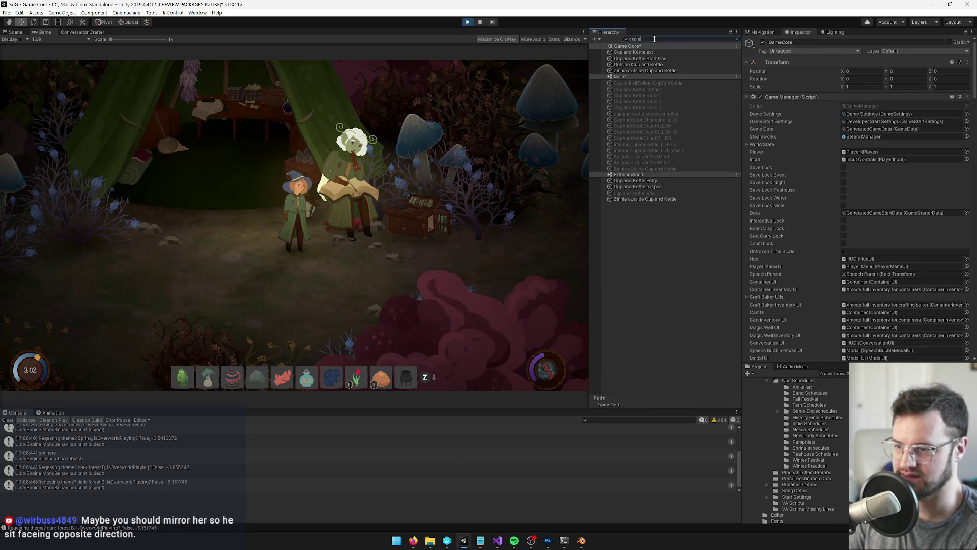
left_click(650, 70)
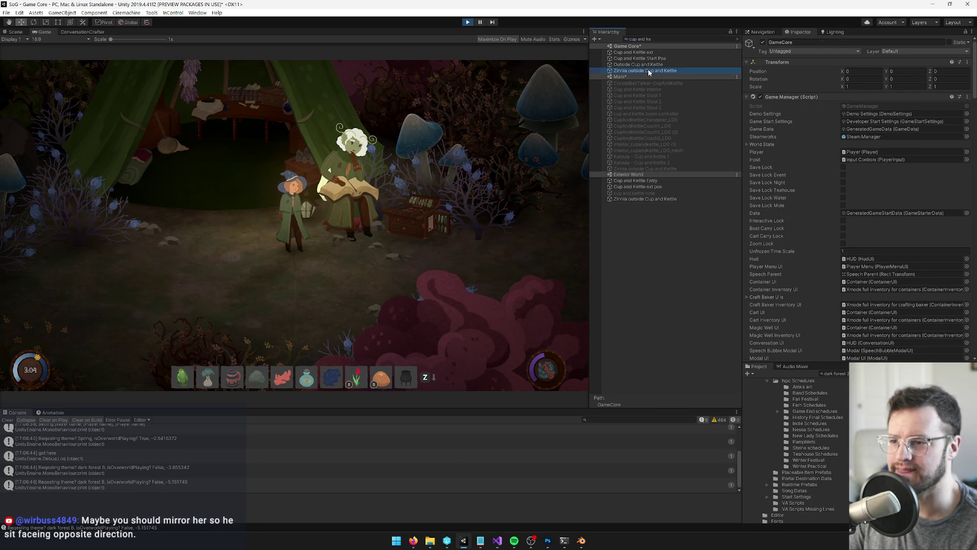
left_click(738, 40)
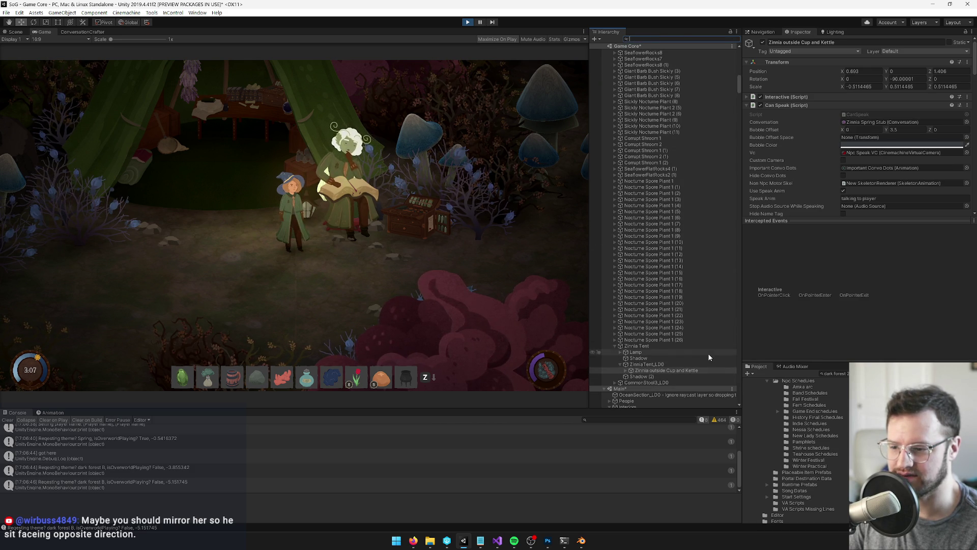
left_click(853, 87)
type("-0.")
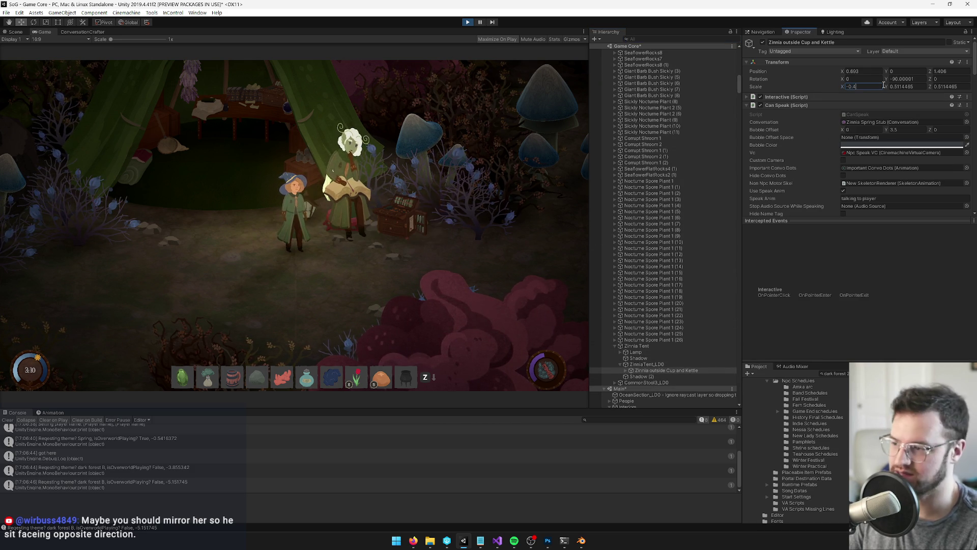
type("4")
left_click_drag(895, 86, 907, 88)
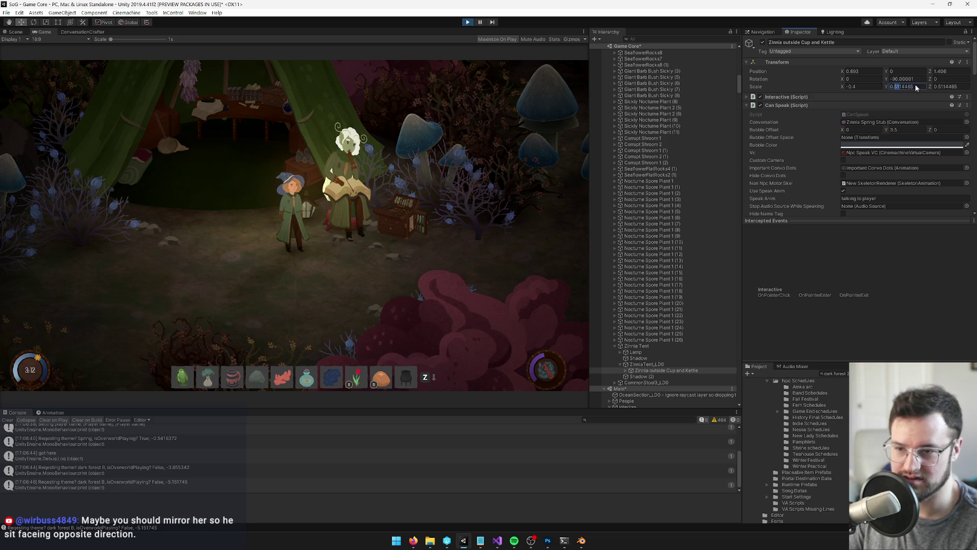
type("4")
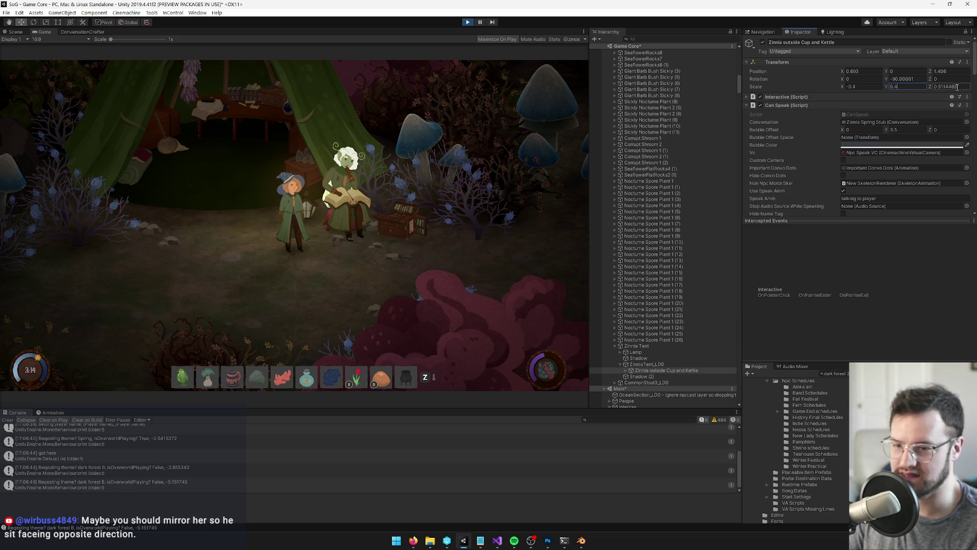
left_click_drag(941, 87, 958, 88)
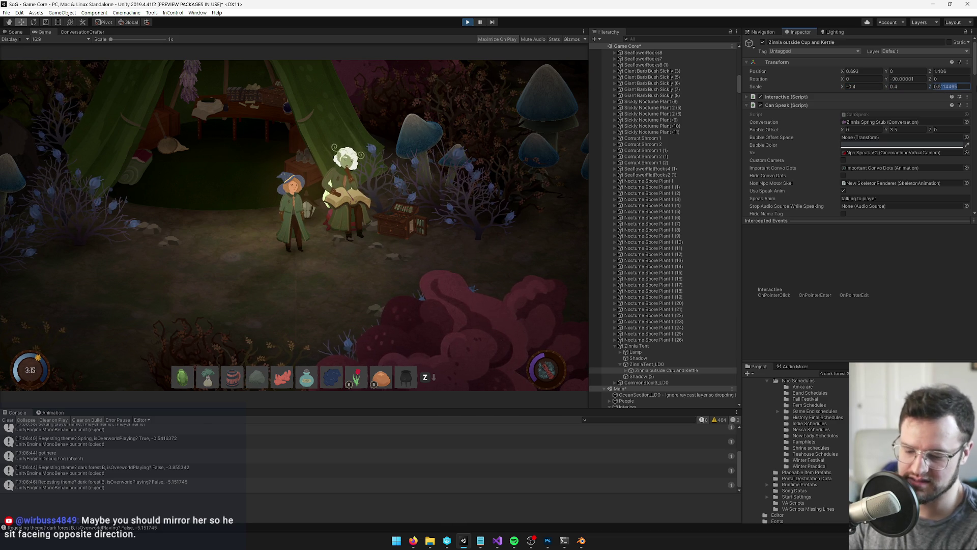
type("0.50.4")
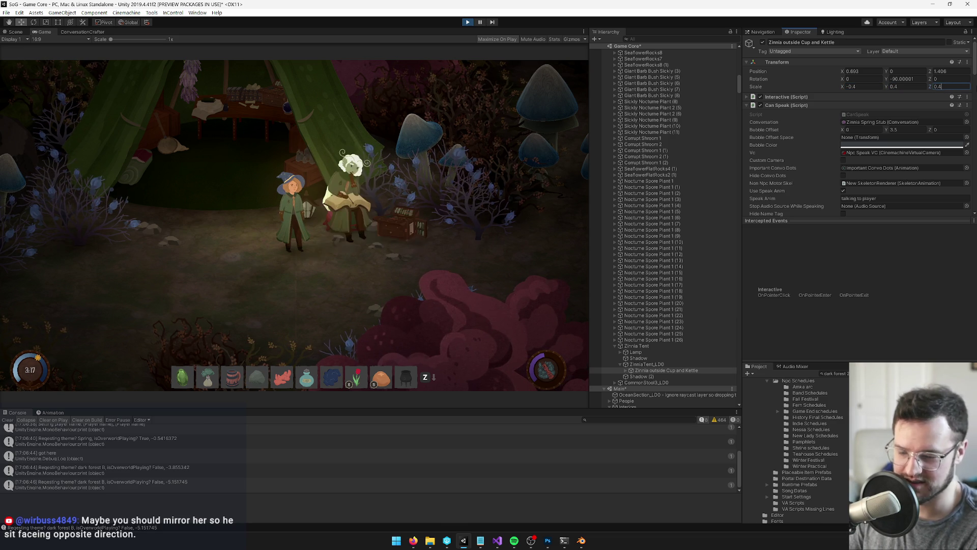
left_click(859, 87)
- Mirror Zinnia with X scale -0.3 and Y/Z 0.3, then try 0.35 values
type("-0.3")
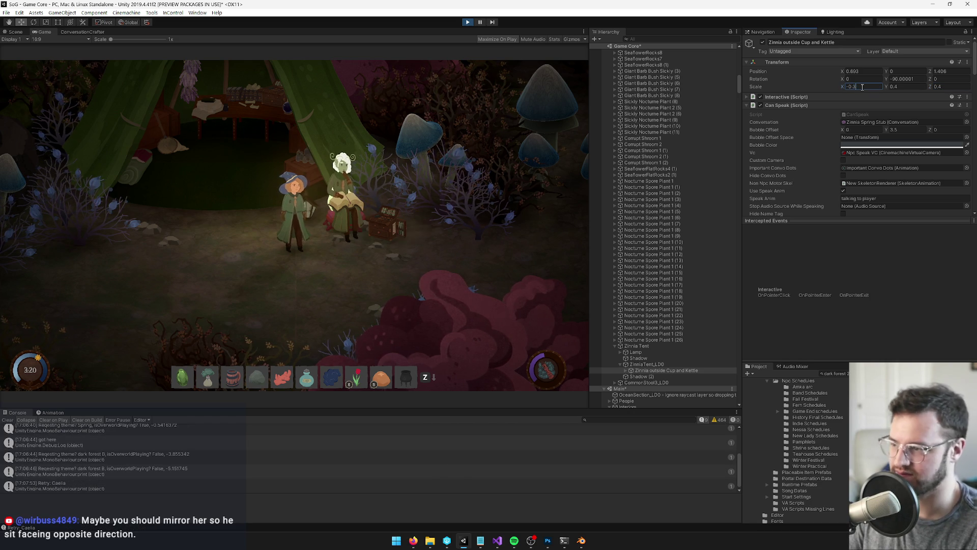
key("Tab")
type("0.3")
key("Tab")
type("3")
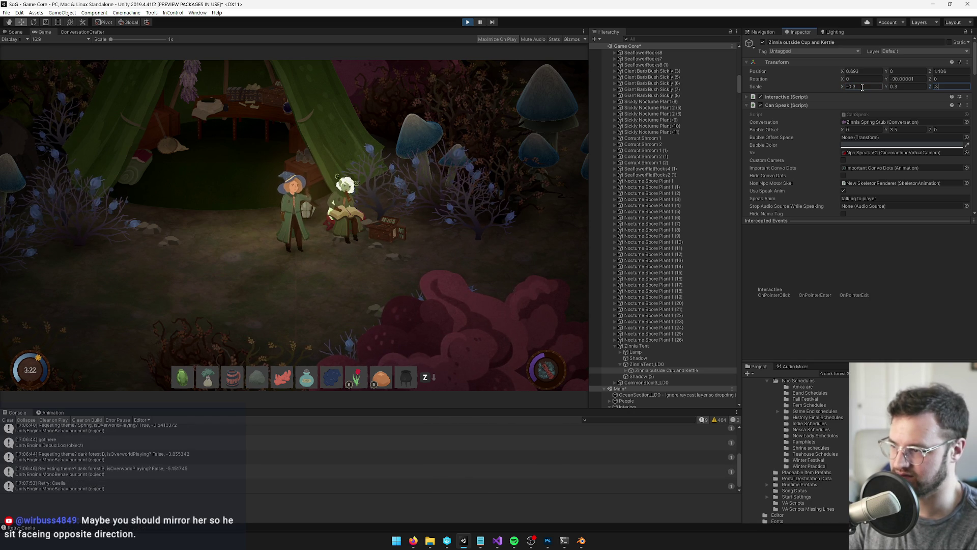
key("Return")
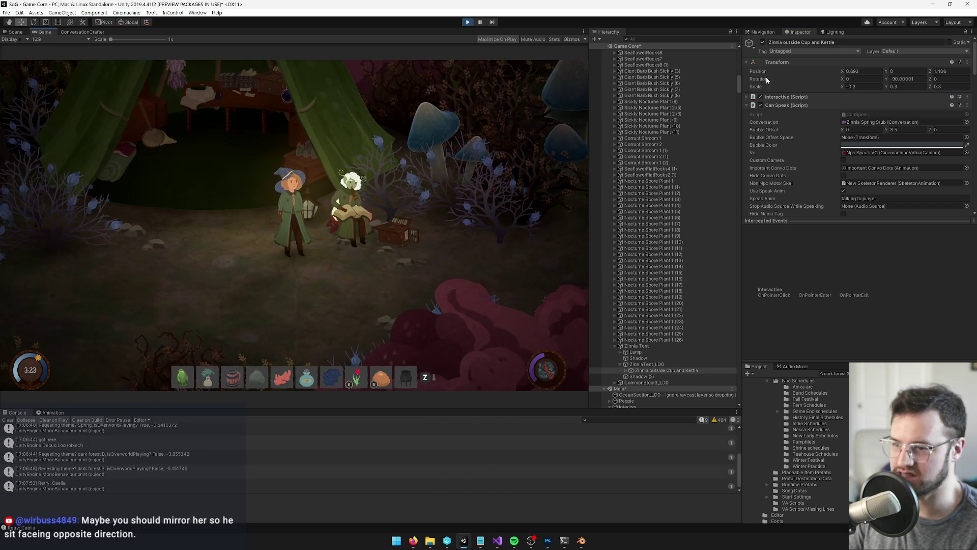
left_click(859, 86)
type("-0.1")
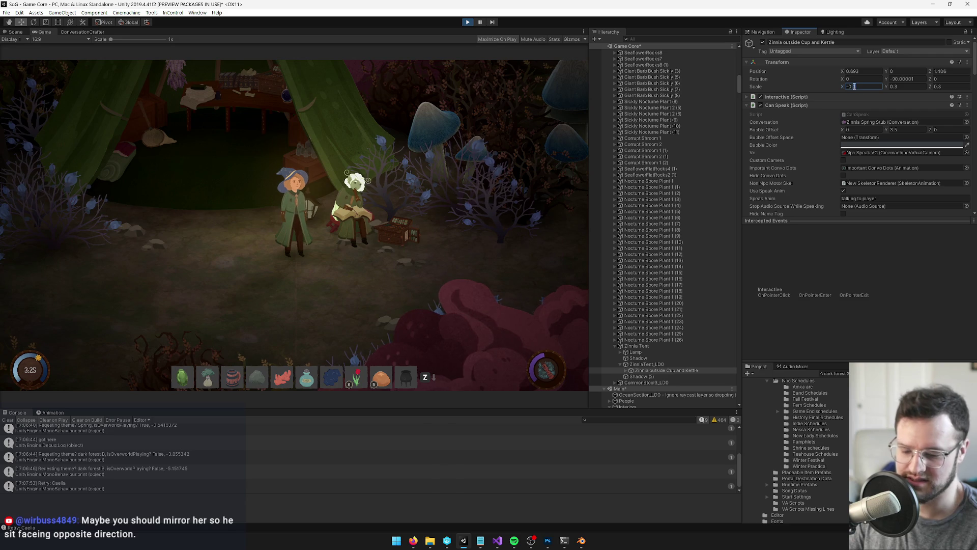
type("5.35")
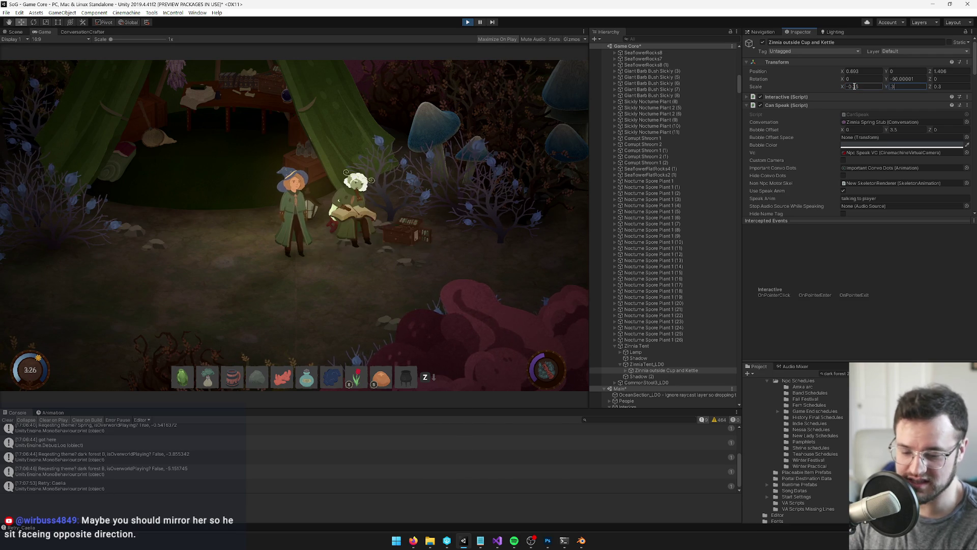
key("Tab")
type(".35")
left_click(396, 199)
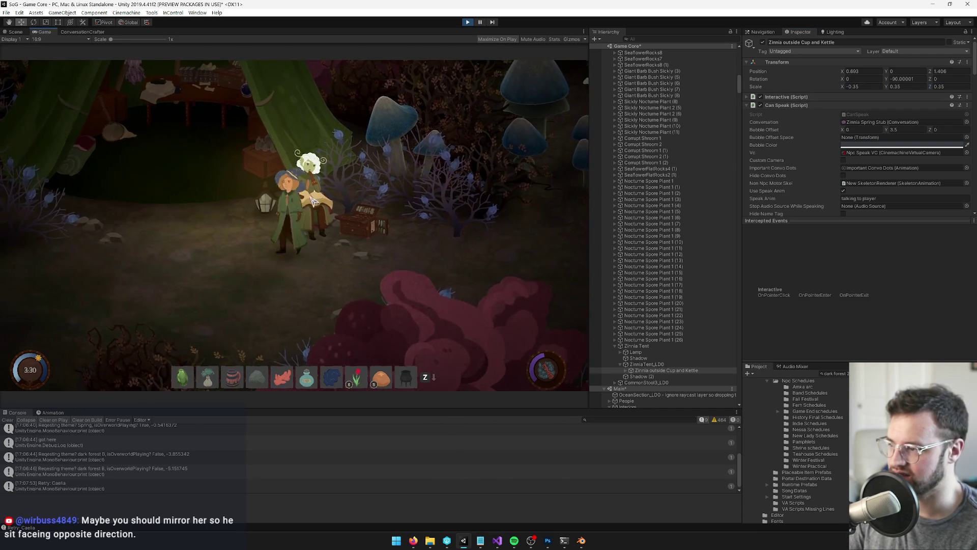
- Set Zinnia's scale to -0.33, 0.33, 0.33 and walk over to talk to her
left_click(859, 88)
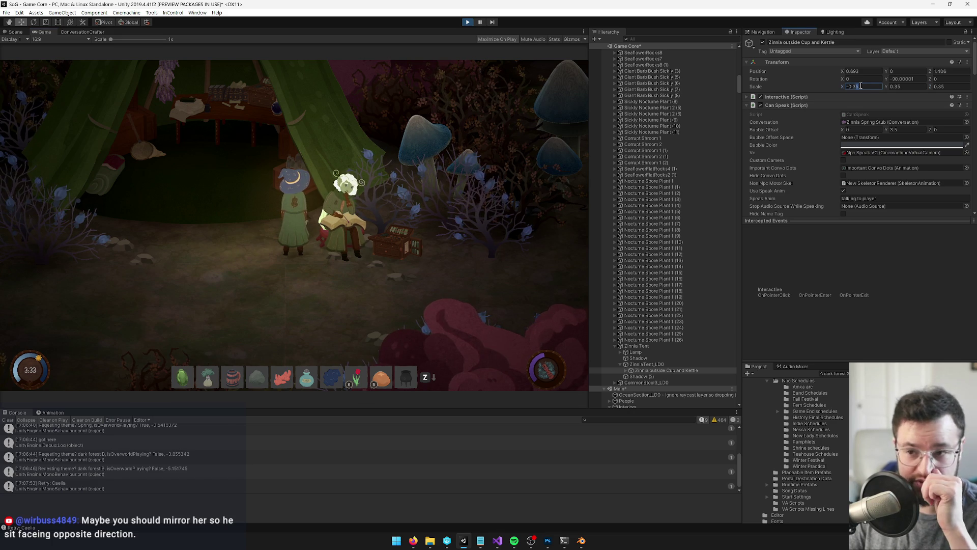
type("3")
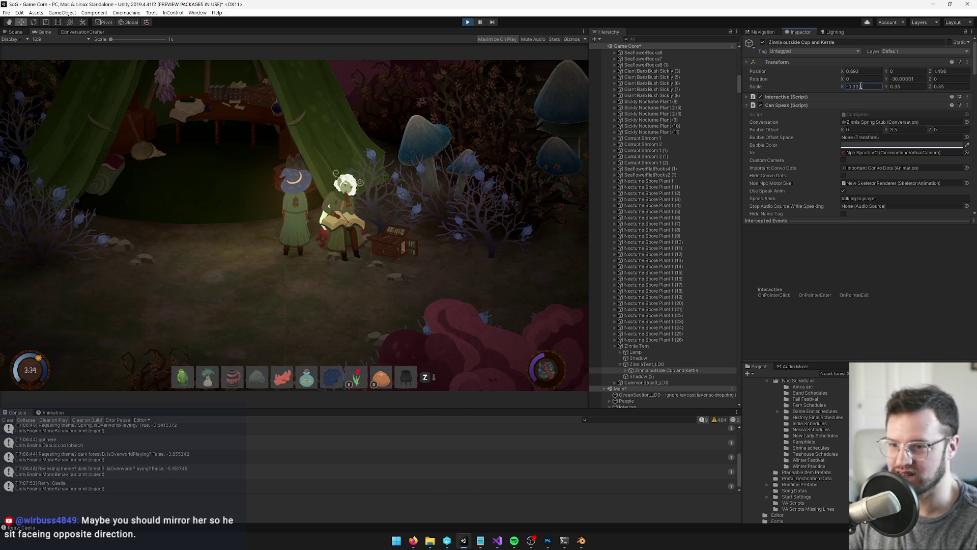
key("Tab")
type(".33")
key("Tab")
type(".33")
key("Return")
key("a")
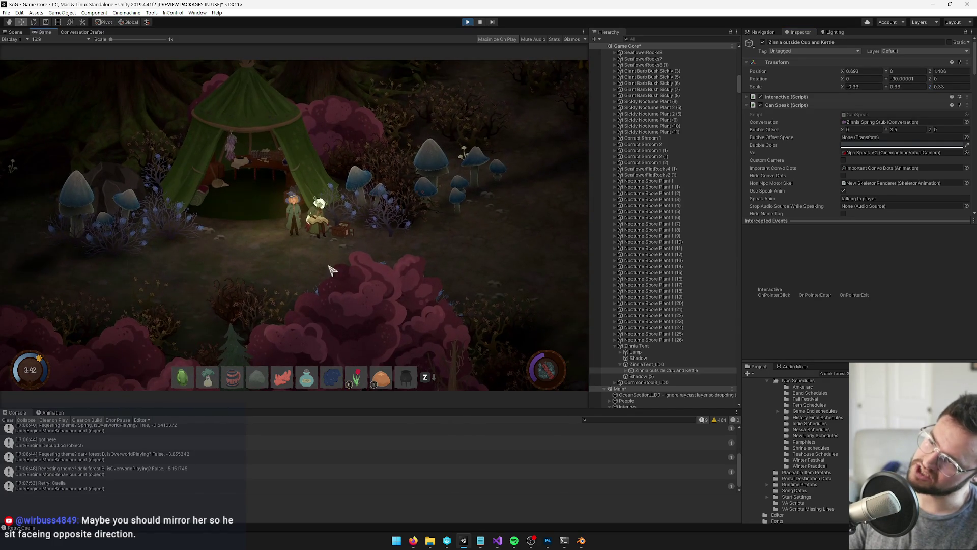
left_click(350, 238)
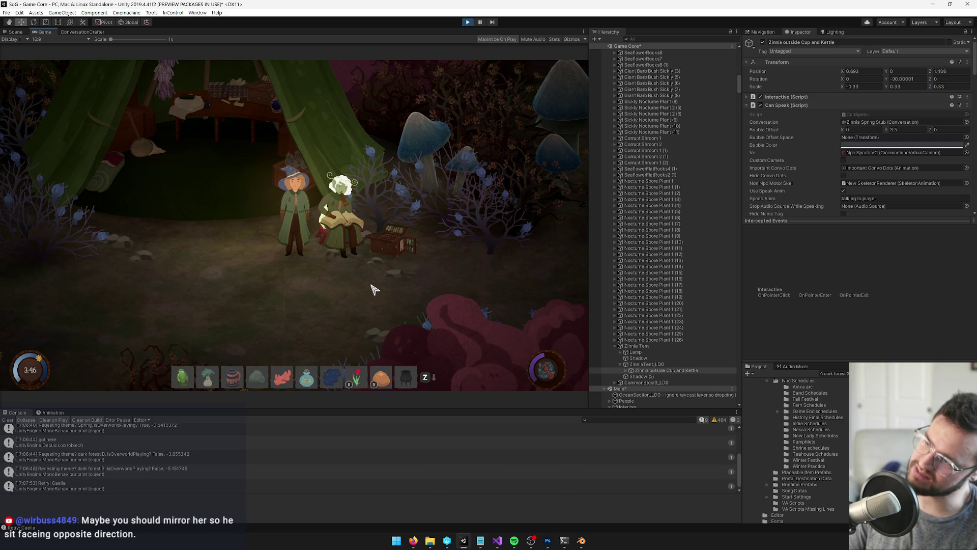
- Toggle the inventory and walk the player down and to the left
key("i")
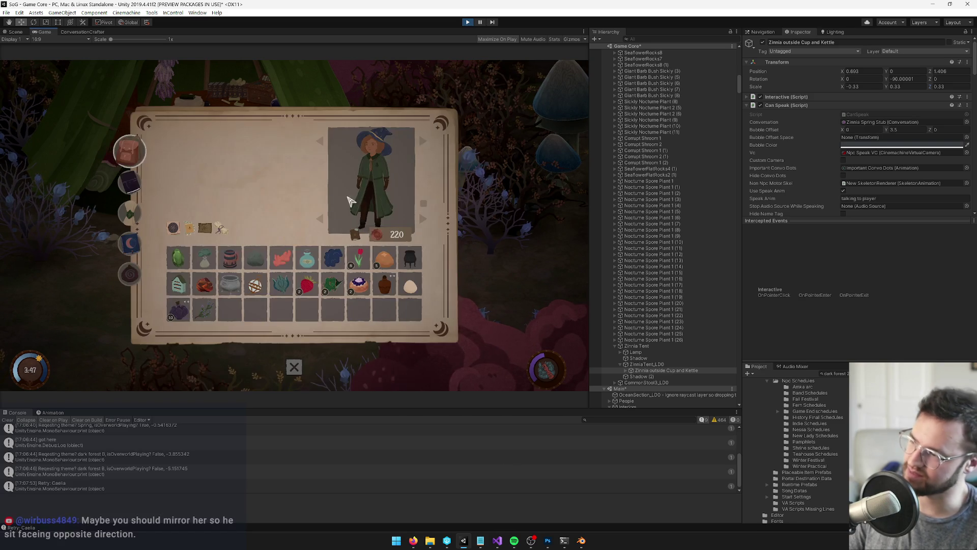
key("i")
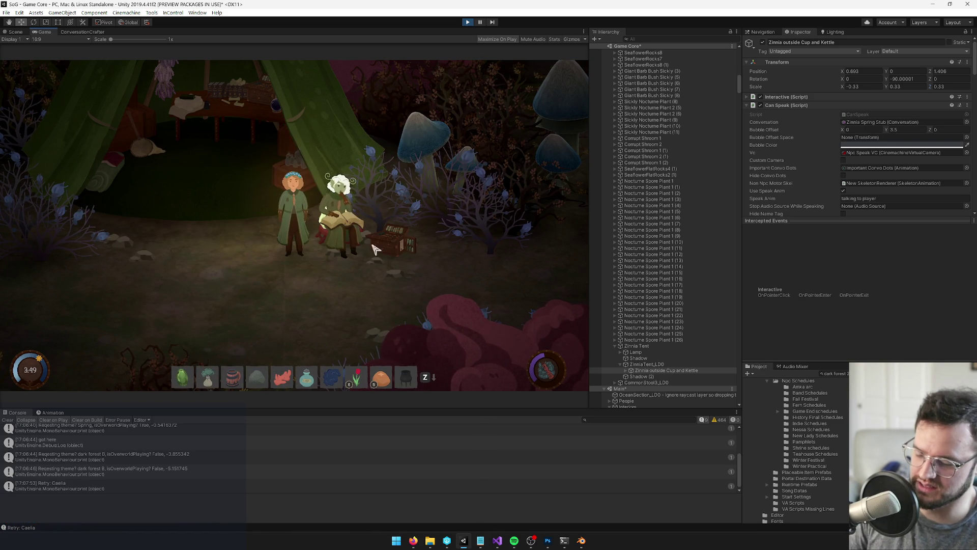
key("s")
key("i")
key("i")
- Run the Appearance console command to change the player's hairstyle, then close the inventory
key("grave")
type("playerap")
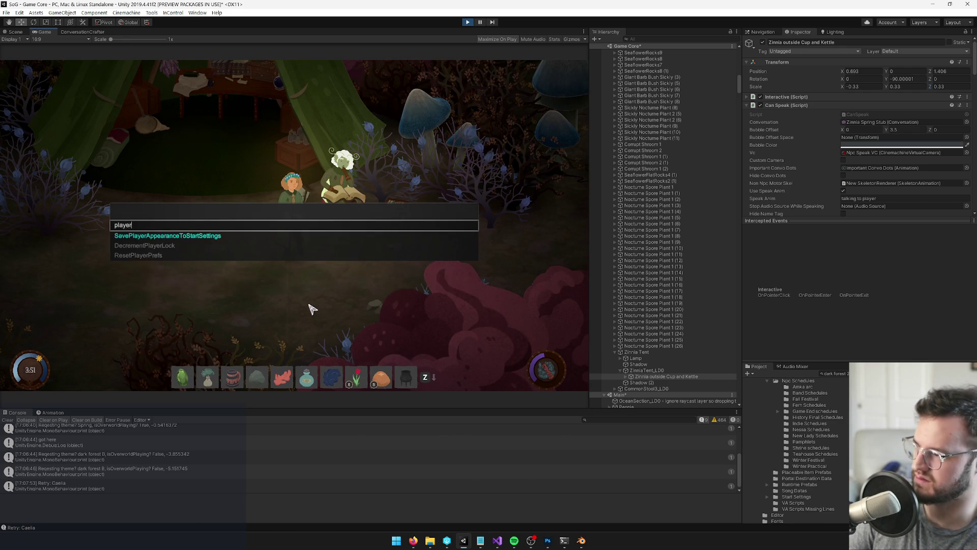
key("BackSpace")
key("BackSpace")
key("BackSpace")
type("ap")
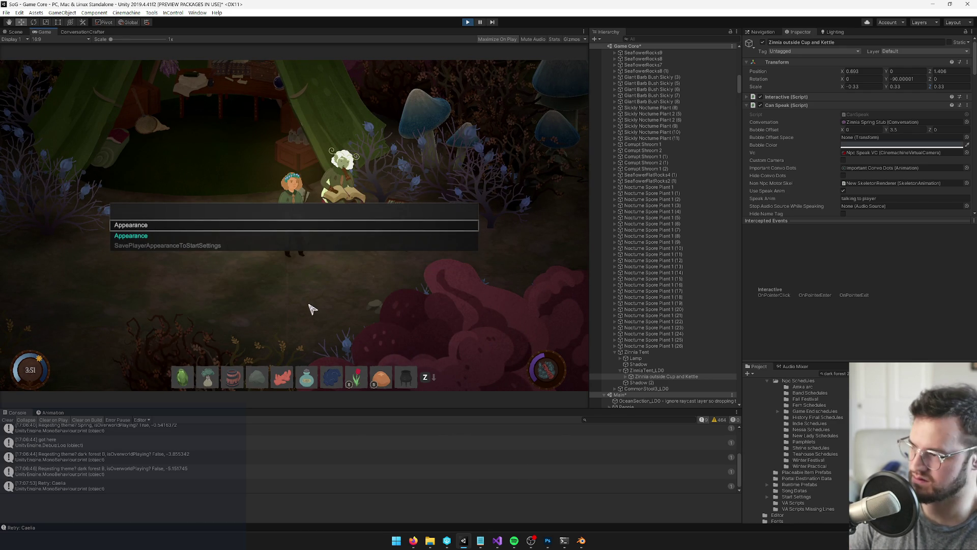
key("Return")
left_click(251, 171)
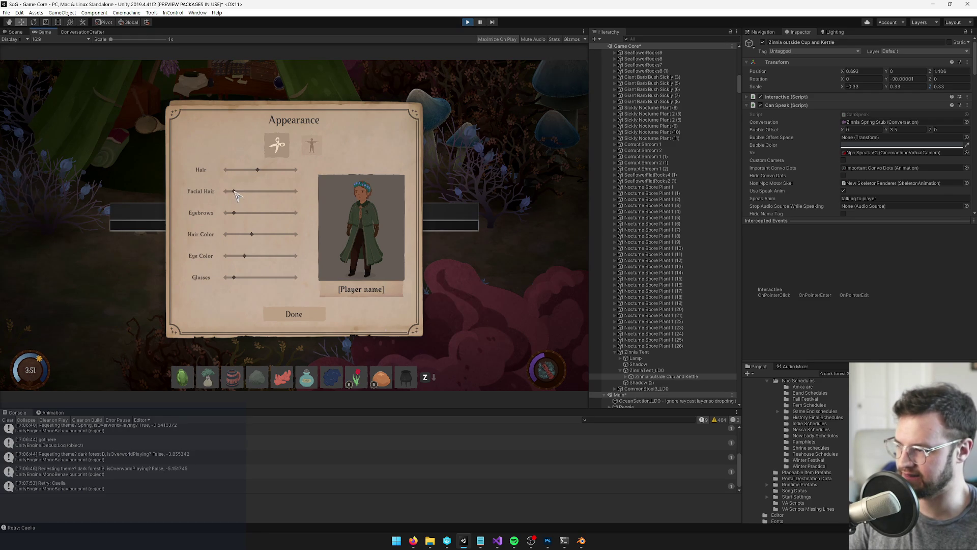
left_click(283, 316)
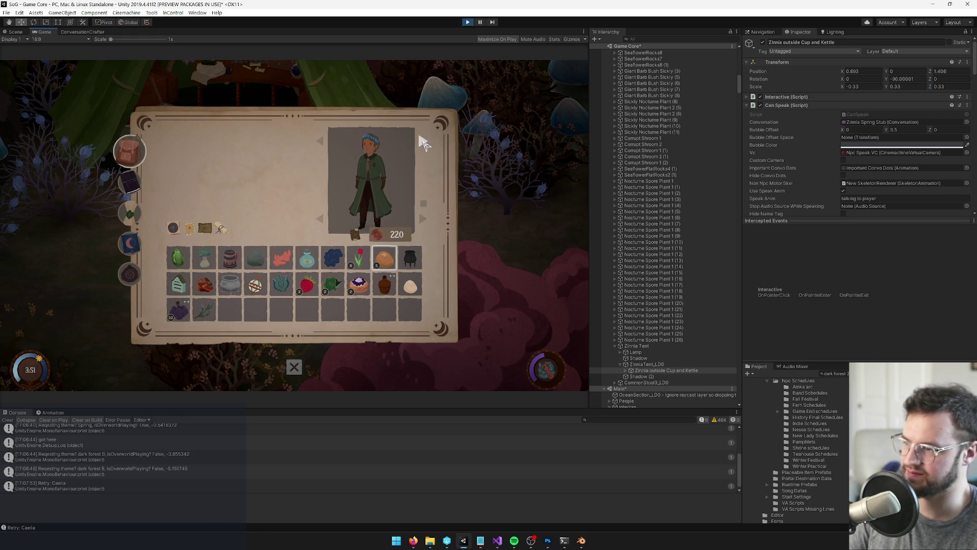
left_click(293, 369)
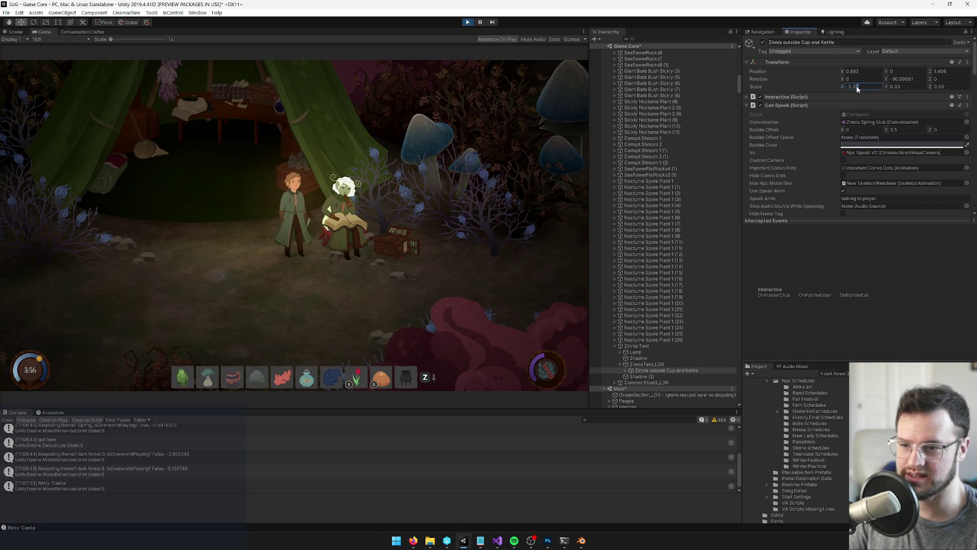
- Set the mirrored Zinnia's Y and Z scale to 0.31
type(".32")
key("Tab")
type(".31")
key("Return")
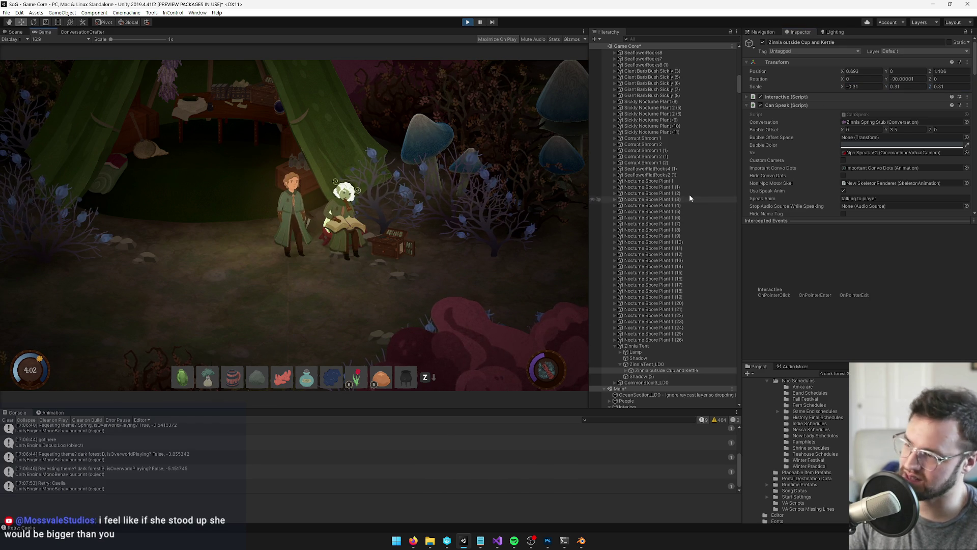
- In Play mode, walk the player past Zinnia and start a conversation with her
key("d")
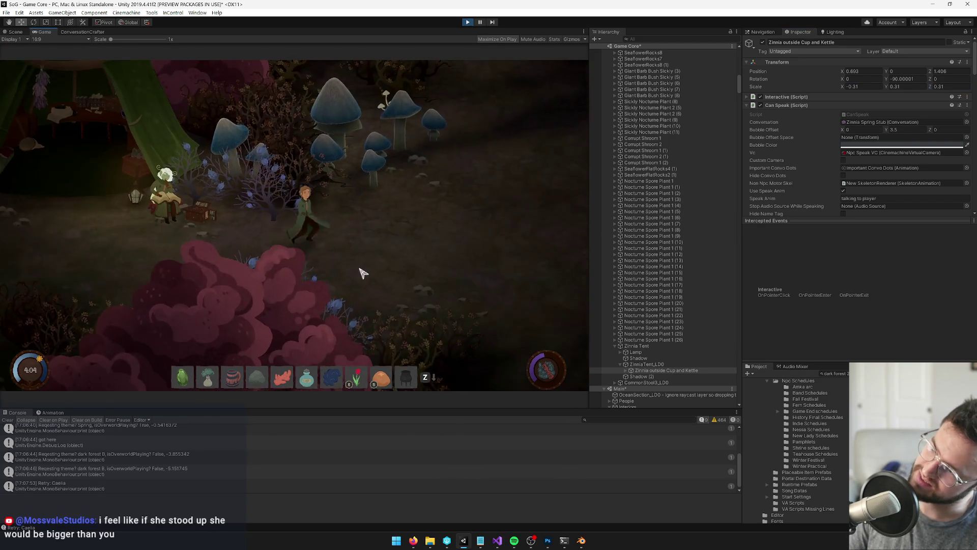
key("a")
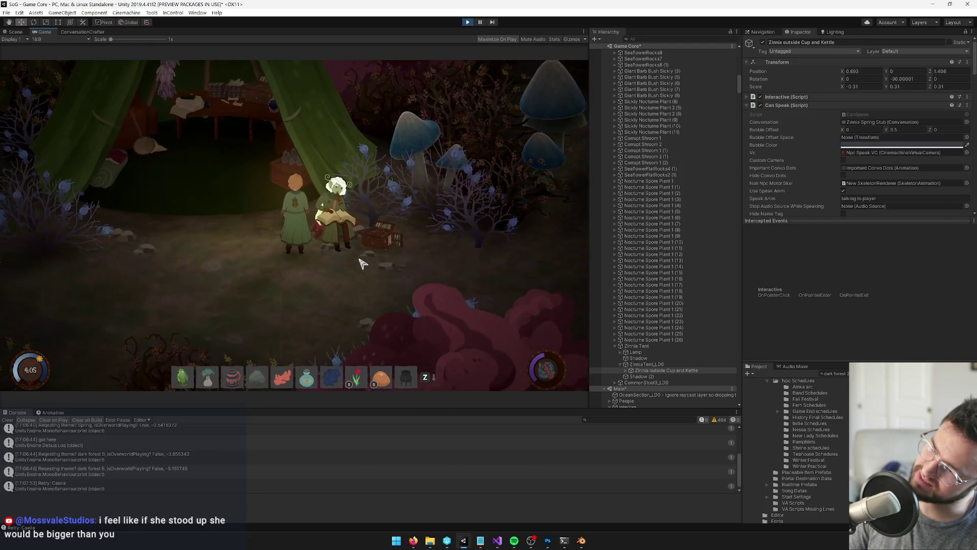
left_click(339, 222)
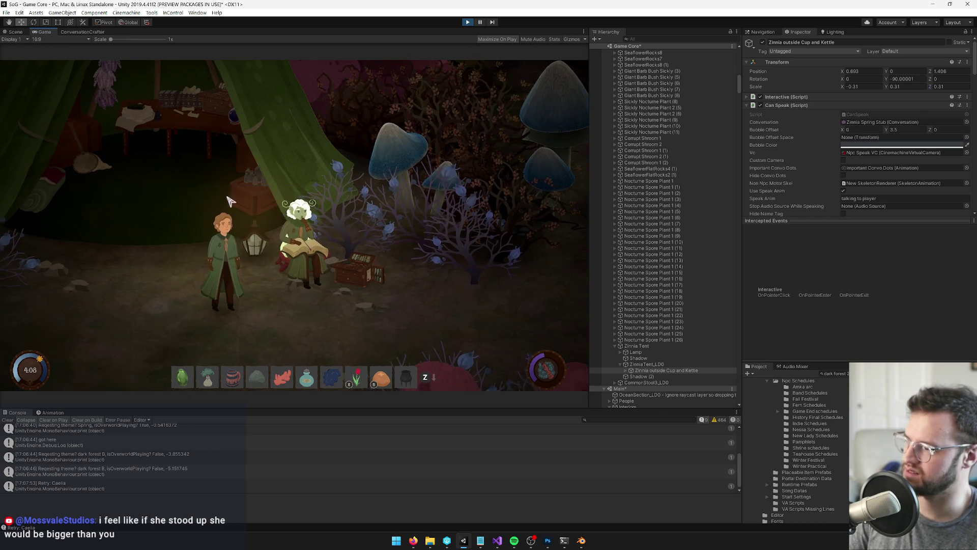
key("w+d")
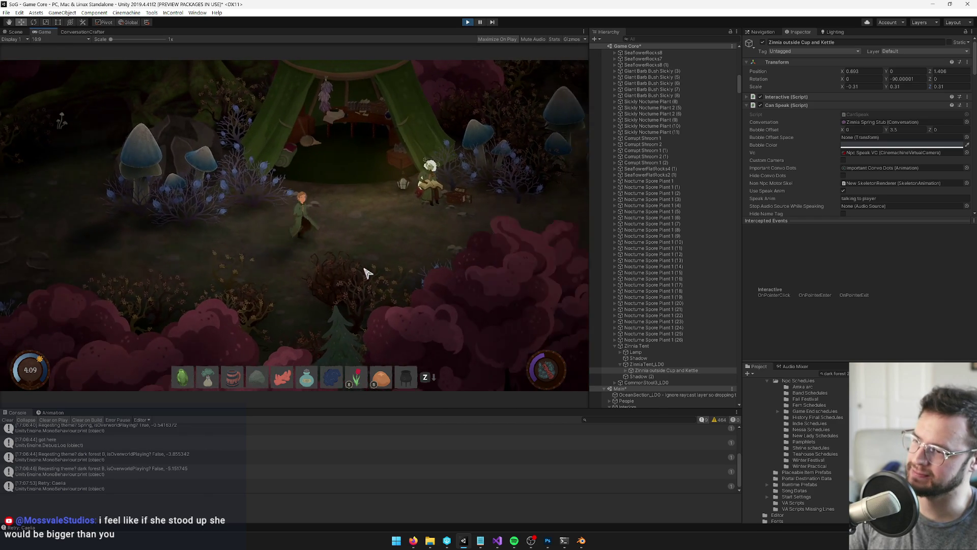
key("w+a")
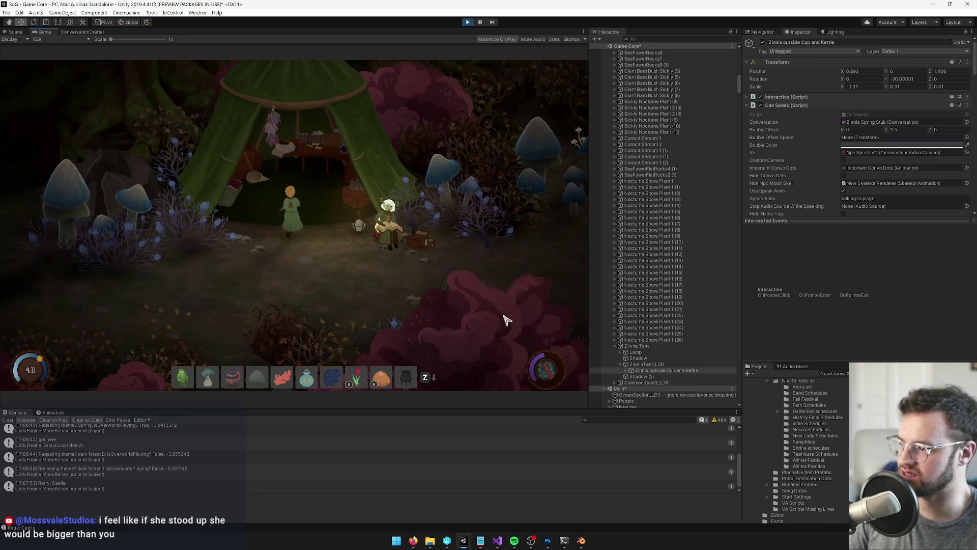
- Walk into and out of the tent, talk to Zinnia again, then stop Play mode
key("d")
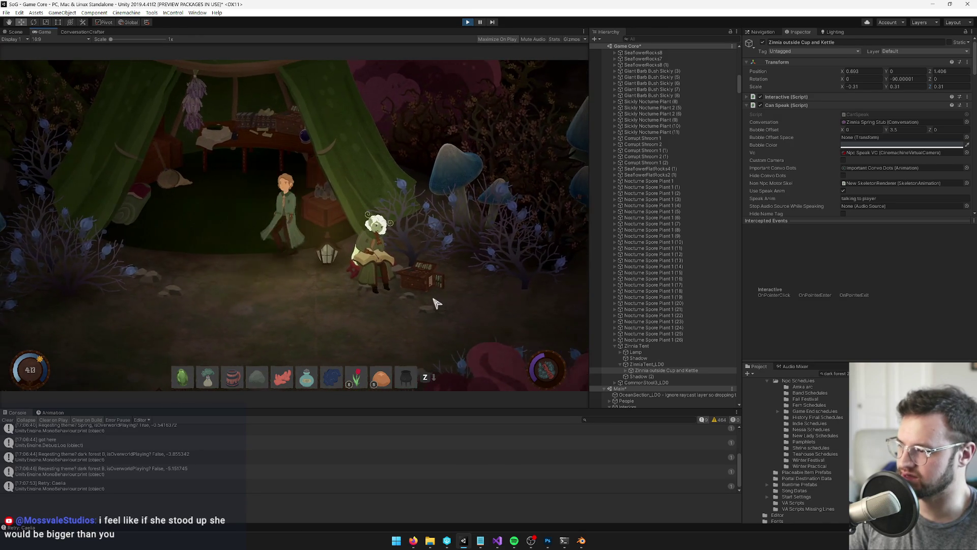
key("w")
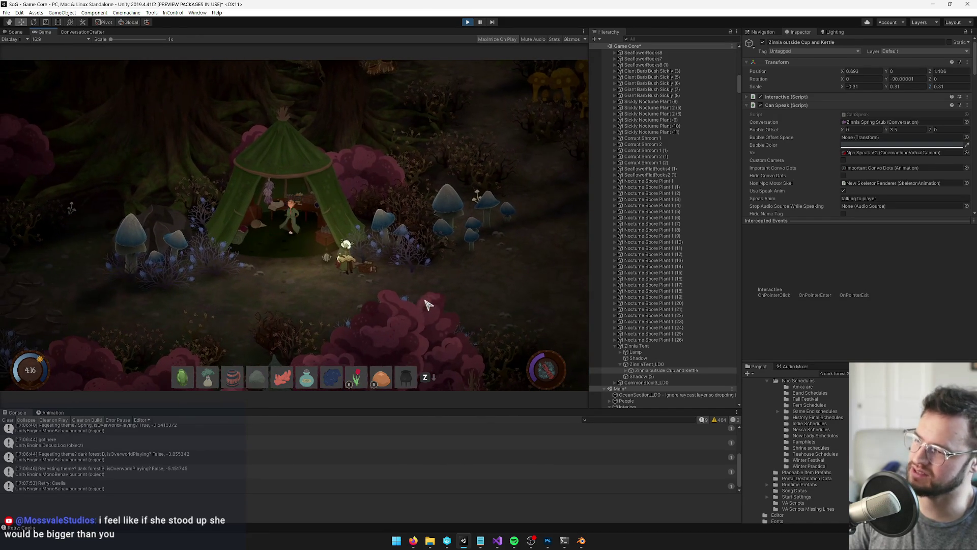
key("s")
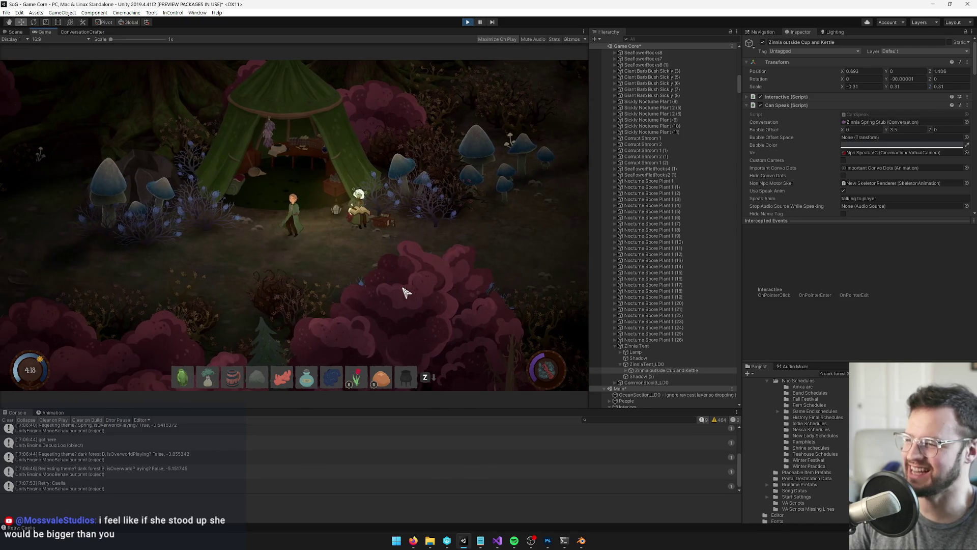
left_click(346, 205)
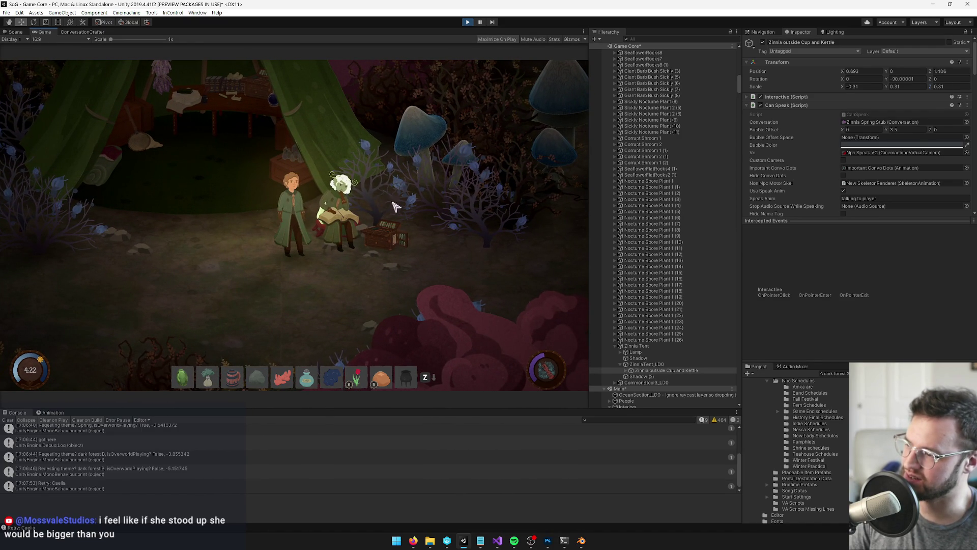
key("s")
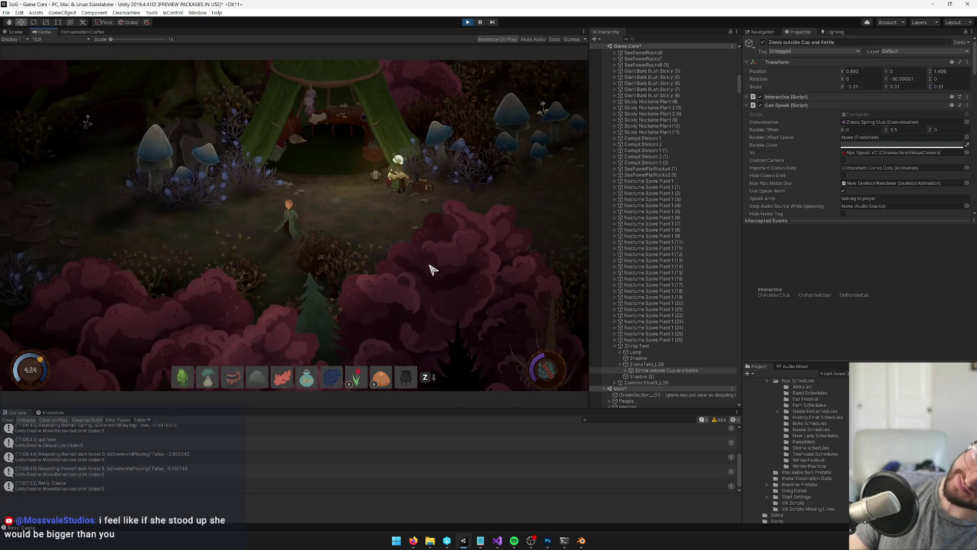
key("w")
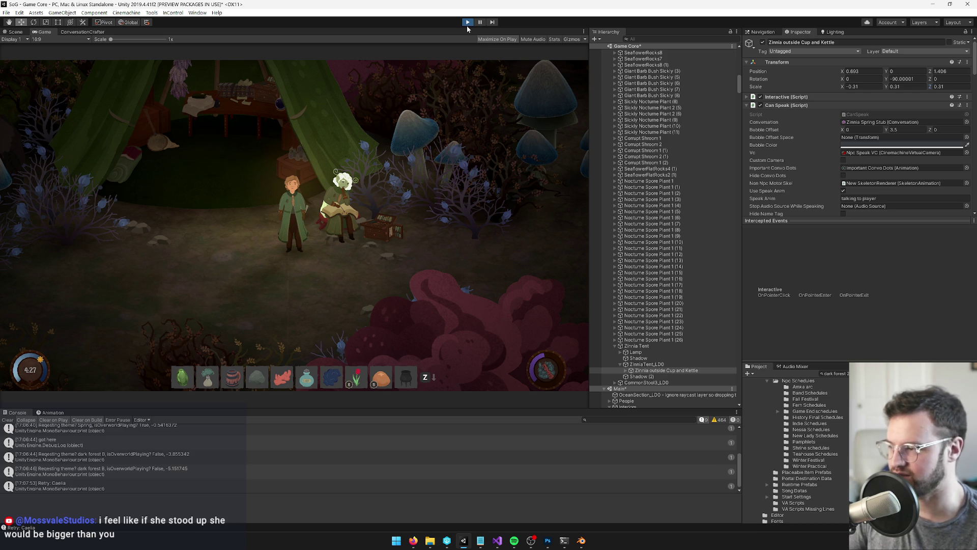
left_click(467, 24)
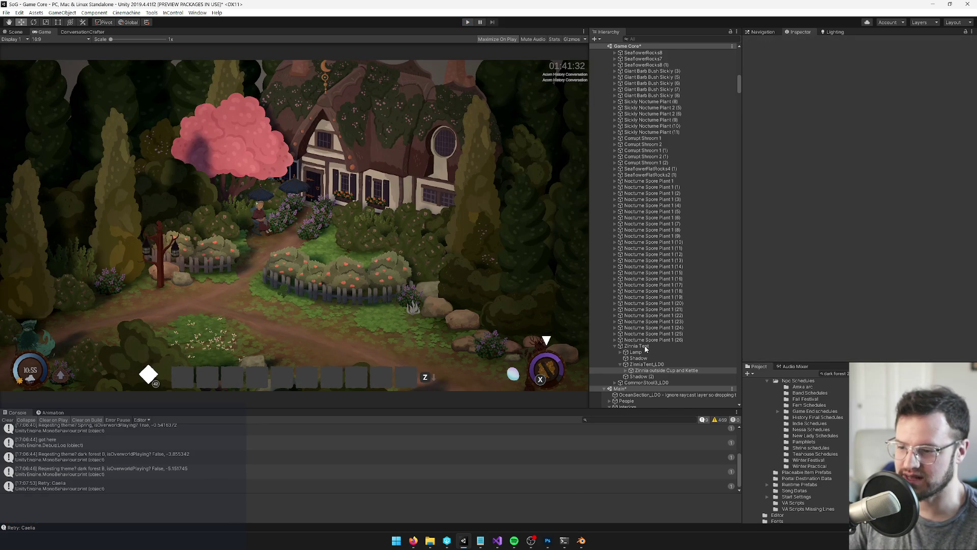
- Open the Dark Forest 2 prefab in Scene view and select 'Zinnia outside Cup and Kettle'
scroll(645, 349, "down", 10)
left_click(895, 387)
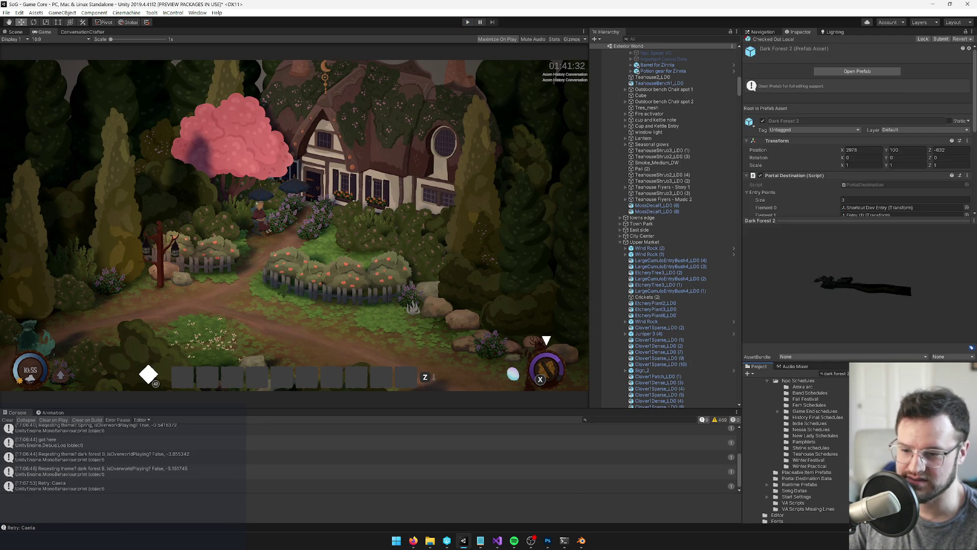
left_click(880, 74)
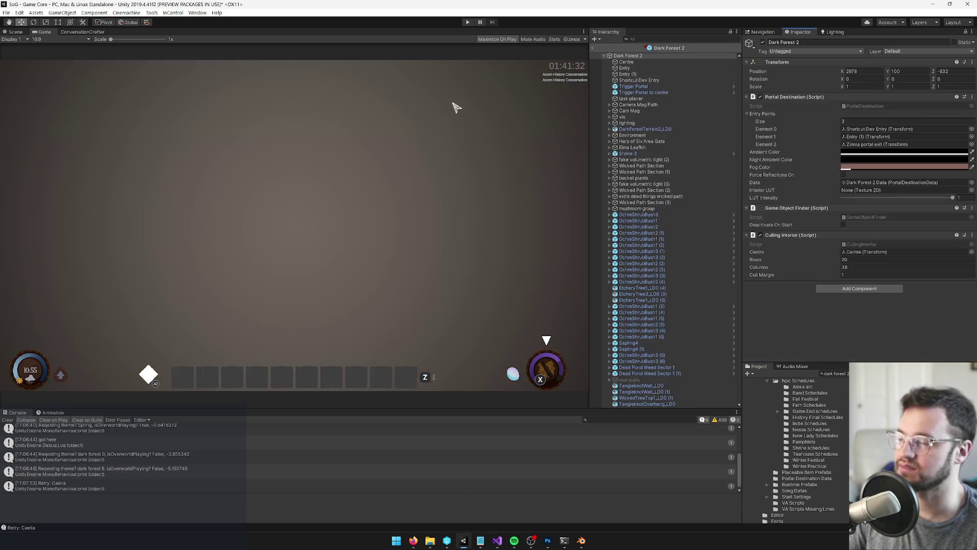
left_click(19, 32)
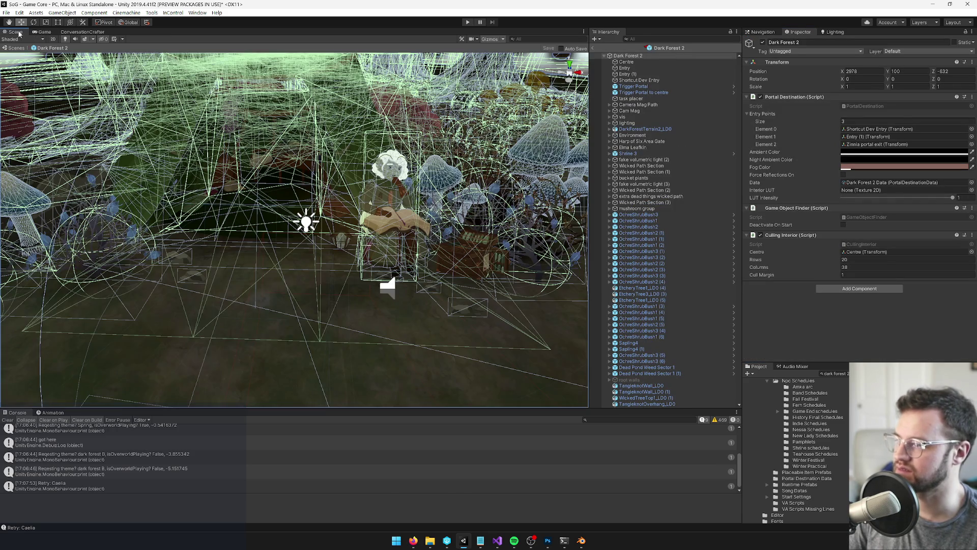
left_click(381, 184)
scroll(661, 374, "down", 5)
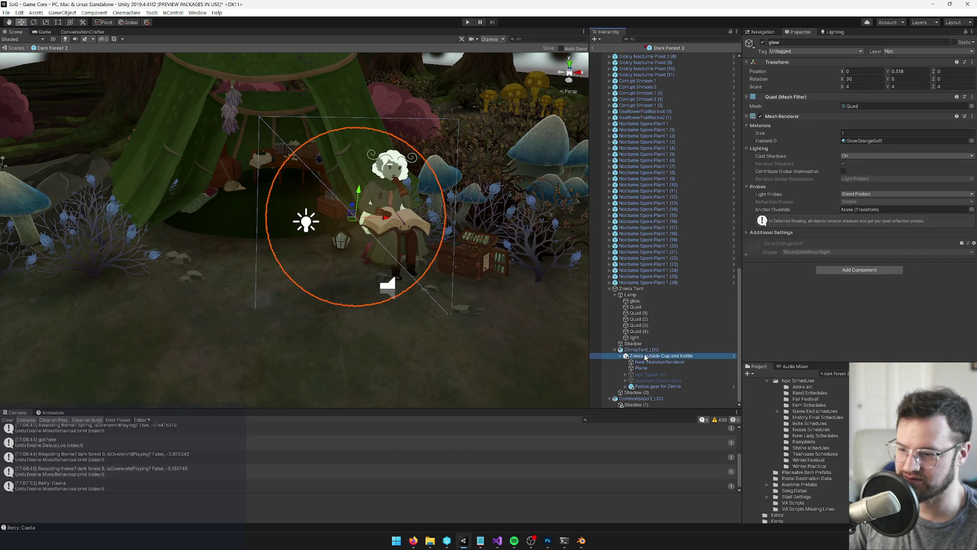
left_click(645, 357)
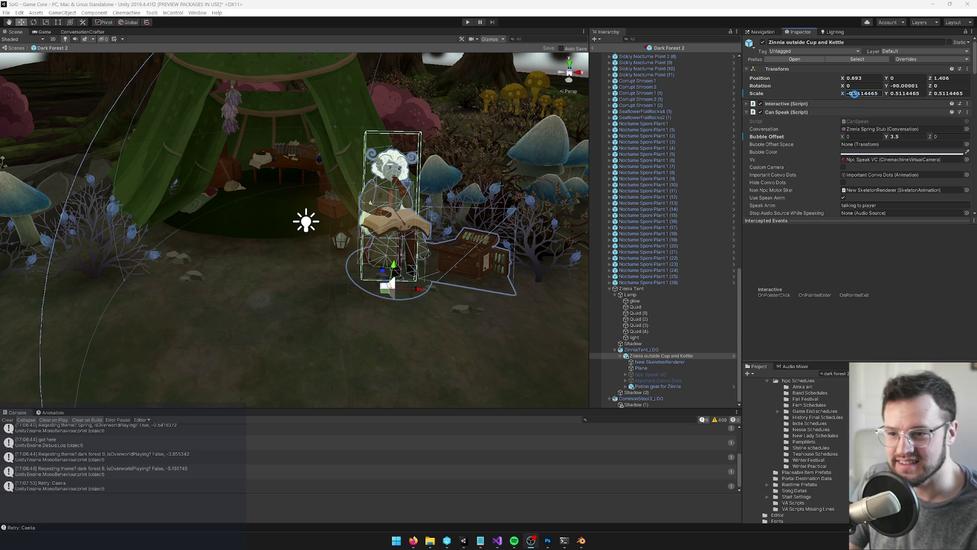
- Set Zinnia's scale to -0.305, 0.305, 0.305 and nudge her slightly along X
left_click(856, 94)
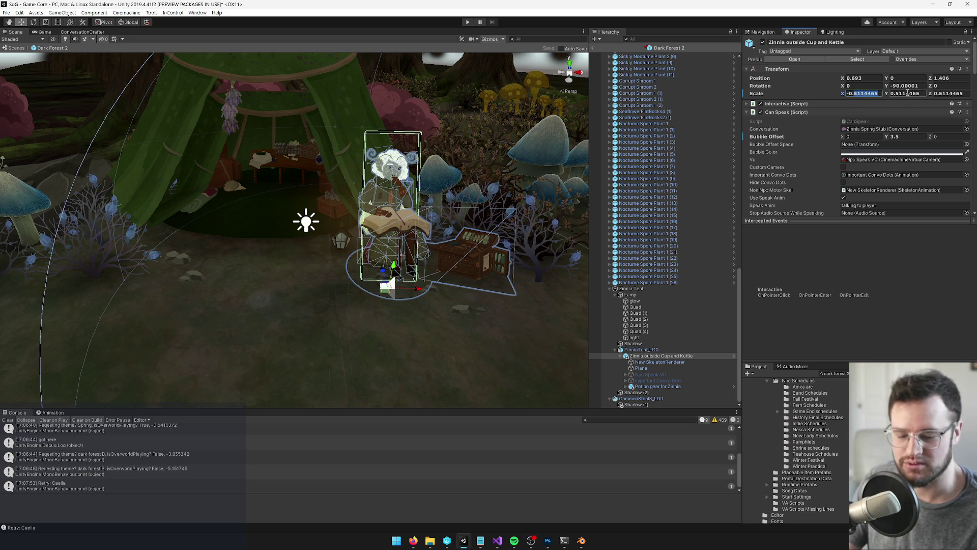
type("-0.305")
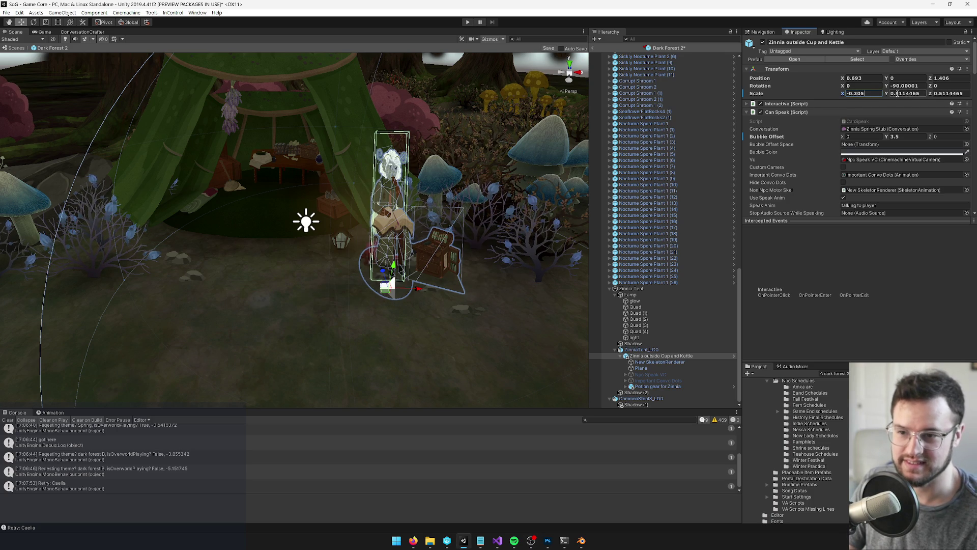
type("0.305")
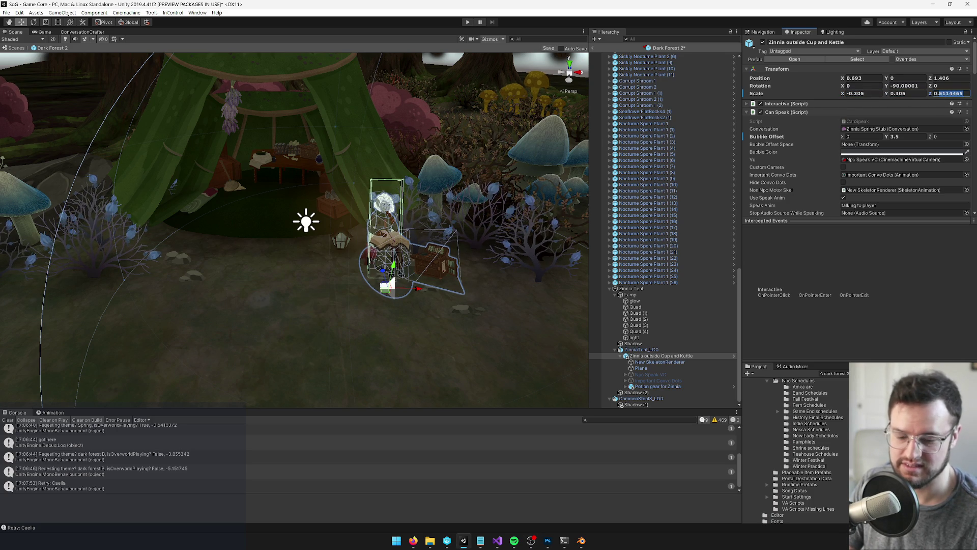
type("0.305")
left_click_drag(356, 285, 290, 285)
mouse_move(379, 264)
left_mouse_down()
mouse_move(356, 264)
mouse_move(364, 278)
left_mouse_up()
scroll(346, 217, "up", 5)
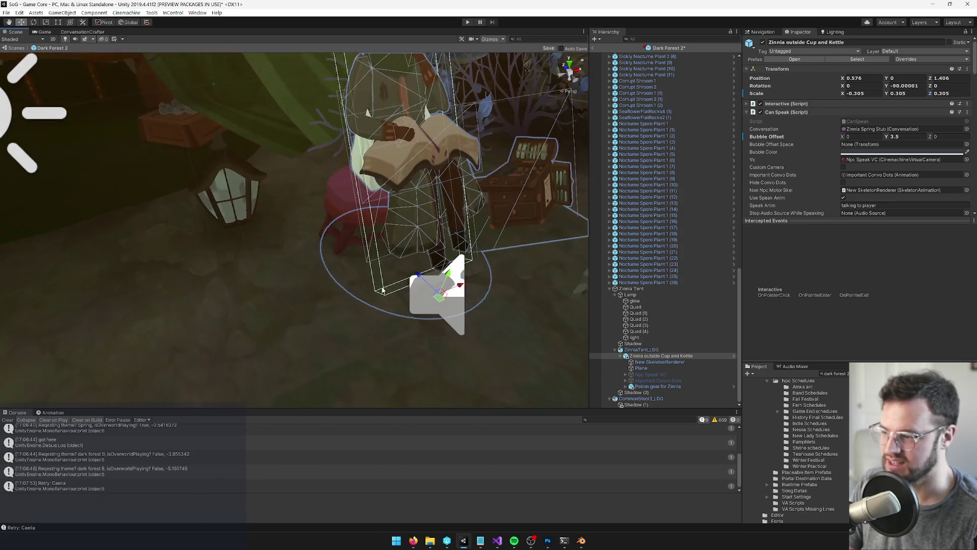
- Shrink the stool Zinnia sits on from 7.14908 to 6.577154 with the Scale tool
left_click(338, 204)
left_click(337, 200)
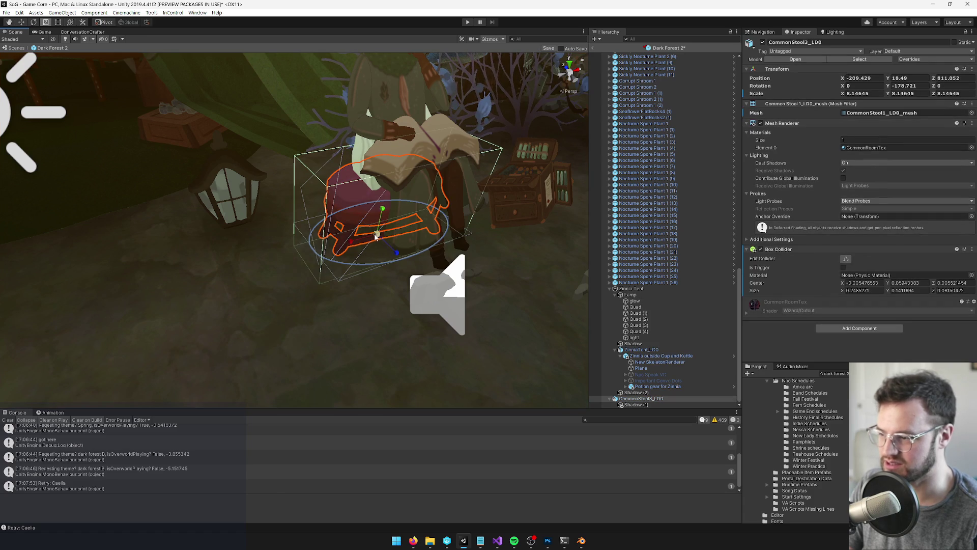
mouse_move(377, 236)
left_mouse_down()
mouse_move(383, 208)
mouse_move(376, 240)
mouse_move(308, 227)
mouse_move(348, 263)
mouse_move(366, 247)
left_mouse_up()
key("ctrl+z")
key("w")
scroll(375, 240, "down", 3)
scroll(309, 229, "up", 3)
key("r")
key("w")
- Orbit around the tent and reselect 'Zinnia outside Cup and Kettle'
left_click(262, 74)
left_click_drag(261, 74, 331, 65)
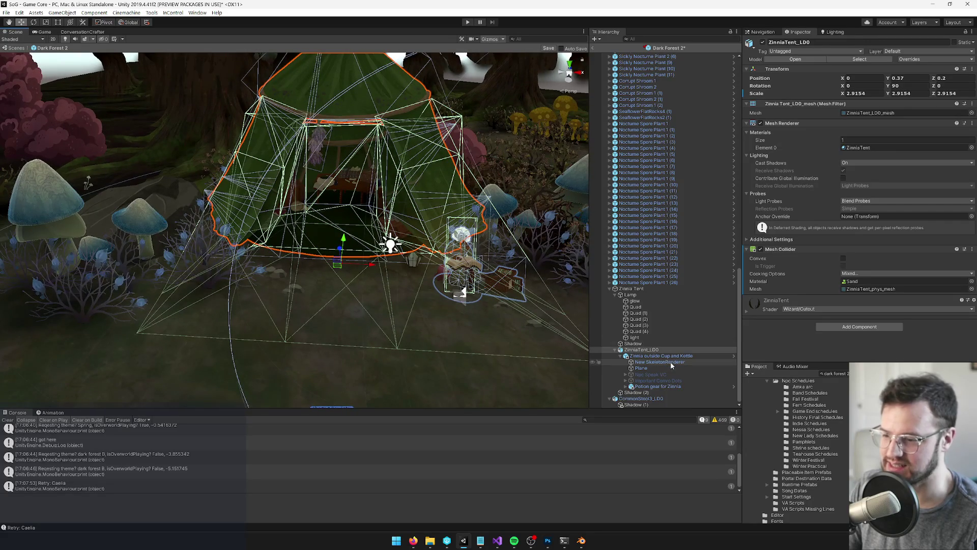
left_click(645, 355)
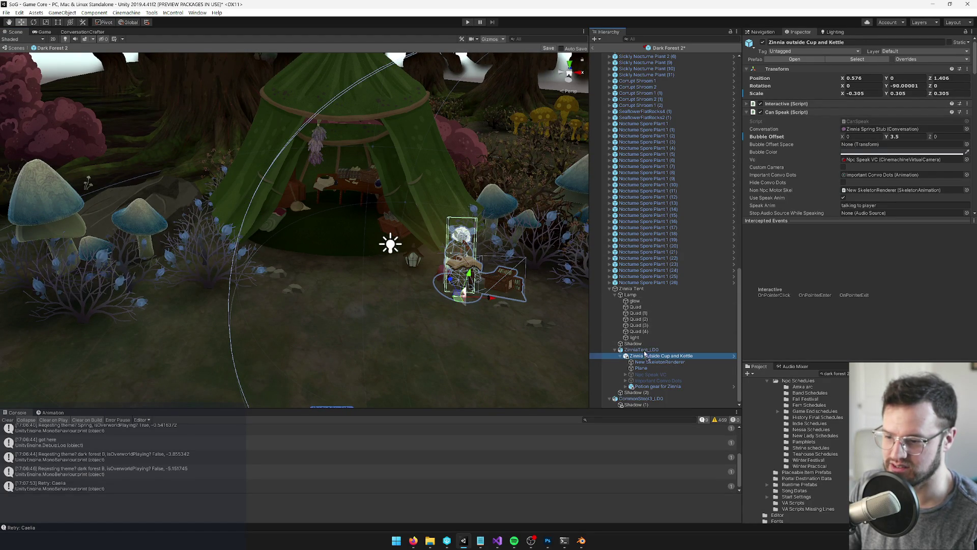
- Make Zinnia's object the first child of Zinnia Tent and scale ZinniaTent_LOD0 to 2.195159
left_click_drag(638, 309, 637, 294)
left_click(615, 329)
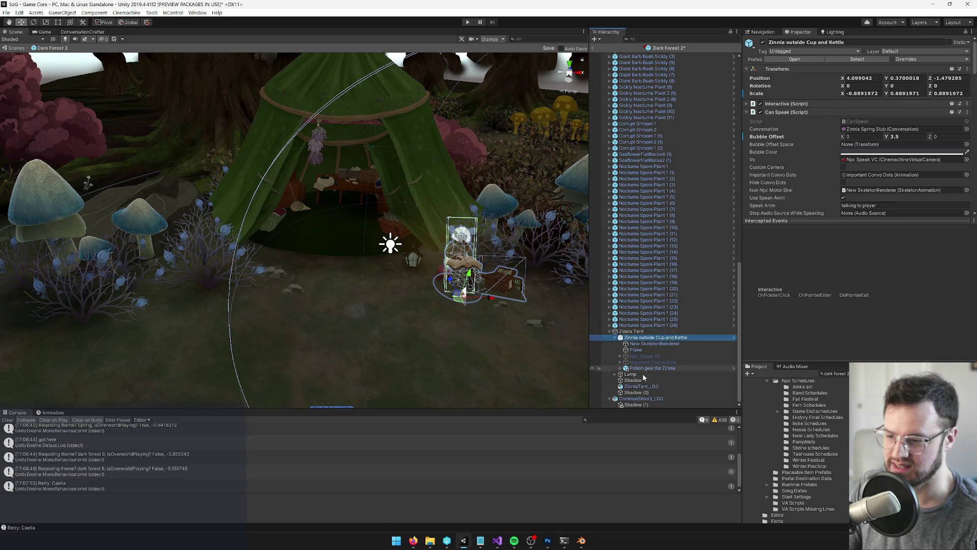
left_click(641, 386)
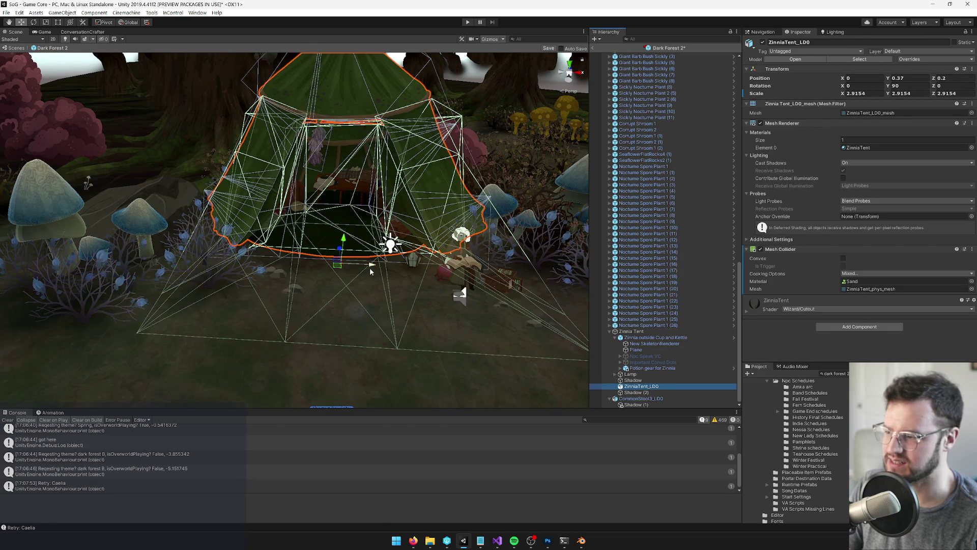
left_click_drag(341, 263, 337, 264)
scroll(370, 280, "down", 10)
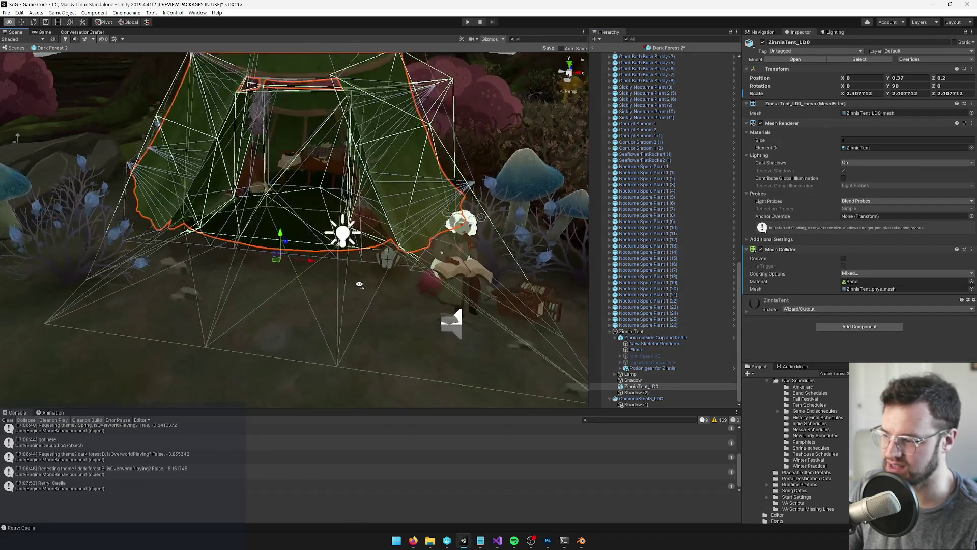
scroll(359, 286, "down", 10)
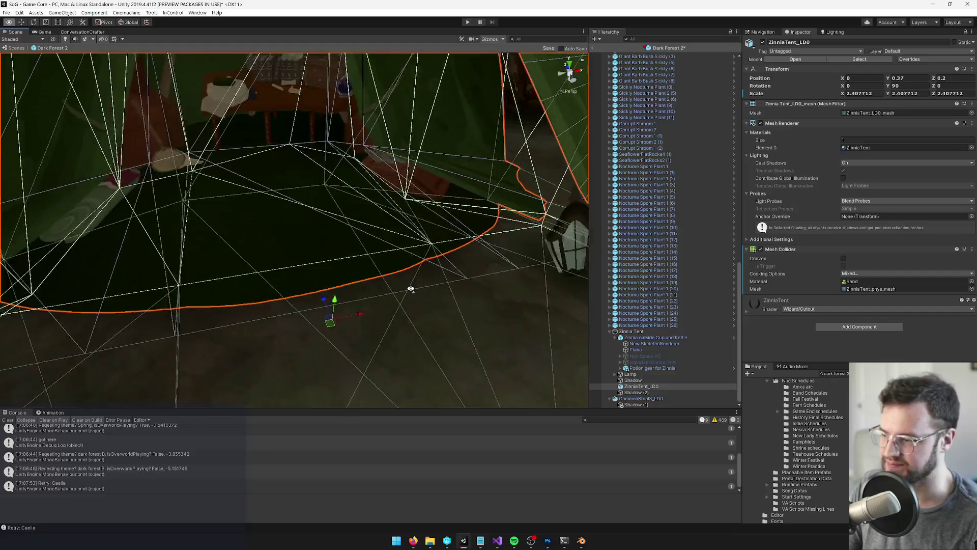
scroll(371, 292, "up", 5)
scroll(396, 273, "down", 10)
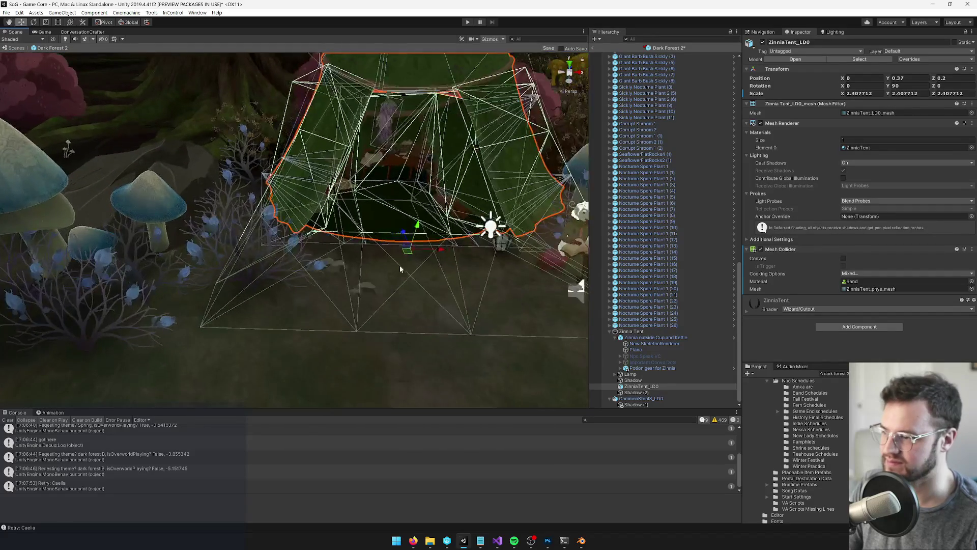
left_click_drag(412, 249, 407, 253)
scroll(412, 239, "up", 5)
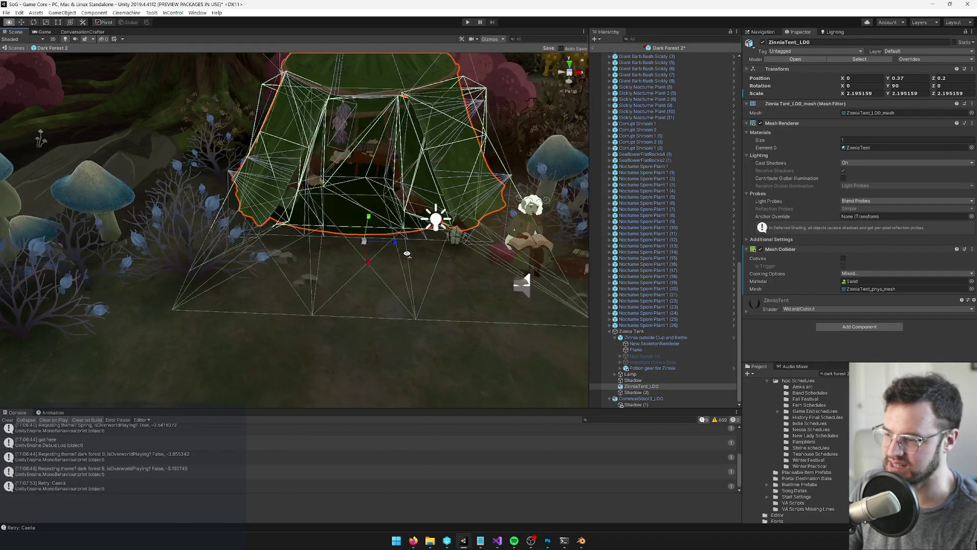
- Select the whole Lamp object beside the tent
left_click(418, 232)
left_click(418, 231)
scroll(459, 306, "up", 3)
left_click(607, 373)
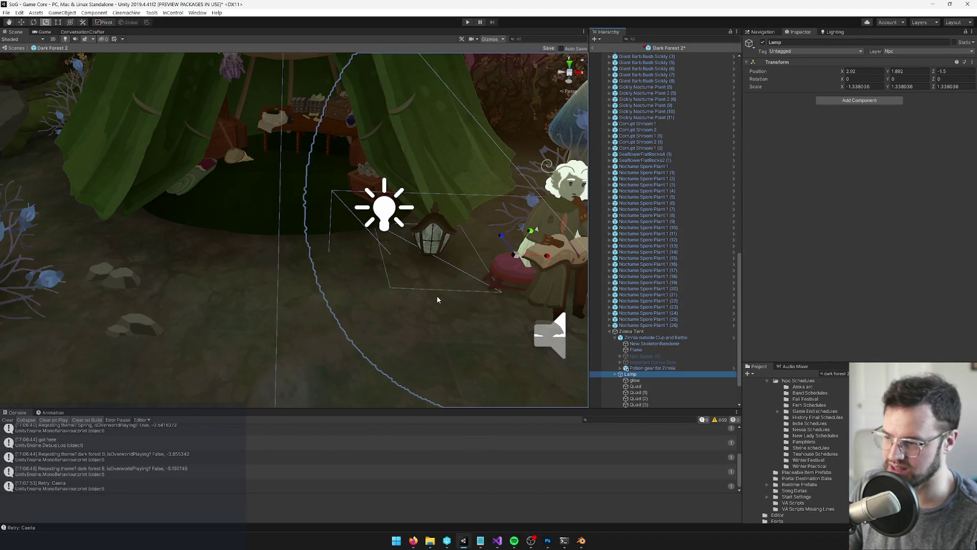
- Move the lamp slightly to the left
left_click_drag(512, 259, 486, 269)
scroll(481, 264, "down", 10)
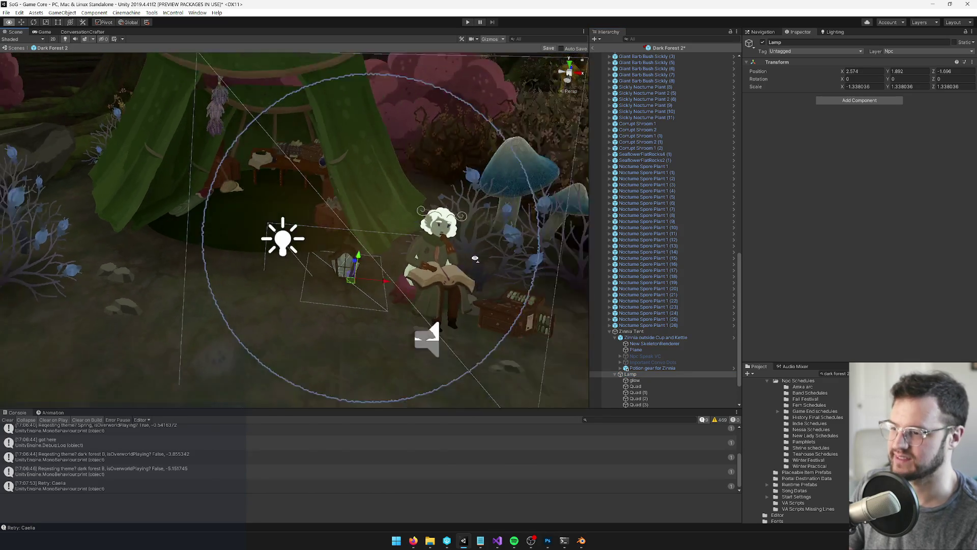
scroll(475, 258, "up", 8)
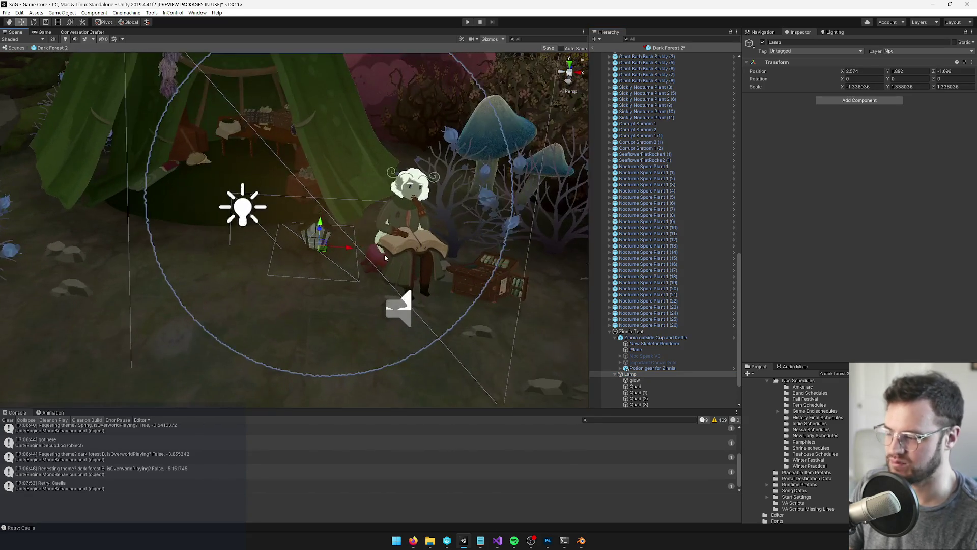
- Select Zinnia's cup and kettle object plus her stool and slide both left
left_click(379, 259)
left_click(412, 250)
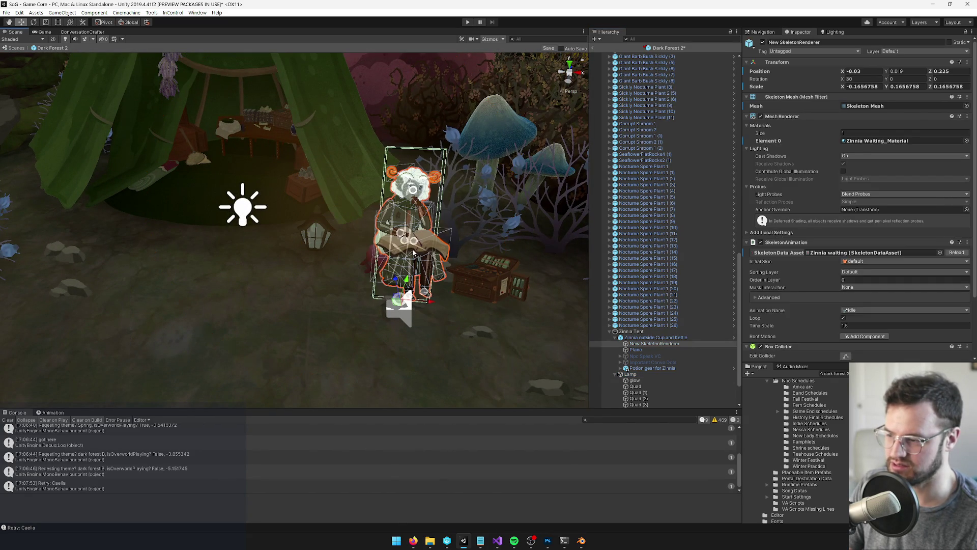
scroll(657, 331, "down", 2)
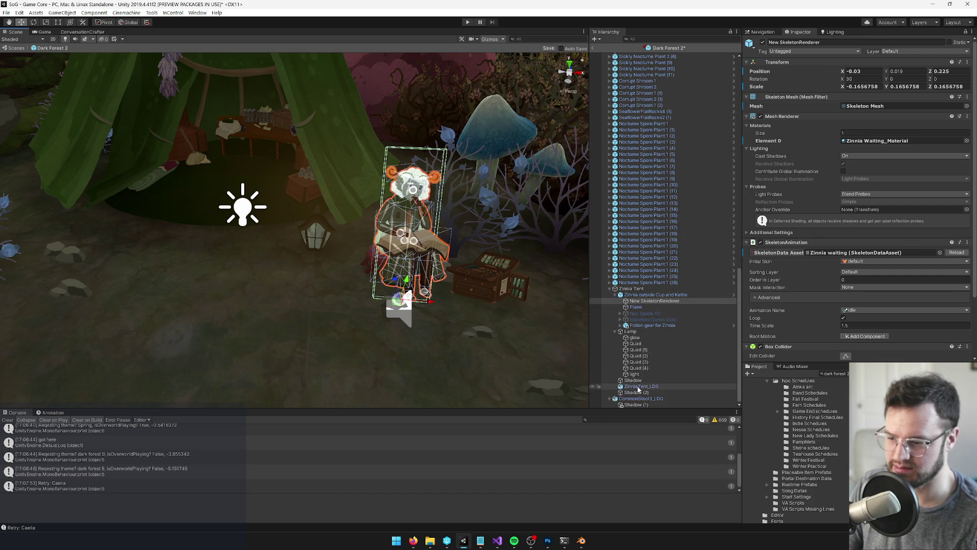
left_click(644, 294)
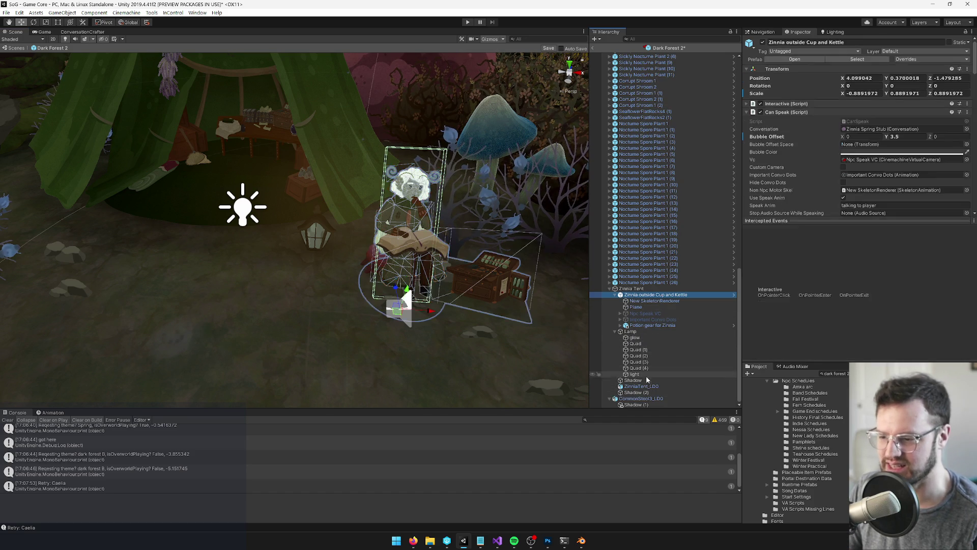
left_click(641, 398, "ctrl")
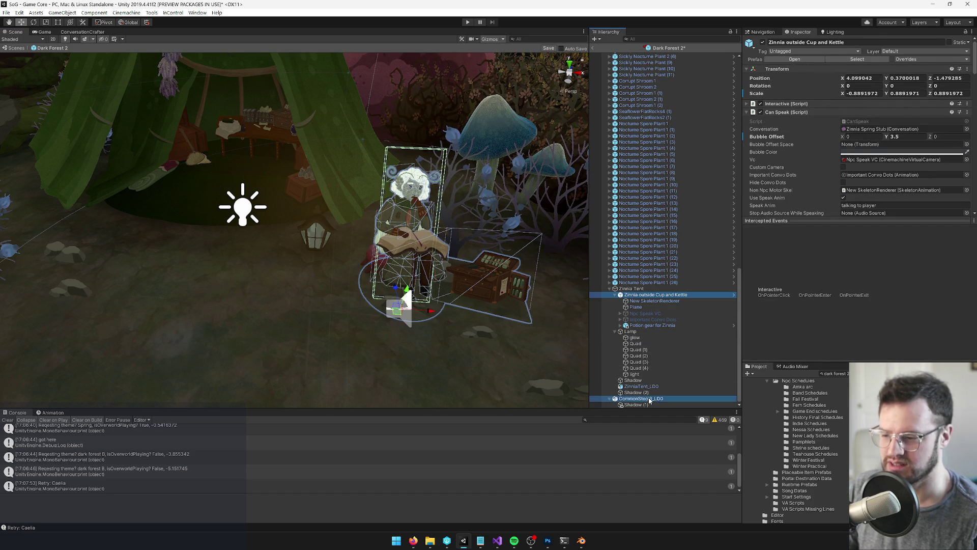
mouse_move(398, 314)
left_mouse_down()
mouse_move(357, 316)
mouse_move(362, 302)
left_mouse_up()
- Orbit around the tent and reselect Zinnia's cup and kettle object
left_click(653, 319)
mouse_move(361, 254)
left_mouse_down()
mouse_move(353, 250)
mouse_move(378, 253)
mouse_move(208, 247)
mouse_move(207, 224)
left_mouse_up()
left_click(382, 243)
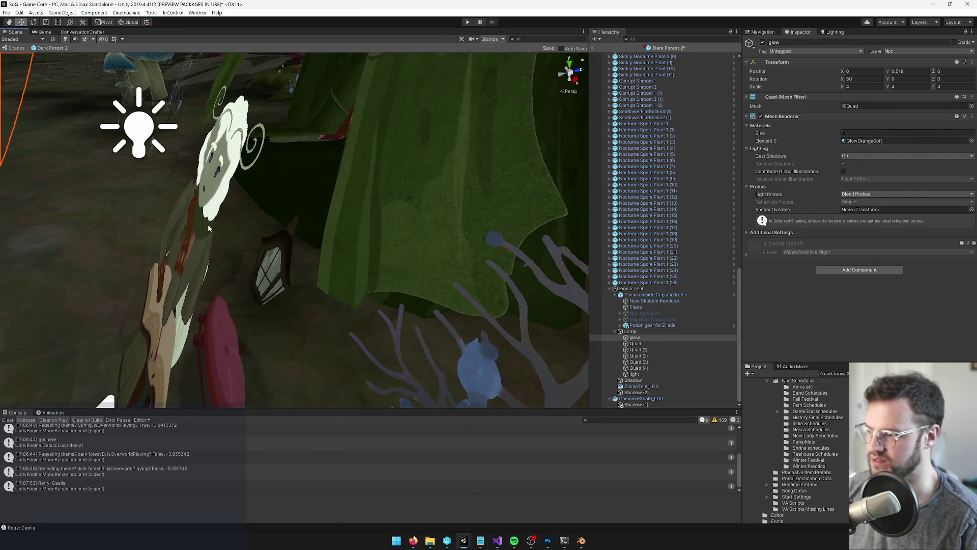
left_click(205, 225)
- Keep Zinnia's conversation as Zinnia Spring Stub and open that conversation asset
key("f")
left_click(967, 128)
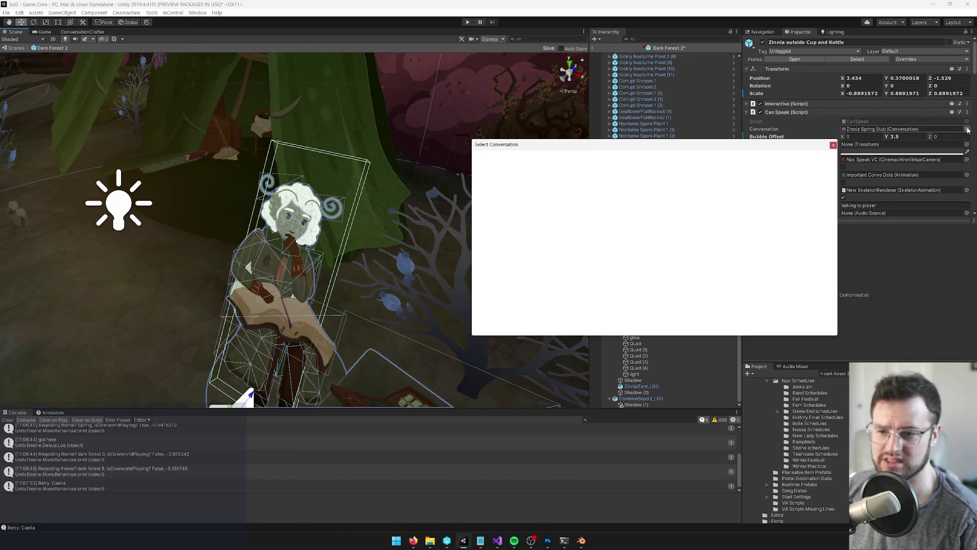
type("zinni")
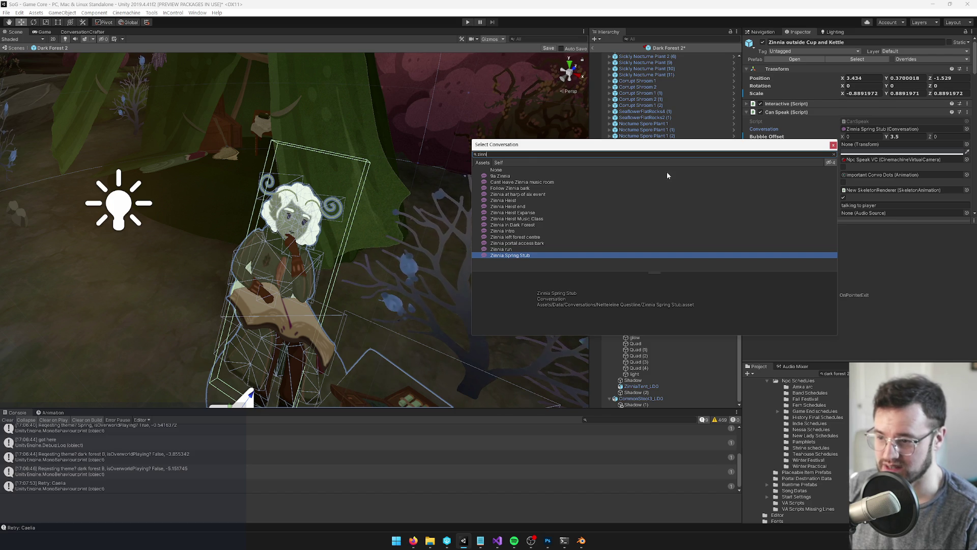
left_click(834, 144)
double_click(872, 129)
- Orbit around Zinnia and reselect her cup and kettle object
left_click_drag(441, 323, 423, 303)
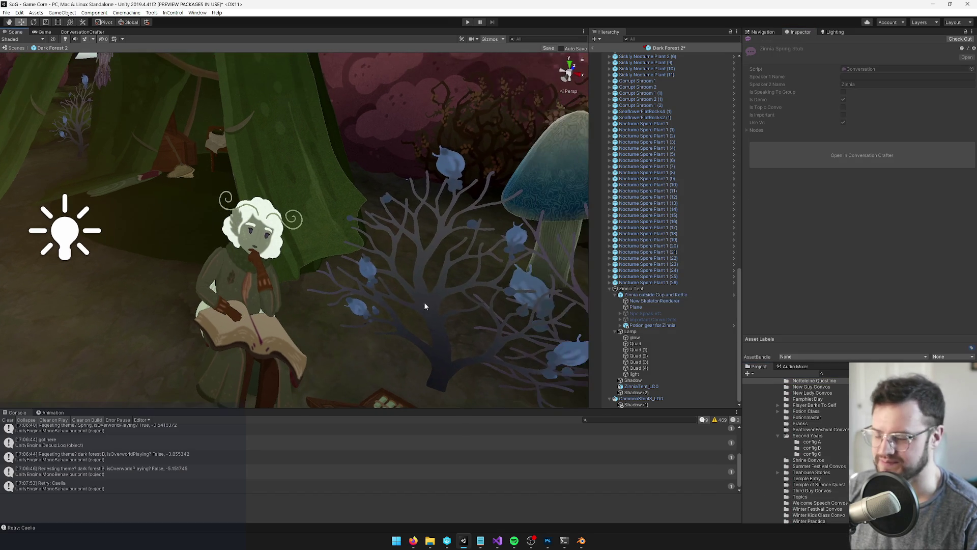
left_click(634, 337)
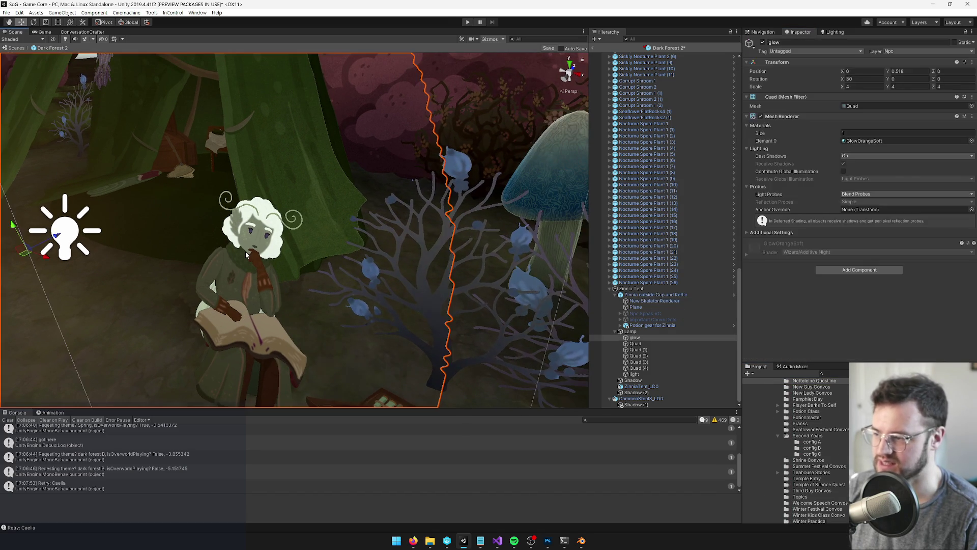
left_click_drag(252, 295, 268, 269)
scroll(269, 268, "up", 5)
left_click(258, 230)
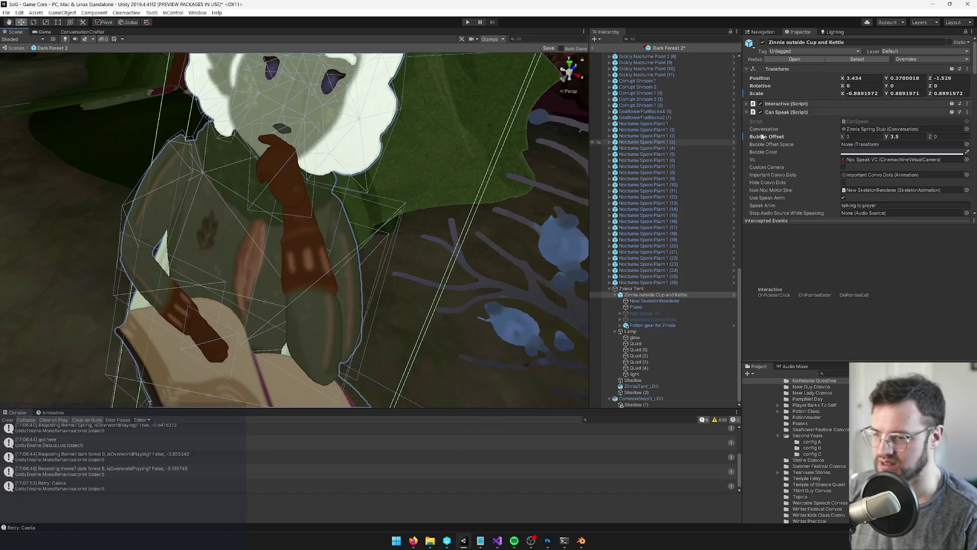
- Search for 'zinnia re' and open the Zinnia Regular schedule asset
left_click(967, 128)
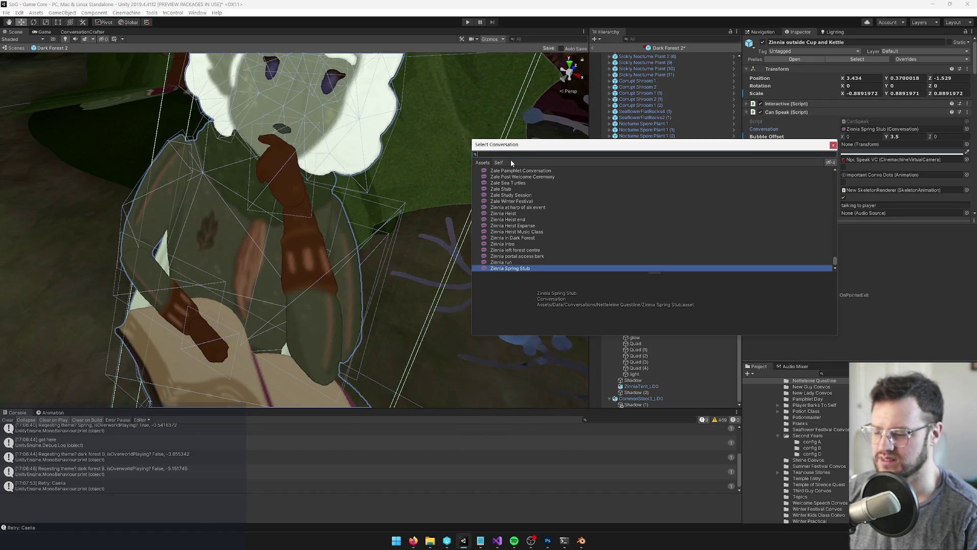
type("zinnia")
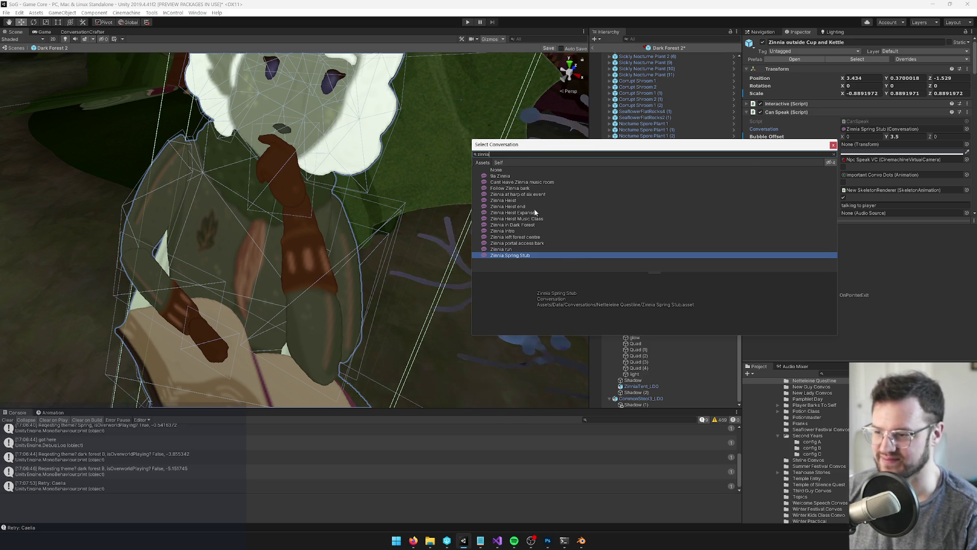
left_click(833, 145)
type("innia re")
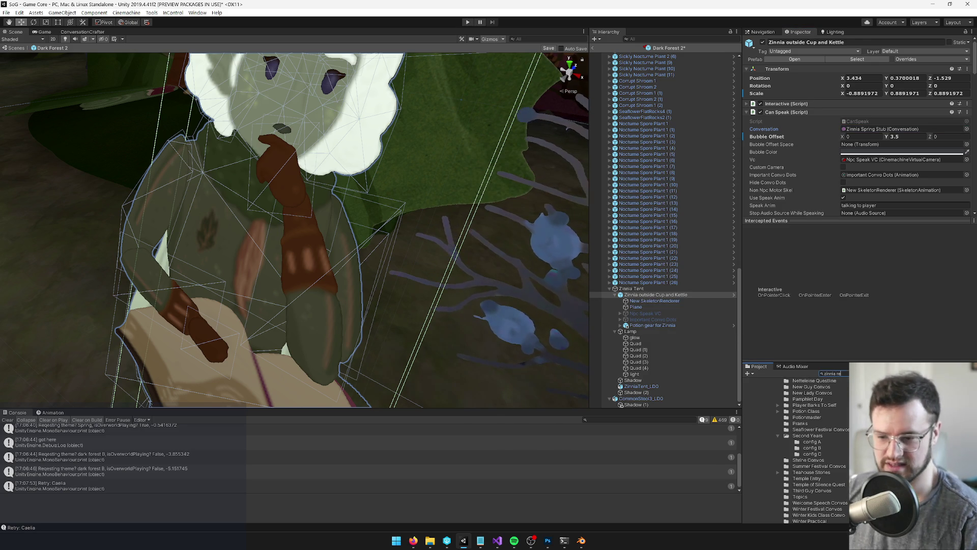
left_click(888, 385)
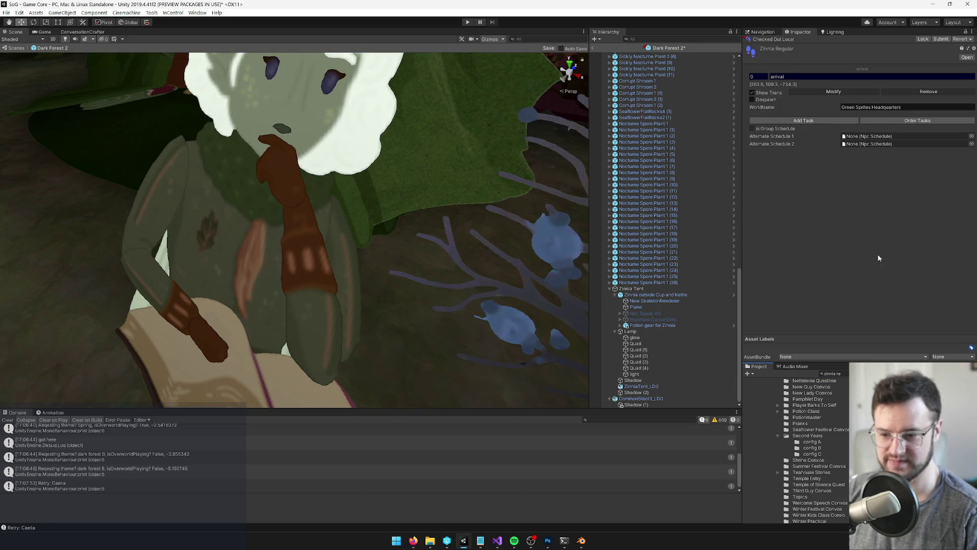
- Save the prefab and inspect the arrival task's placement in Green Sprites Headquarters
left_click(840, 94)
left_click(471, 285)
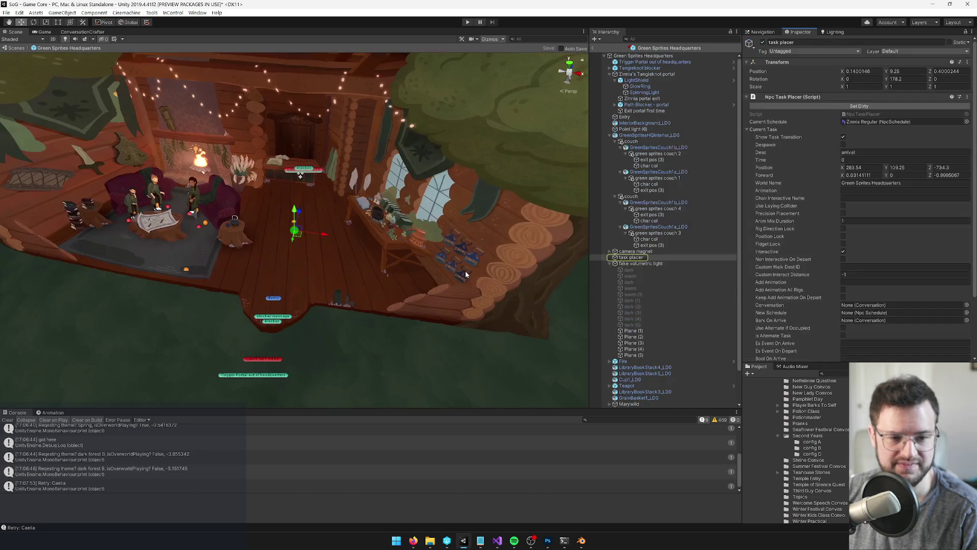
mouse_move(427, 291)
left_mouse_down()
mouse_move(338, 218)
mouse_move(728, 224)
left_mouse_up()
scroll(821, 237, "down", 3)
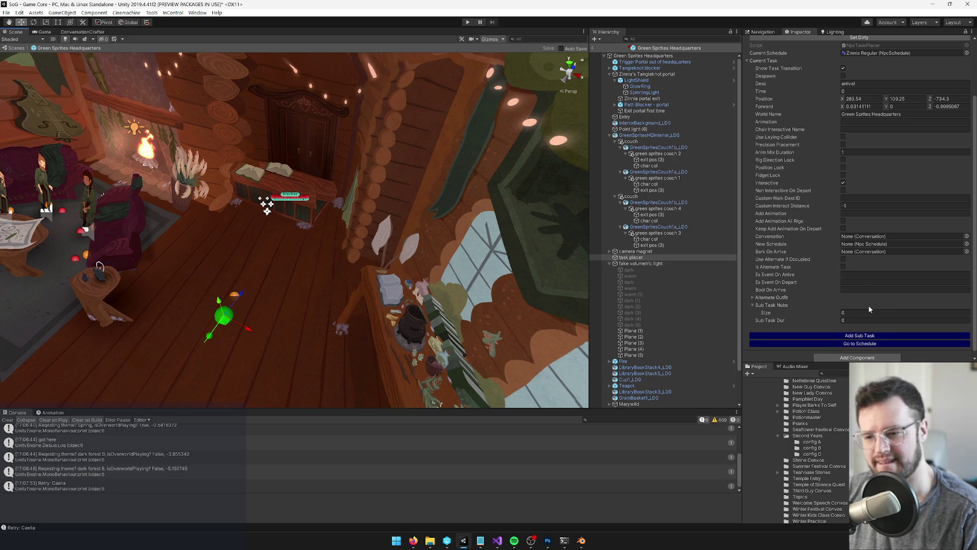
left_click(861, 343)
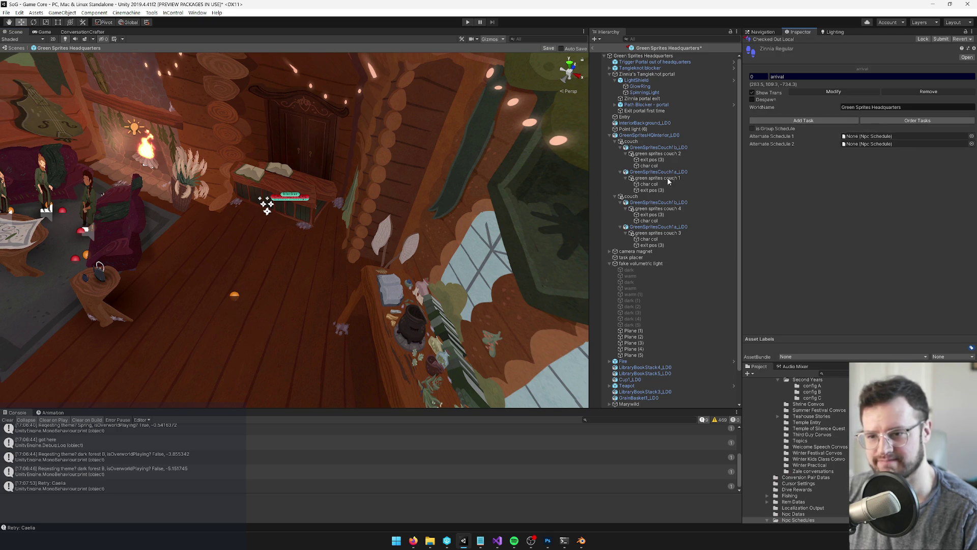
- Leave headquarters discarding changes and reopen Dark Forest 2 from a project search
left_click(593, 49)
left_click(507, 286)
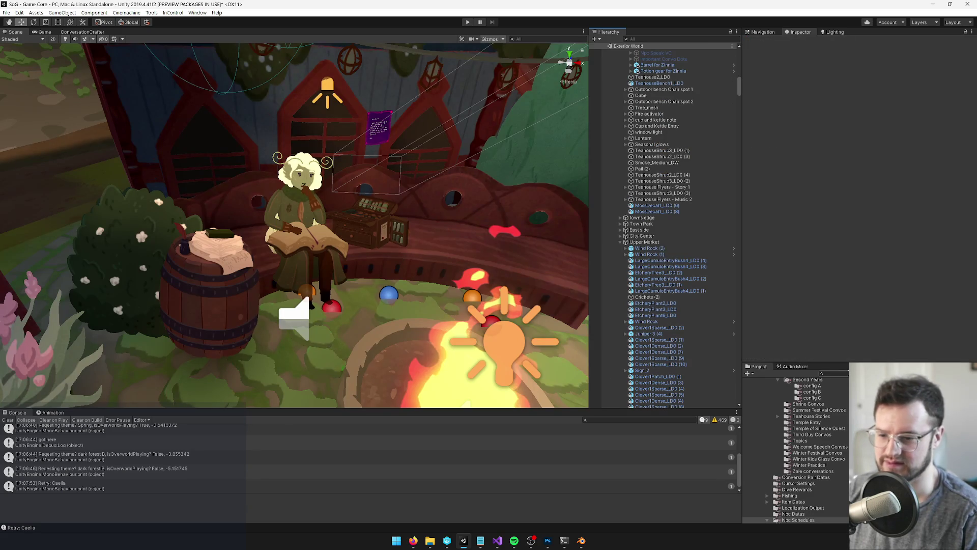
left_click(834, 374)
type("dark forest 2")
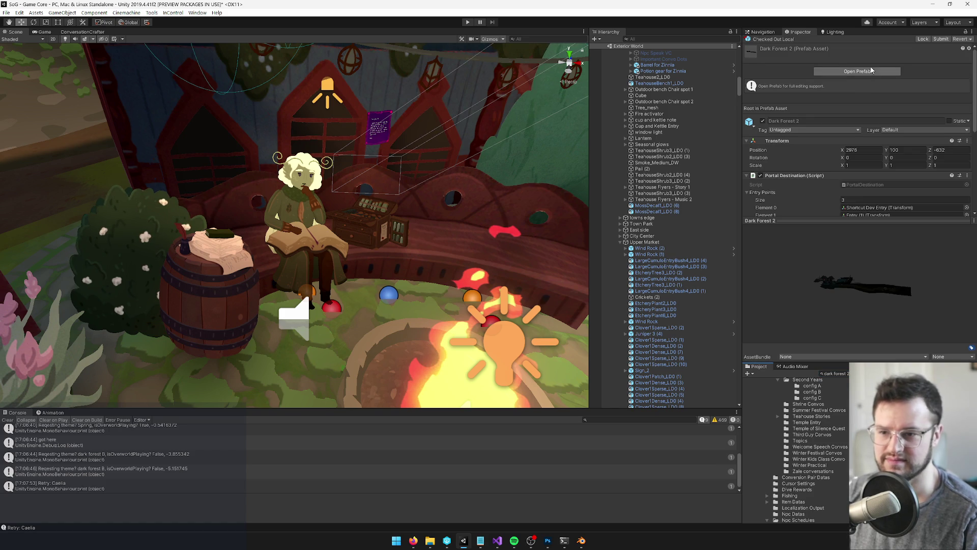
left_click(857, 70)
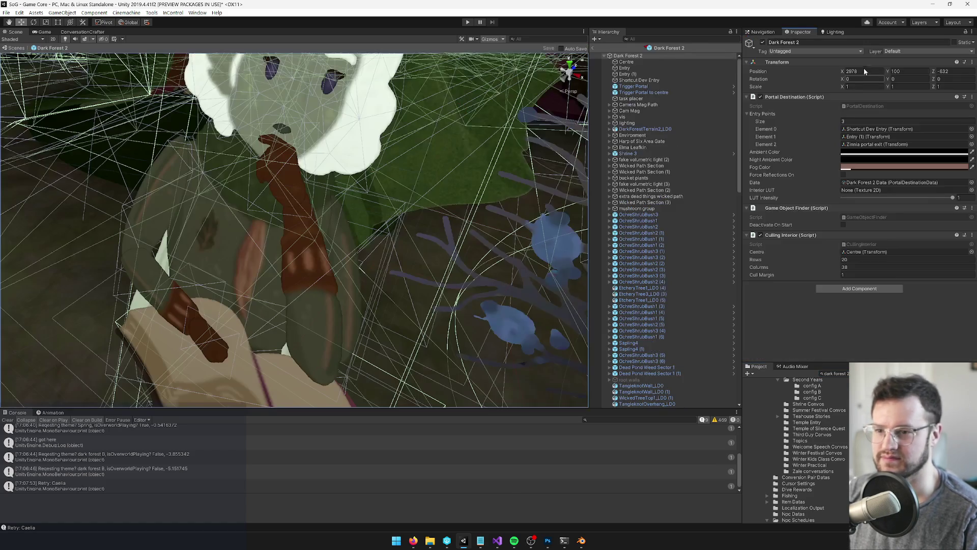
- Move 'Potion gear for Zinnia' above Zinnia in the Hierarchy
key("f")
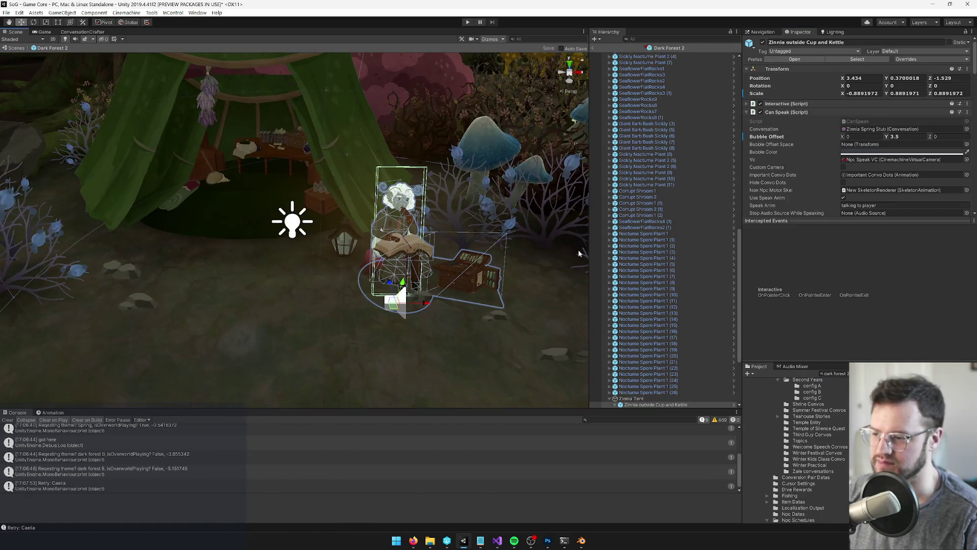
scroll(620, 369, "down", 5)
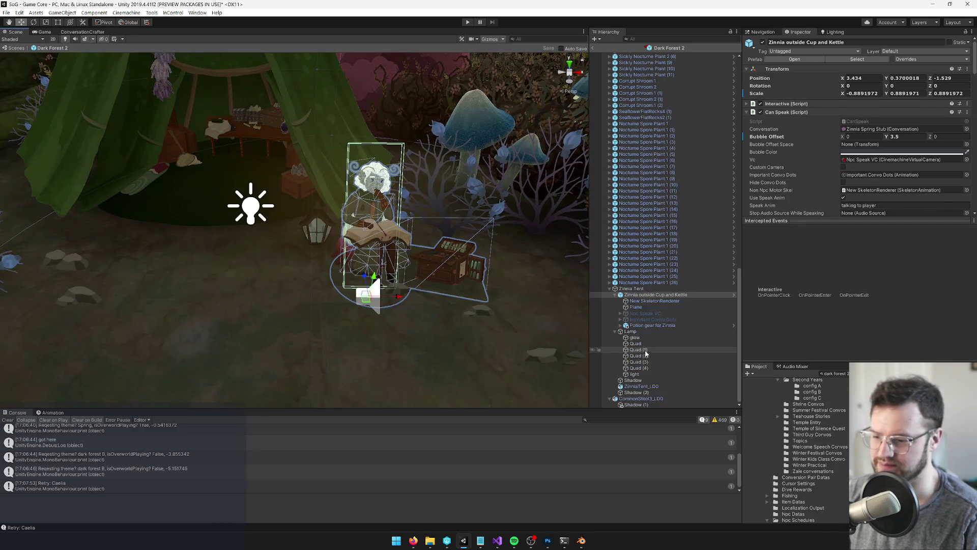
left_click(650, 326)
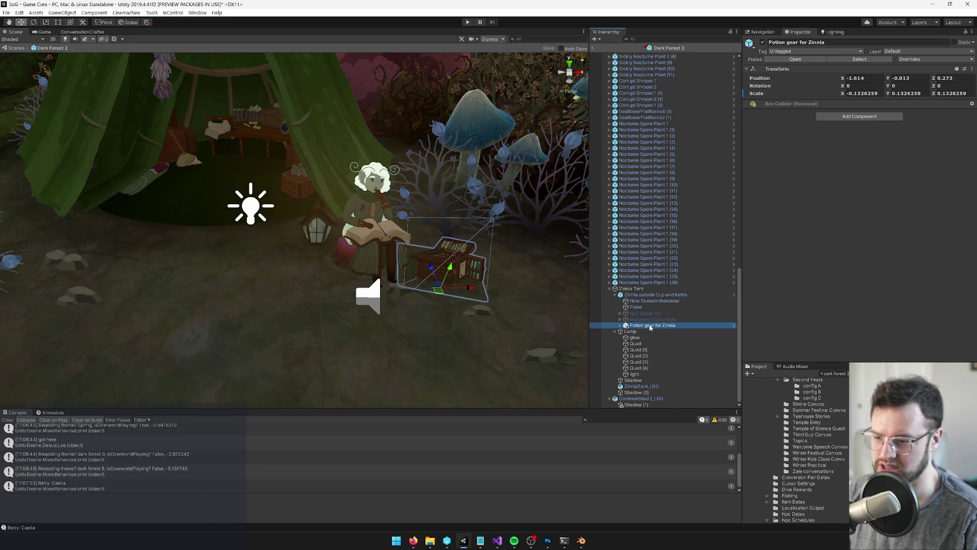
left_click_drag(644, 296, 644, 294)
- Nudge 'Zinnia outside Cup and Kettle' slightly left along X
left_click(649, 301)
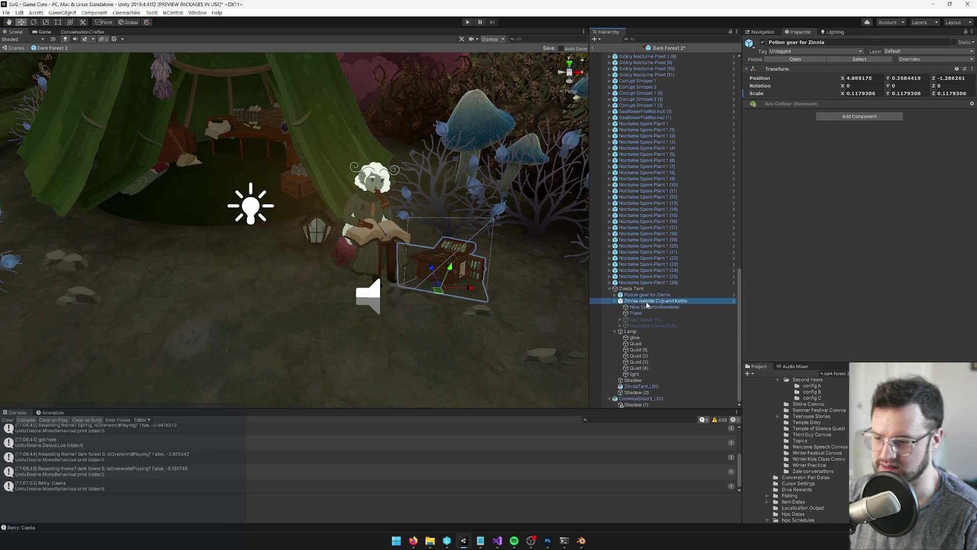
scroll(330, 292, "up", 5)
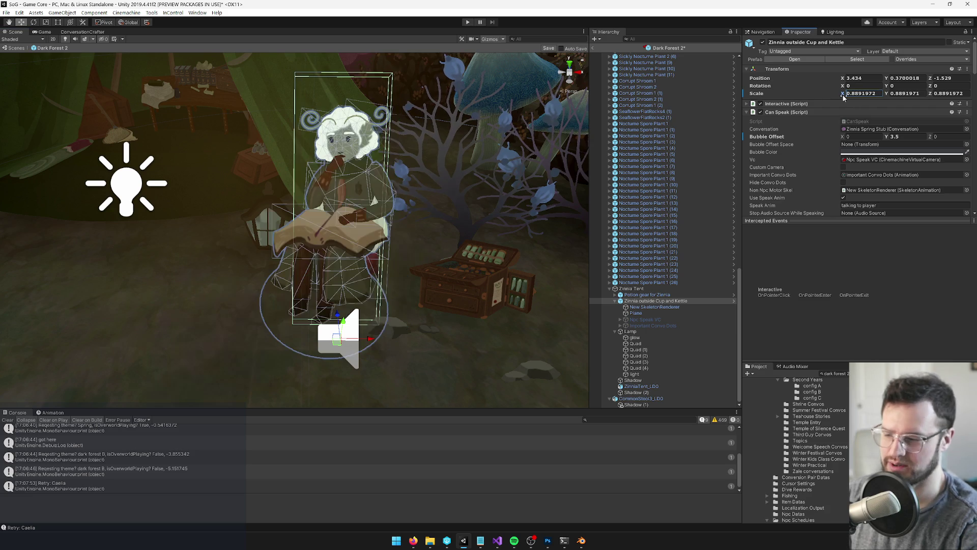
left_click_drag(380, 343, 360, 340)
scroll(360, 339, "down", 5)
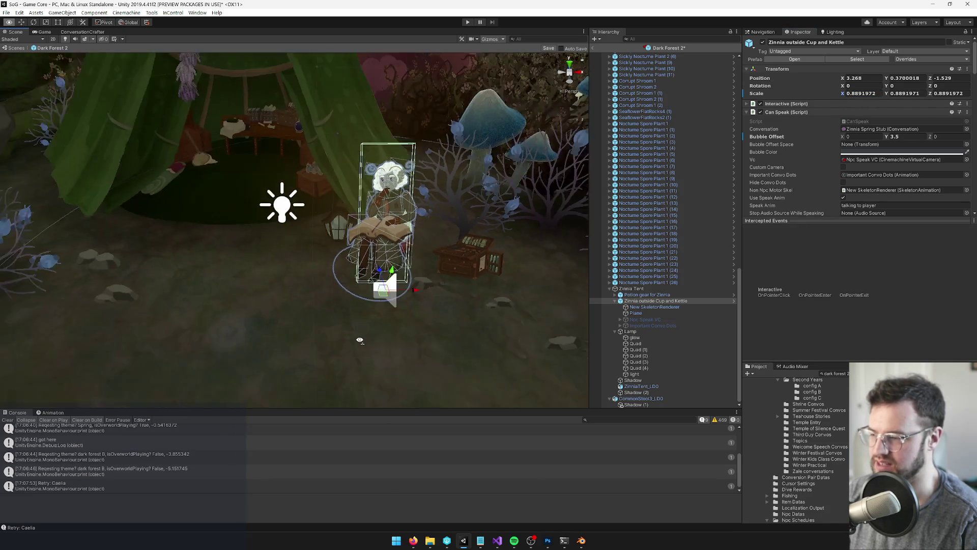
left_click_drag(350, 304, 355, 304)
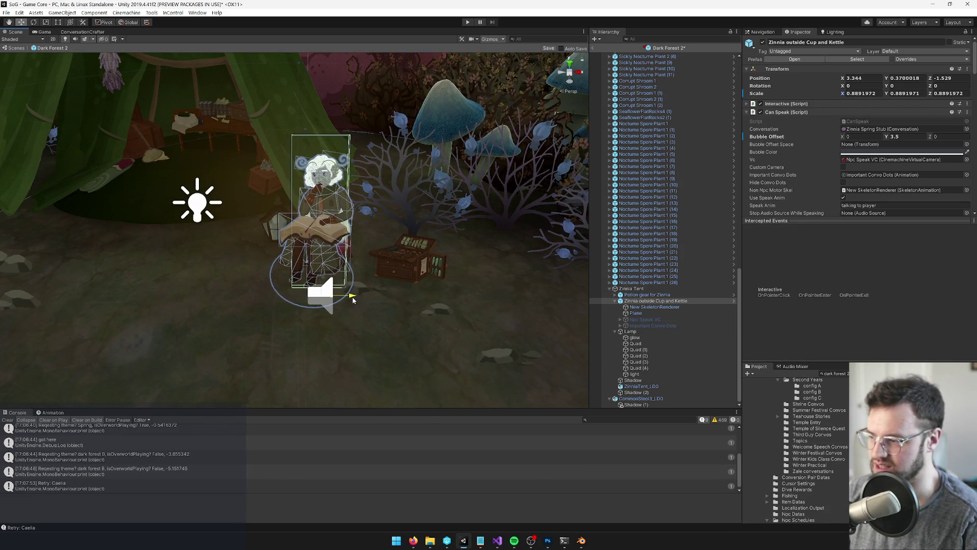
scroll(339, 300, "up", 5)
- Nudge Zinnia's stool slightly along X
left_click(287, 240)
scroll(287, 240, "up", 5)
left_click(287, 240)
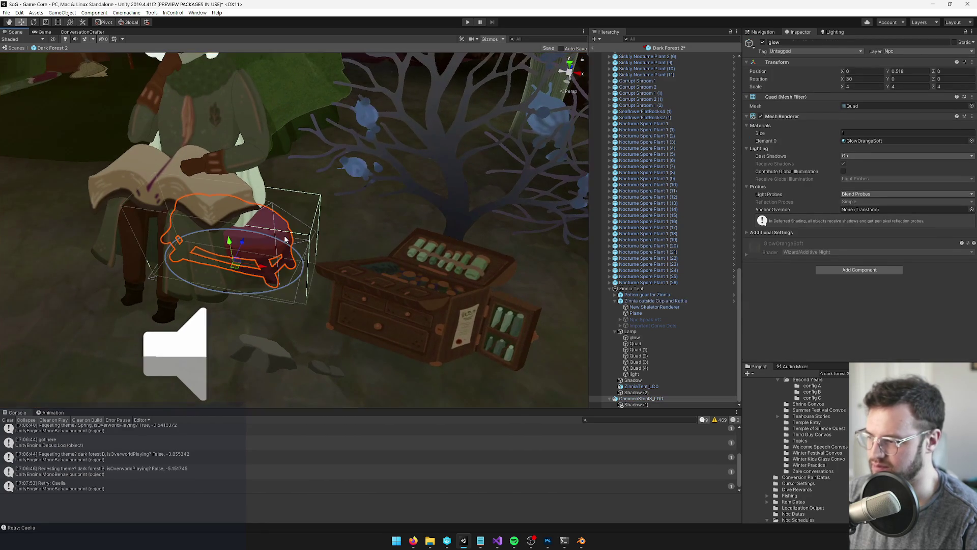
scroll(342, 234, "down", 8)
key("f")
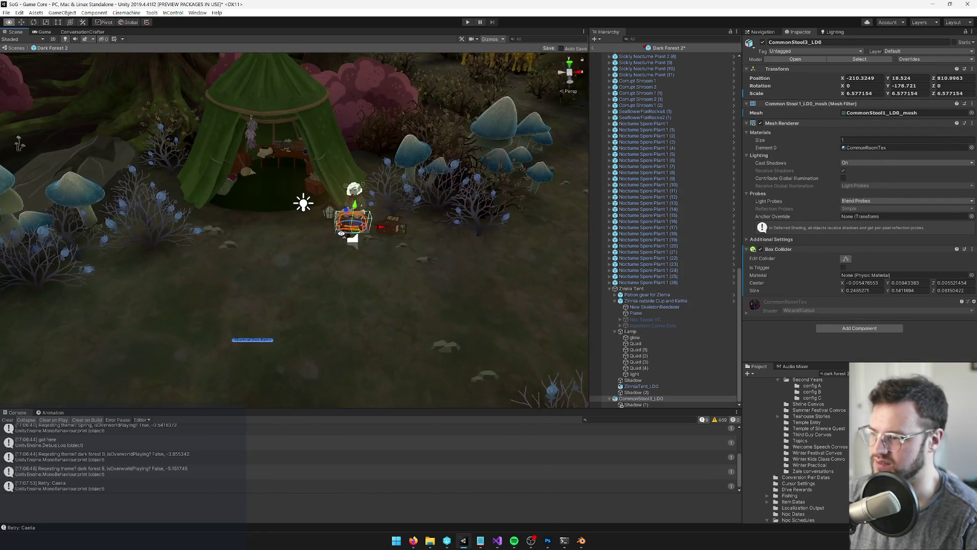
mouse_move(317, 235)
left_mouse_down()
mouse_move(417, 249)
mouse_move(323, 252)
mouse_move(395, 250)
mouse_move(348, 251)
left_mouse_up()
- Shrink the rock near the tent to 0.834 scale
left_click(373, 236)
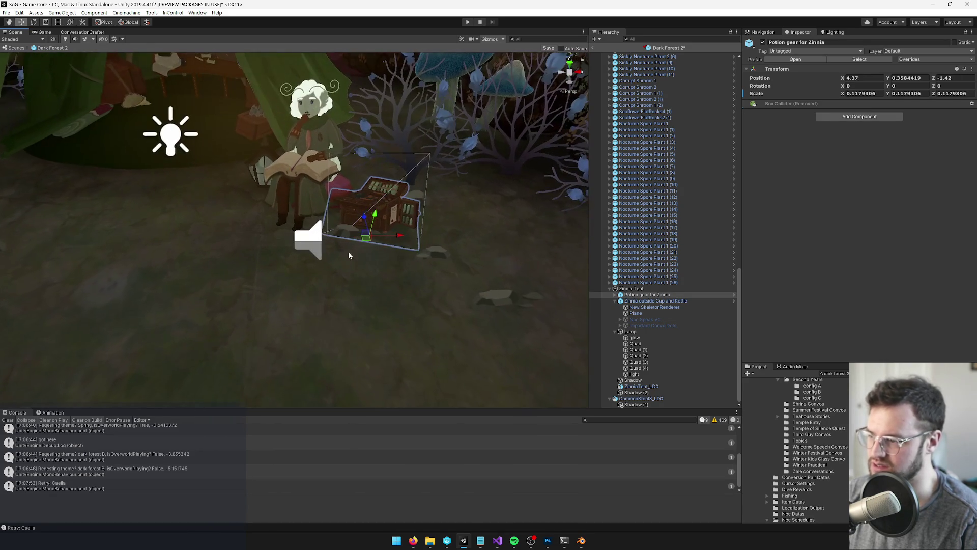
left_click(430, 250)
key("r")
mouse_move(411, 259)
left_mouse_down()
mouse_move(422, 265)
mouse_move(394, 236)
mouse_move(379, 254)
left_mouse_up()
key("w")
left_click(394, 273)
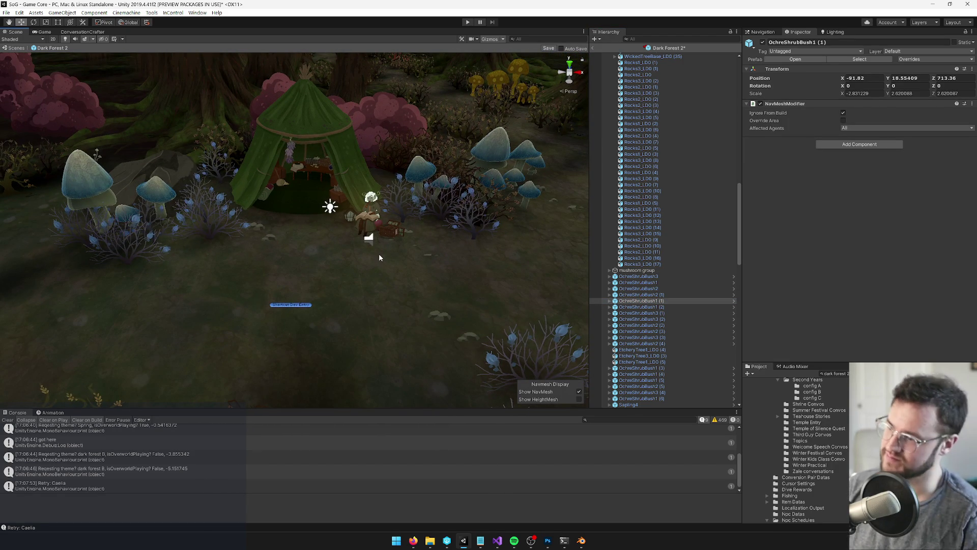
- Move the whole Lamp object slightly closer to Zinnia
scroll(374, 257, "up", 2)
scroll(370, 258, "up", 5)
left_click(457, 218)
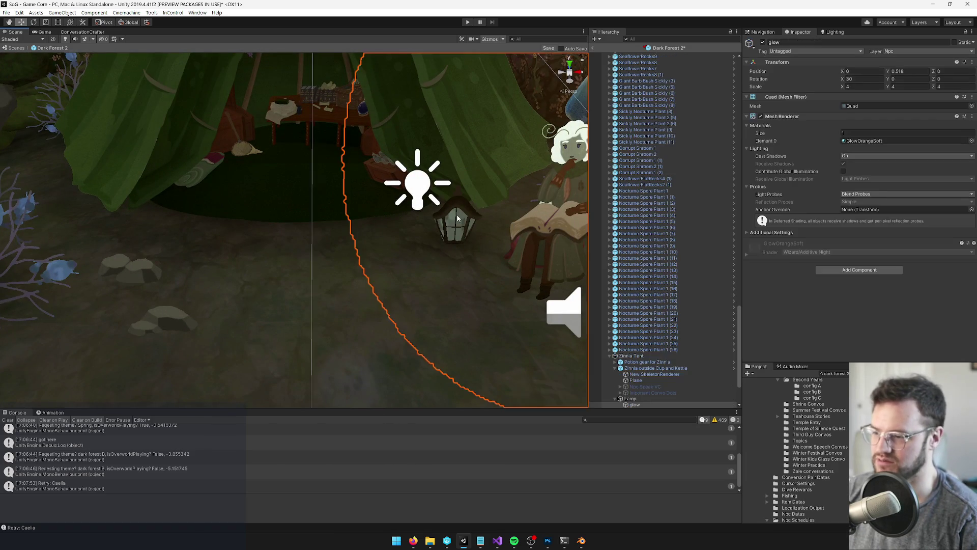
scroll(457, 225, "up", 5)
left_click(368, 184)
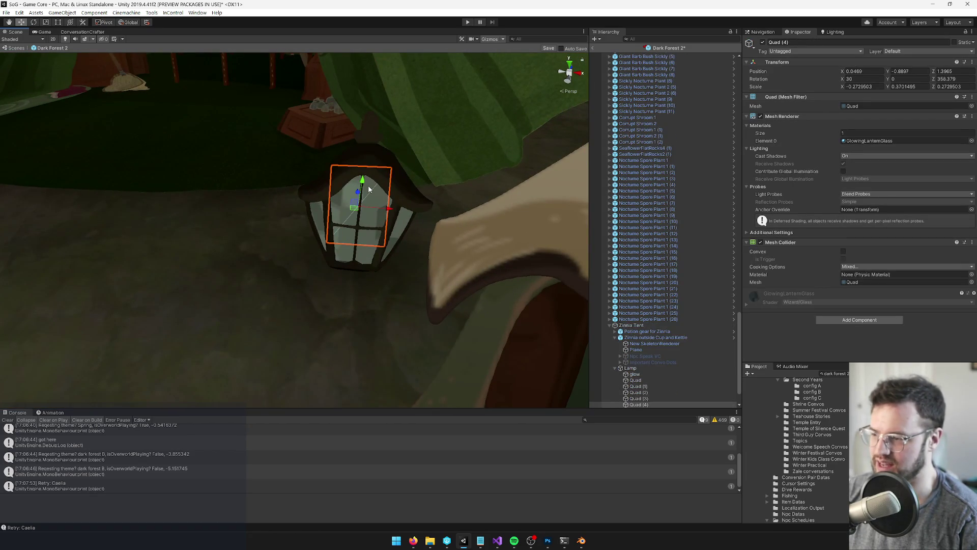
left_click(630, 368)
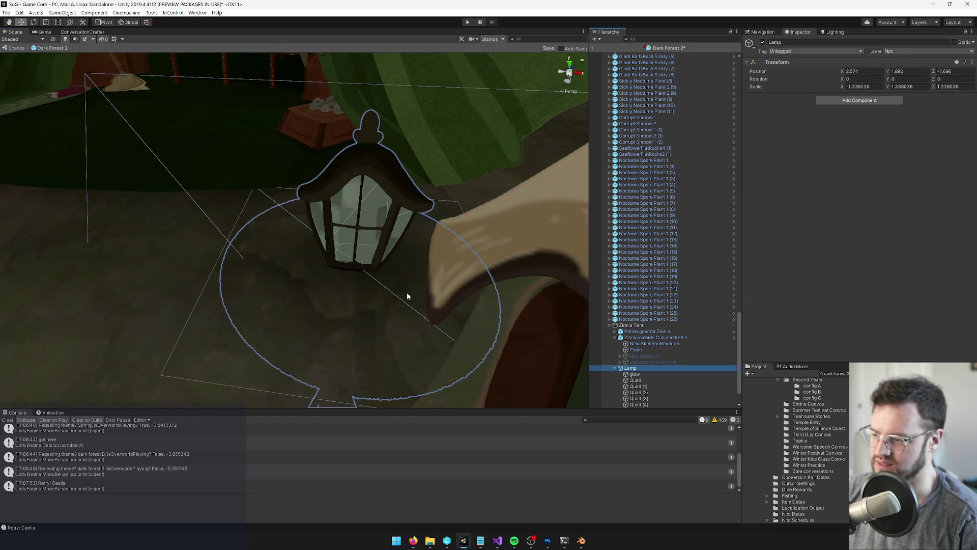
scroll(403, 301, "down", 5)
mouse_move(334, 235)
left_mouse_down()
mouse_move(321, 237)
mouse_move(339, 227)
left_mouse_up()
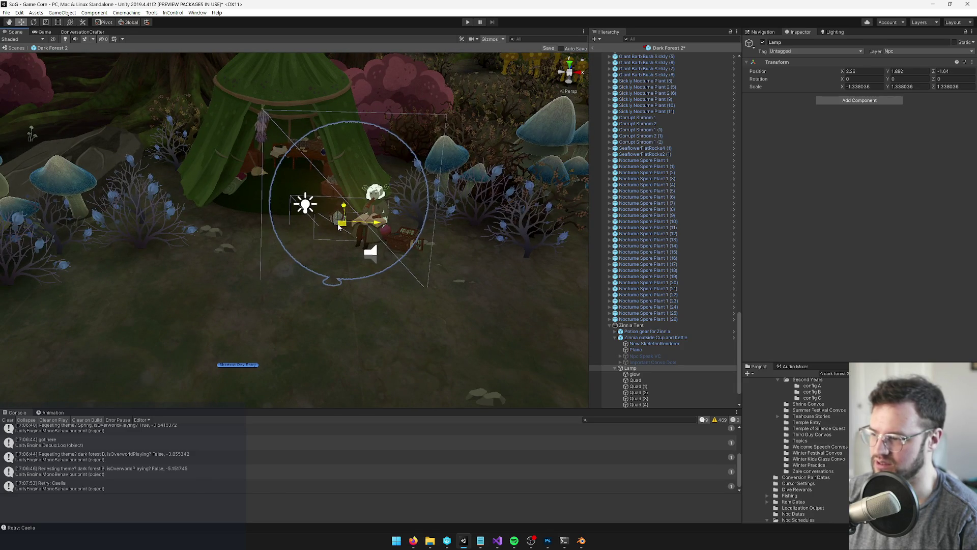
- Orbit around the tent to check Zinnia's head and select the lamp's glow object
left_click(660, 215)
scroll(288, 245, "down", 10)
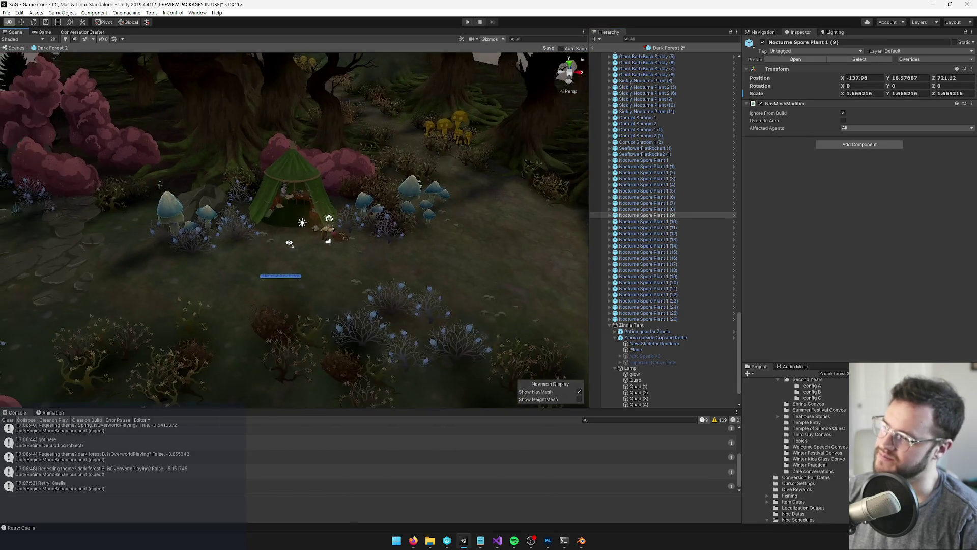
scroll(289, 243, "up", 10)
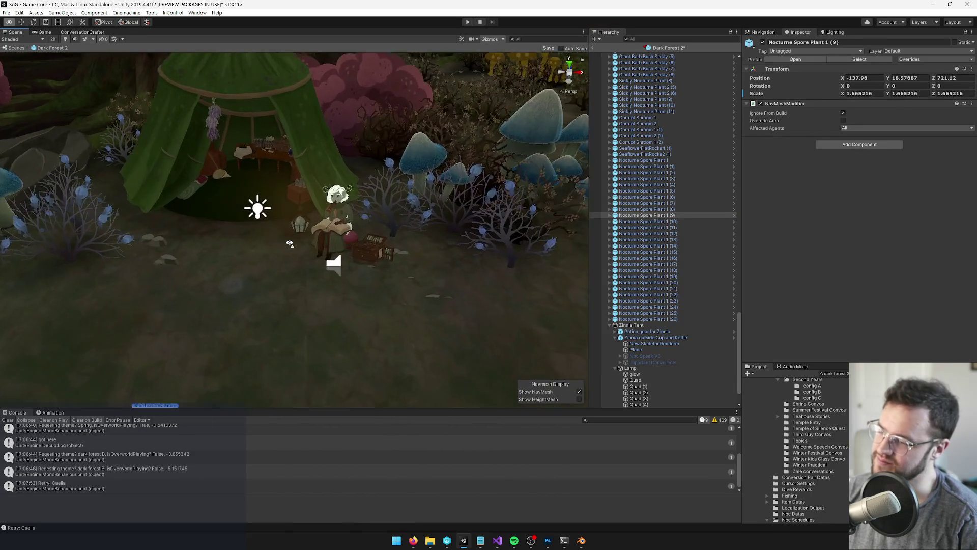
scroll(289, 244, "down", 5)
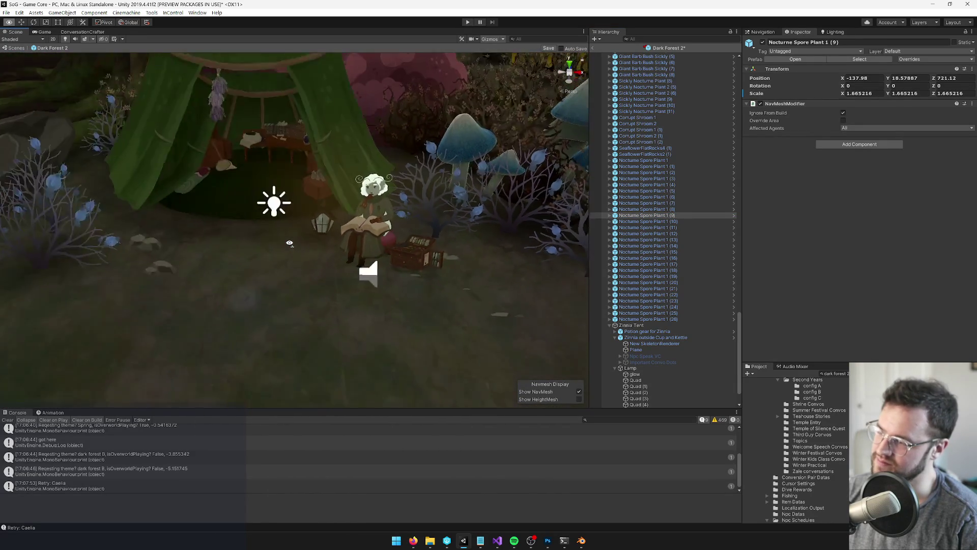
scroll(289, 243, "down", 5)
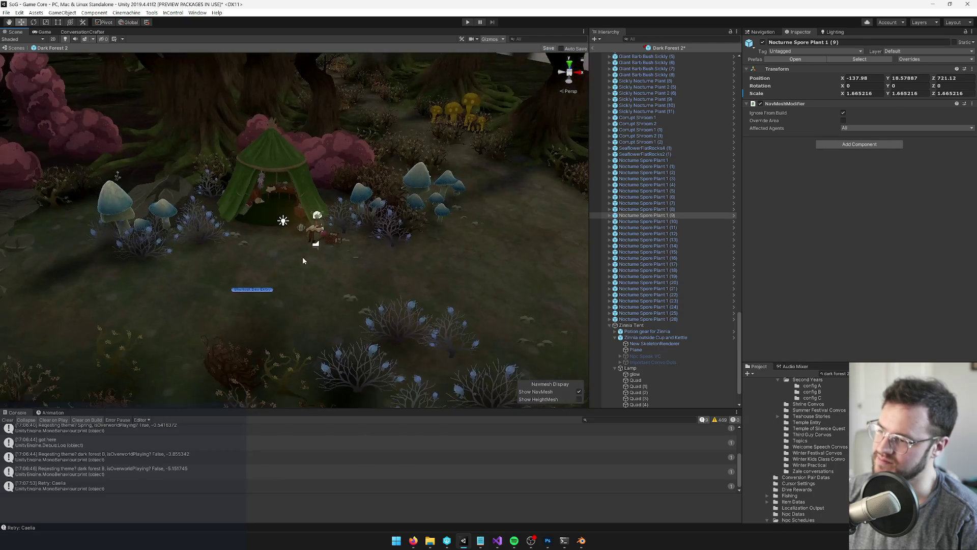
scroll(306, 263, "up", 10)
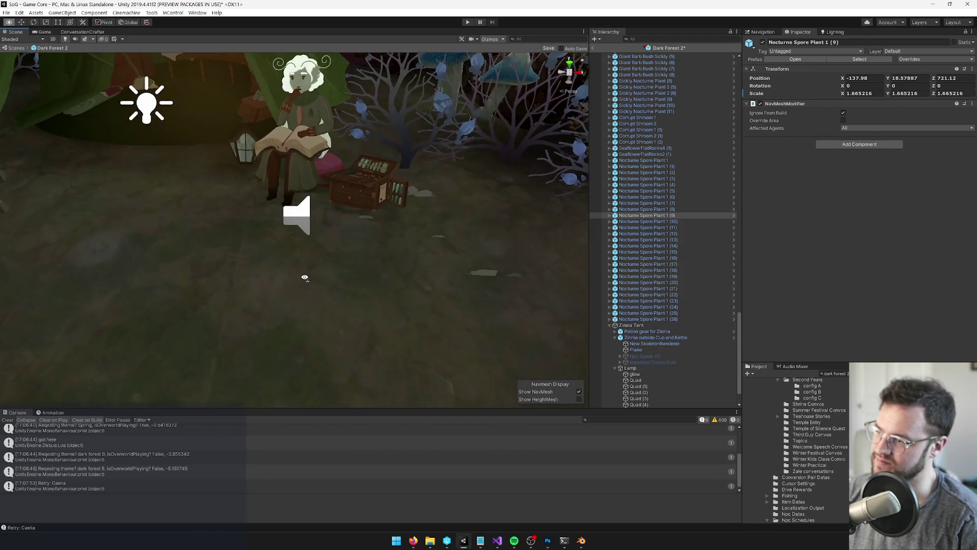
scroll(306, 277, "up", 3)
mouse_move(305, 277)
left_mouse_down()
mouse_move(316, 233)
mouse_move(308, 229)
left_mouse_up()
scroll(316, 233, "down", 3)
scroll(308, 229, "down", 6)
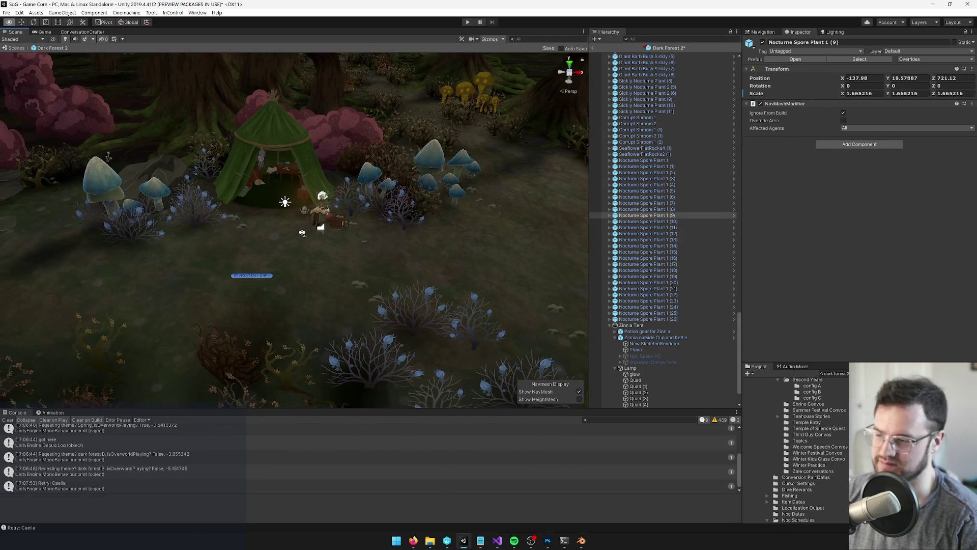
scroll(302, 233, "up", 8)
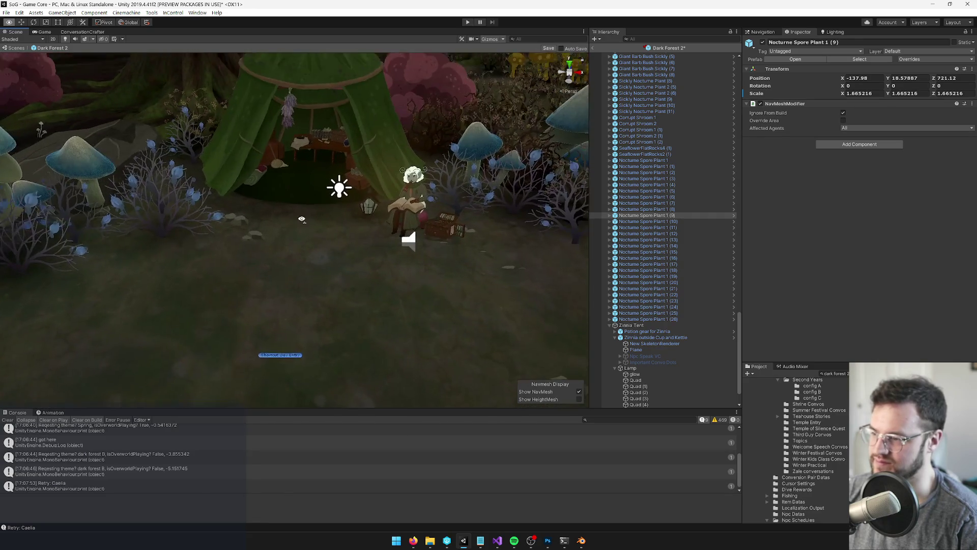
left_click_drag(300, 206, 346, 202, "alt")
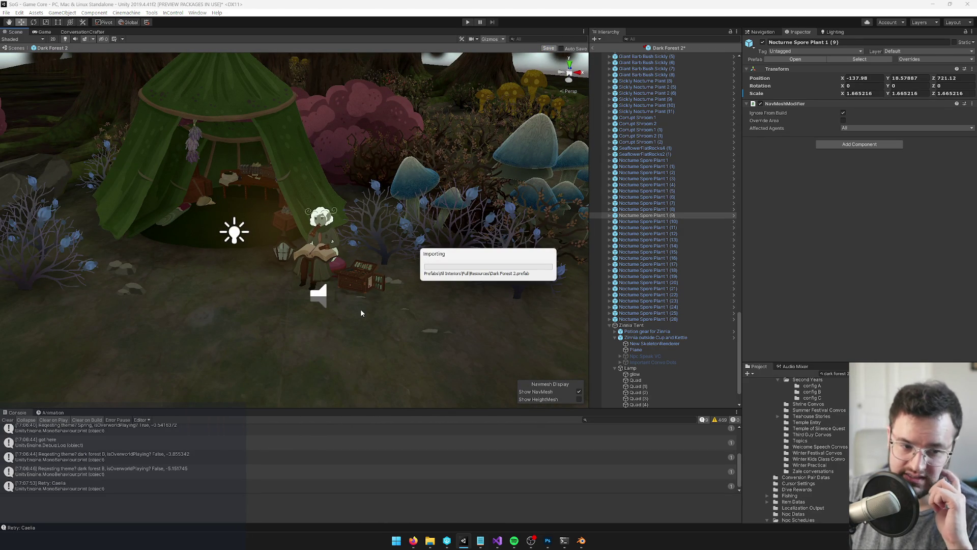
left_click(360, 276)
scroll(362, 272, "up", 5)
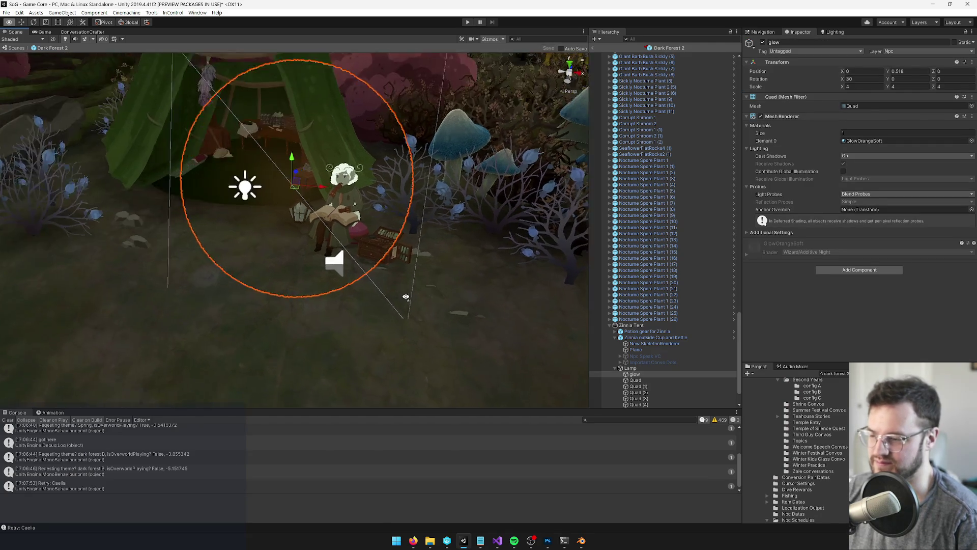
- Add a Box Collider to the Sprite of the potion gear chest beside Zinnia
left_click(364, 268)
scroll(363, 268, "up", 4)
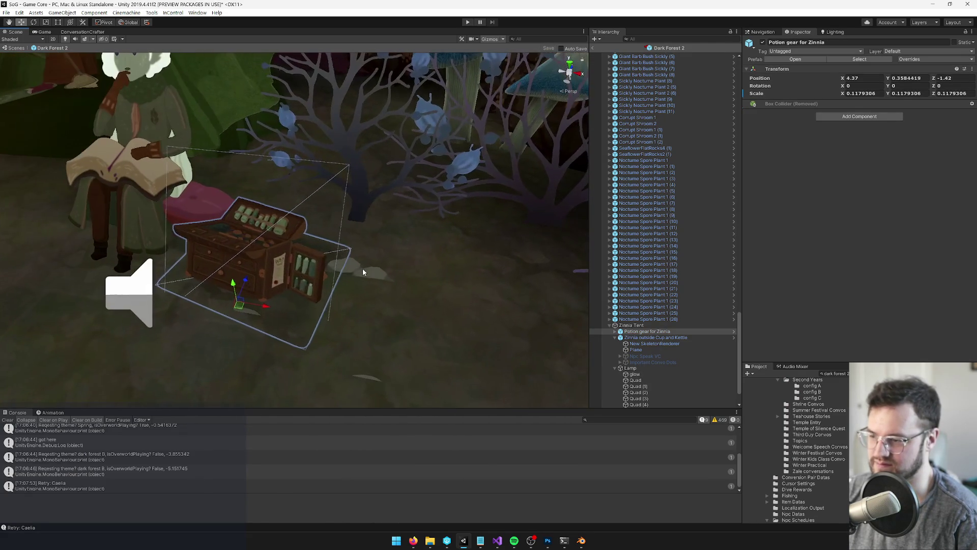
left_click(251, 245)
left_click(843, 263)
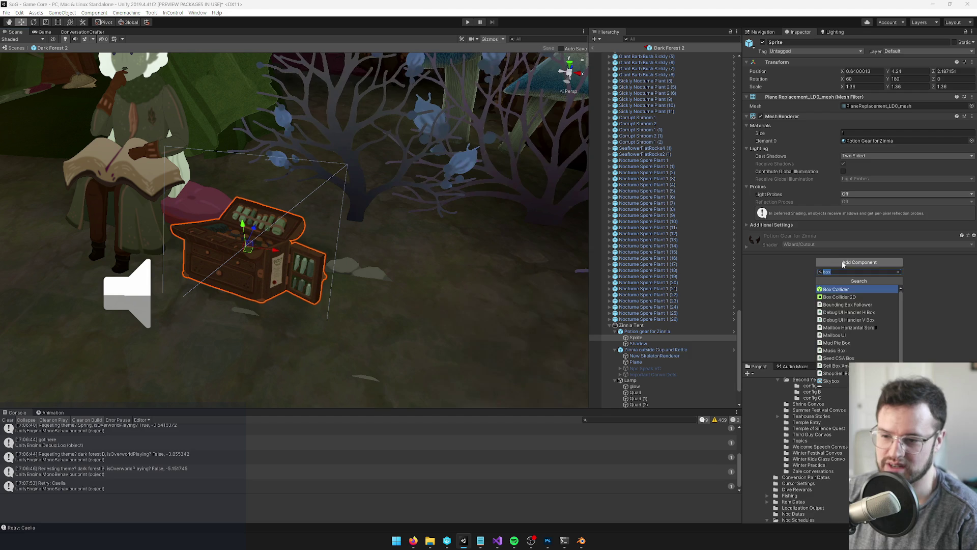
left_click(840, 291)
scroll(374, 208, "down", 5)
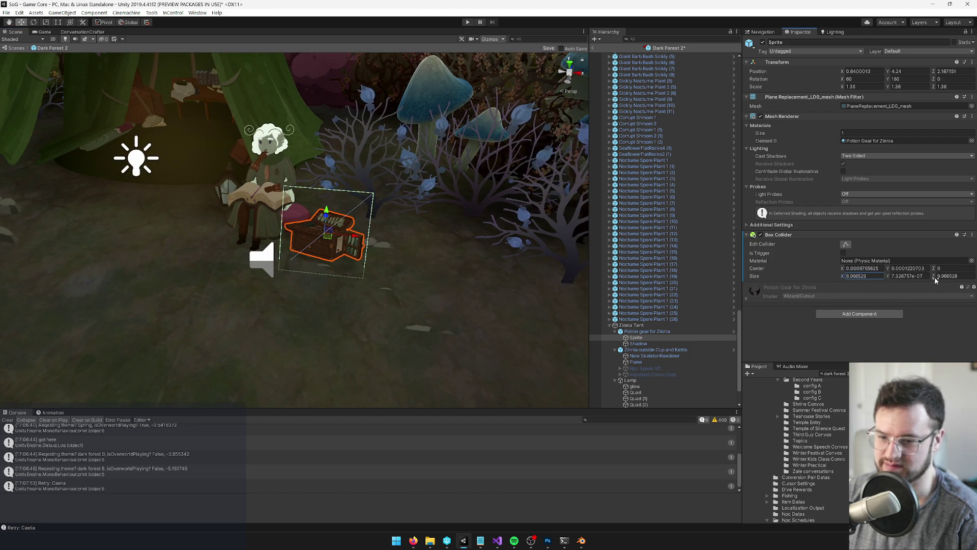
- Size the collider to 7.91 × 0.98 × 6.85 with Center Z 0.67, then save Dark Forest 2
left_click_drag(937, 272, 936, 271)
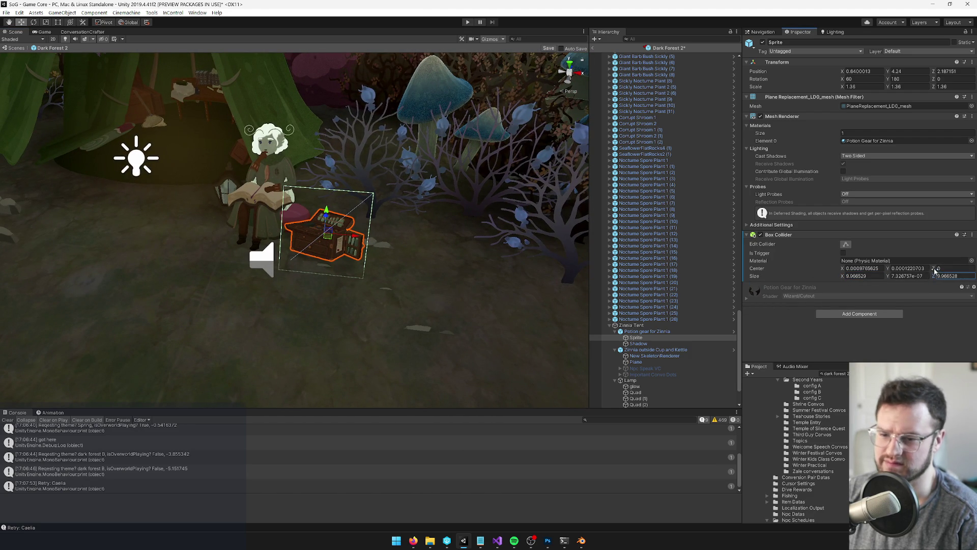
type("2.33")
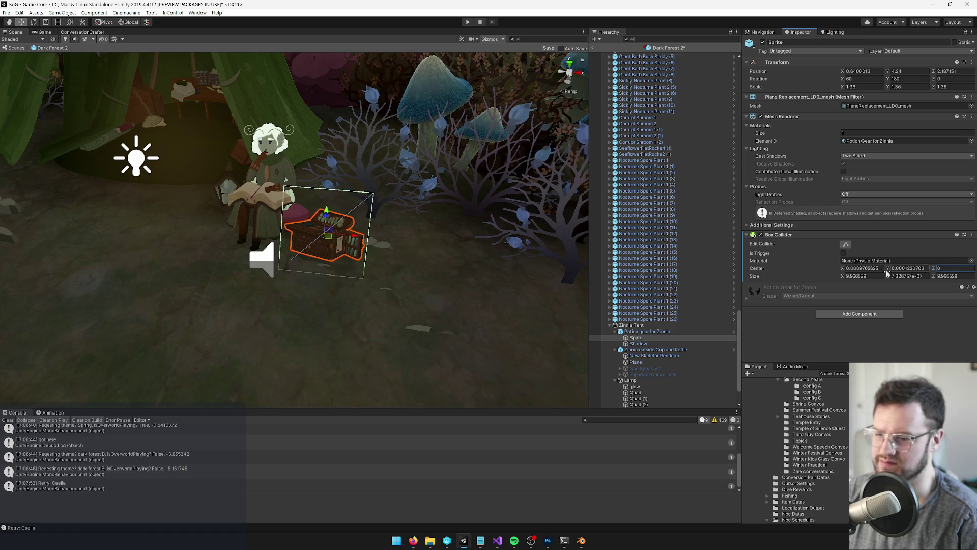
type("f")
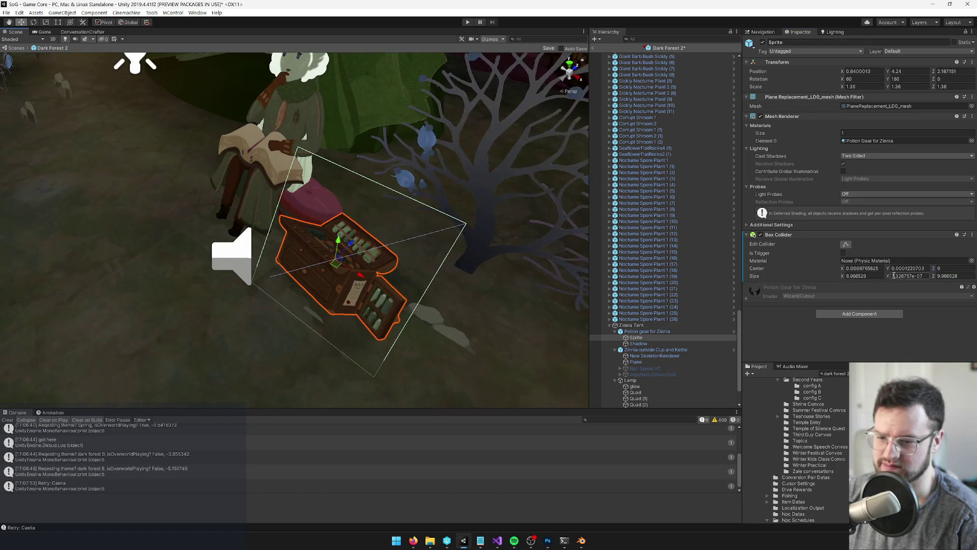
left_click_drag(890, 277, 904, 277)
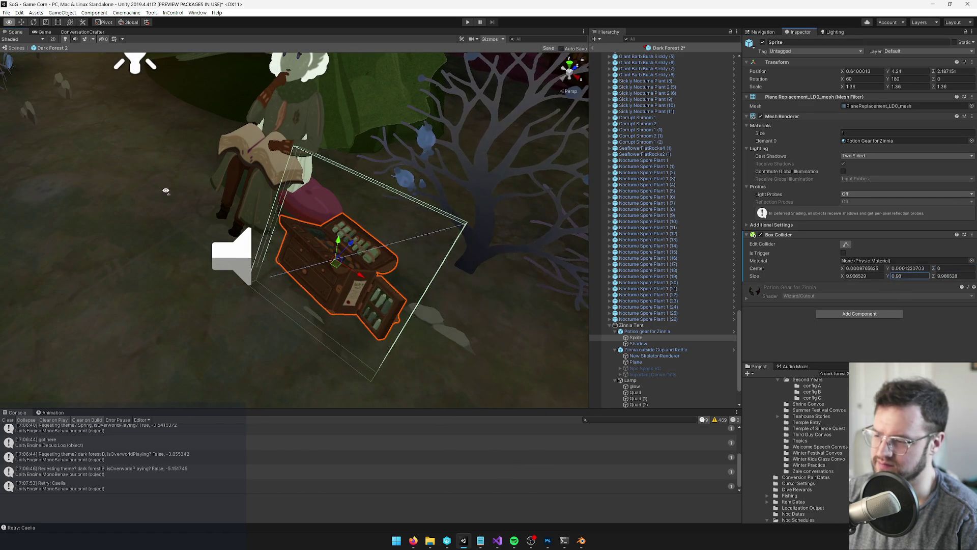
scroll(153, 194, "down", 10)
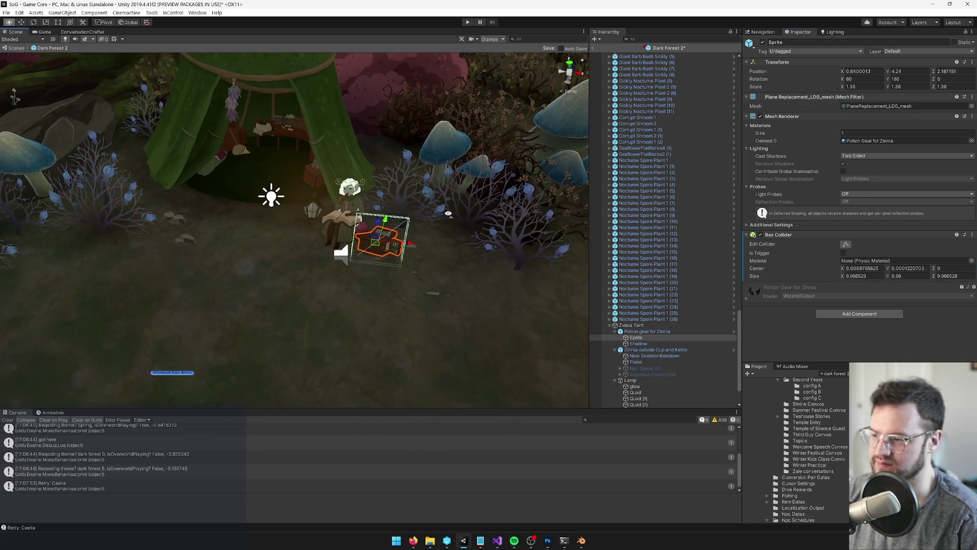
scroll(448, 214, "up", 10)
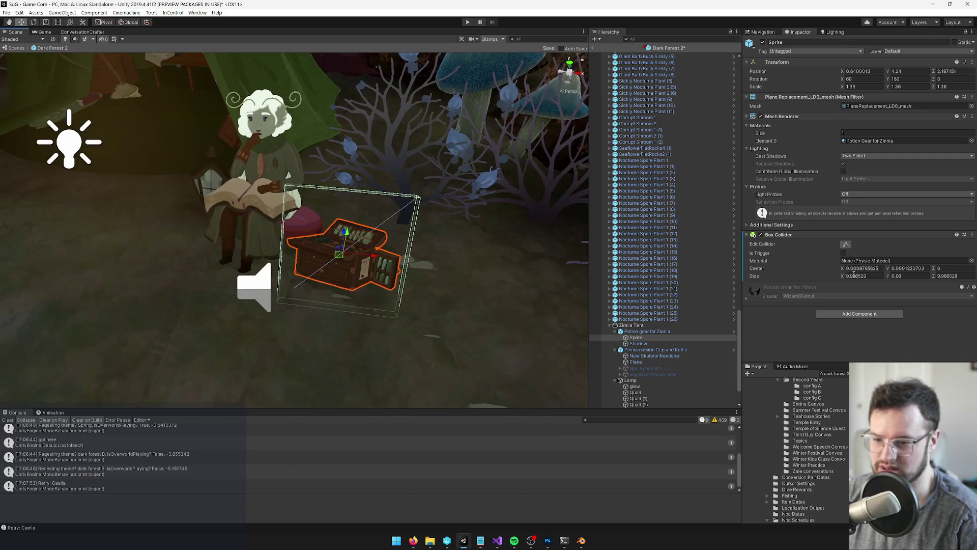
left_click_drag(844, 278, 819, 285)
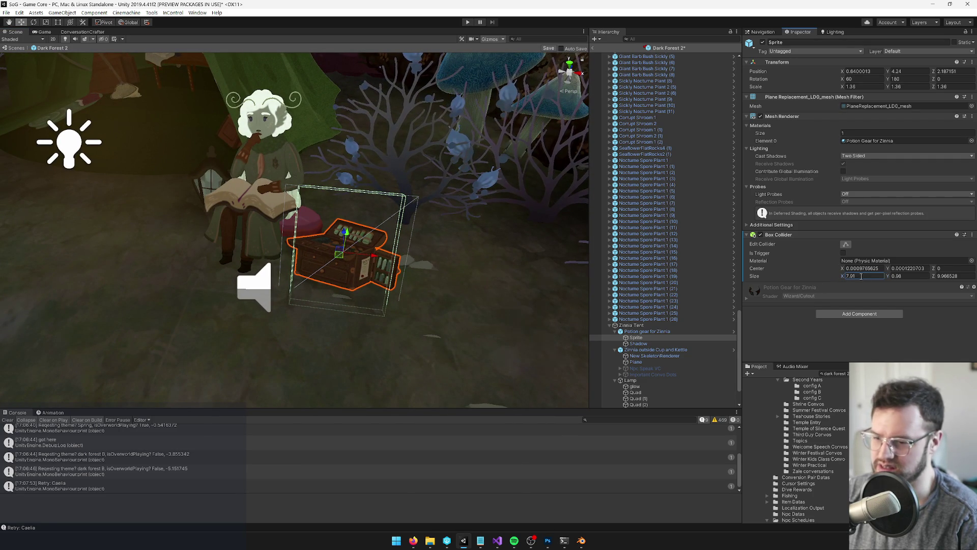
key("Tab")
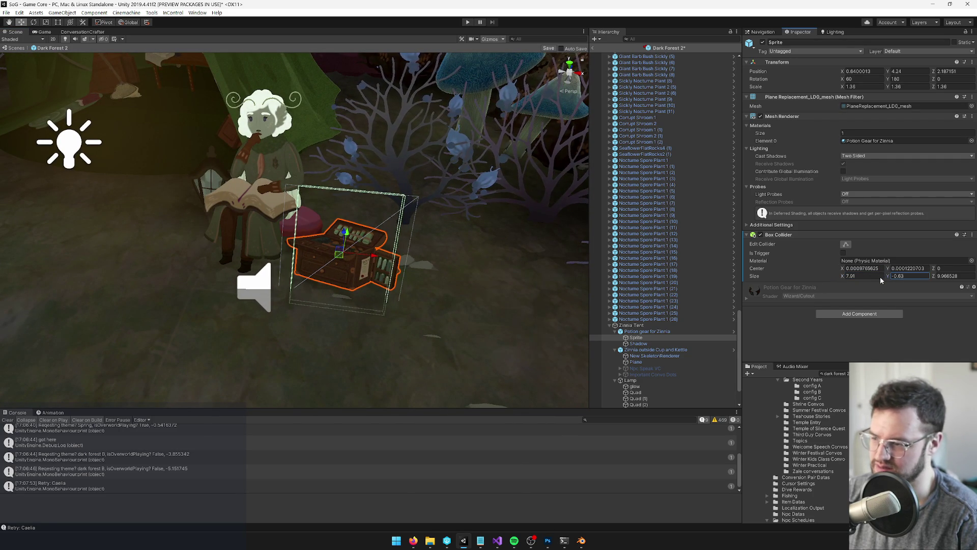
mouse_move(934, 277)
left_mouse_down()
mouse_move(883, 285)
mouse_move(892, 285)
left_mouse_up()
scroll(292, 282, "down", 2)
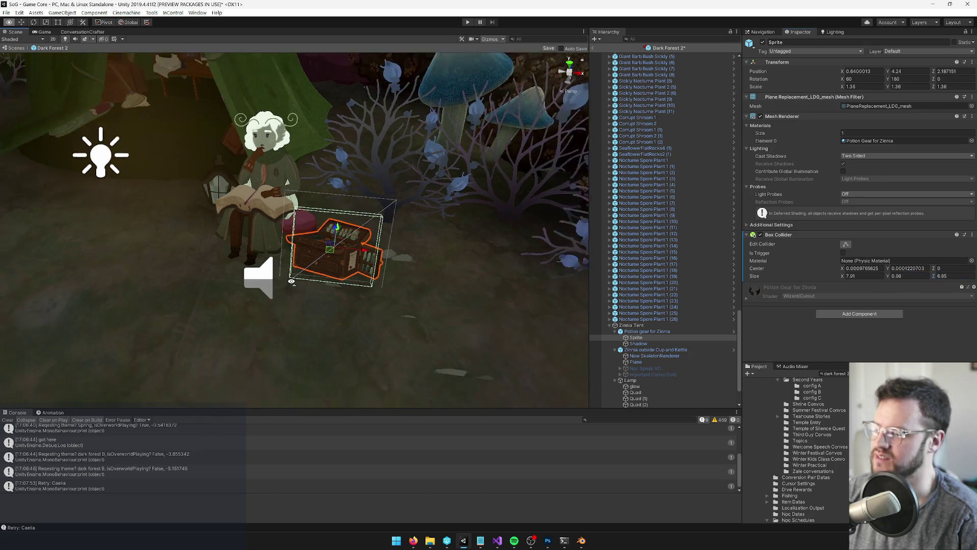
scroll(291, 281, "down", 8)
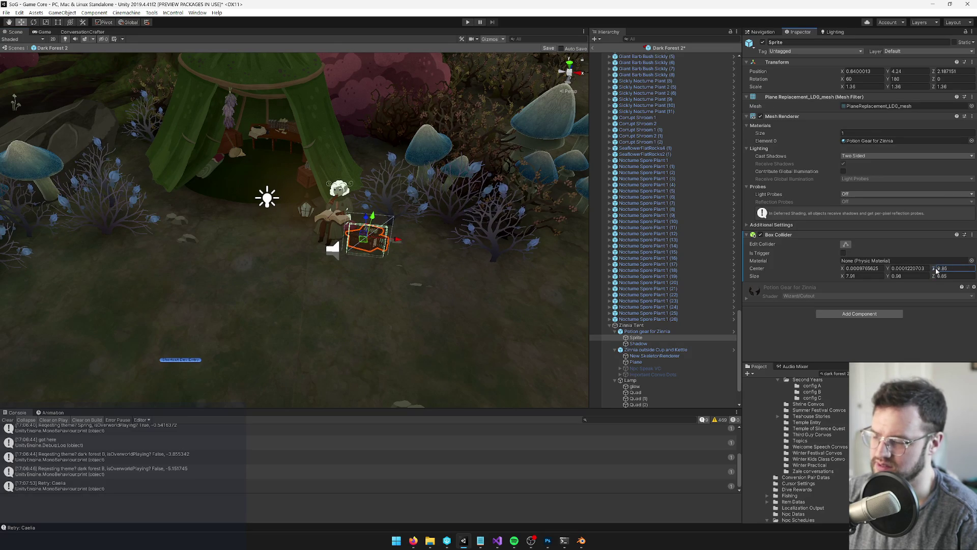
scroll(345, 251, "up", 10)
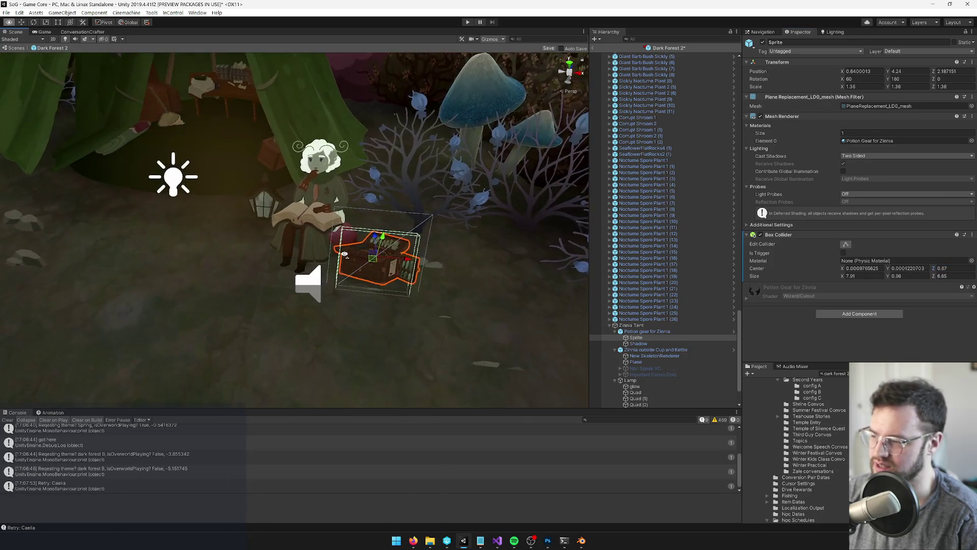
scroll(346, 251, "down", 5)
scroll(349, 247, "up", 2)
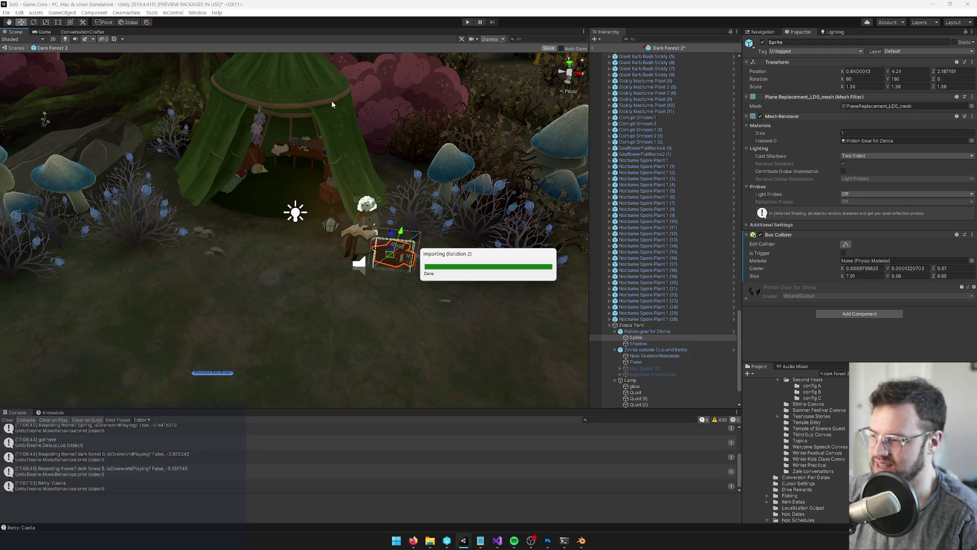
left_click(594, 48)
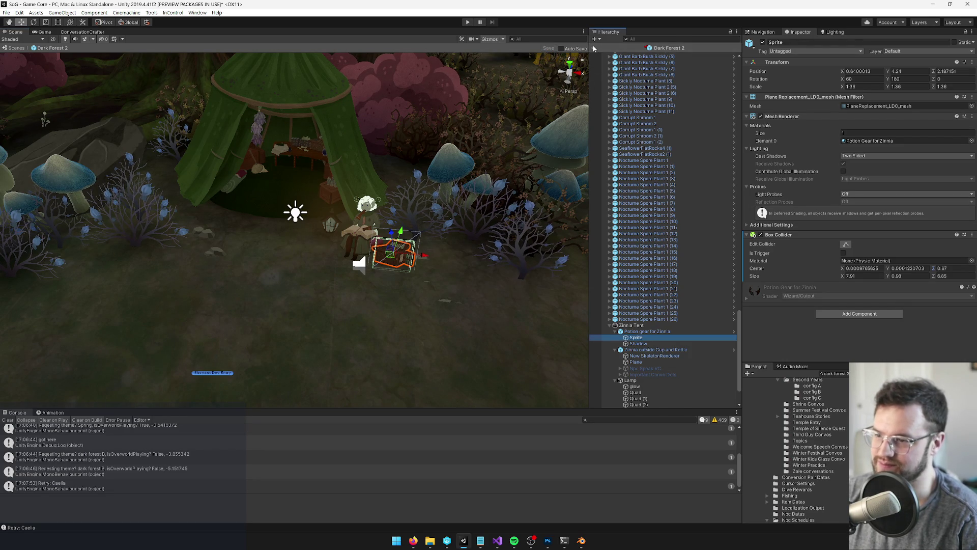
- Switch to the Game view to watch Zinnia reading at her tent
left_click(44, 32)
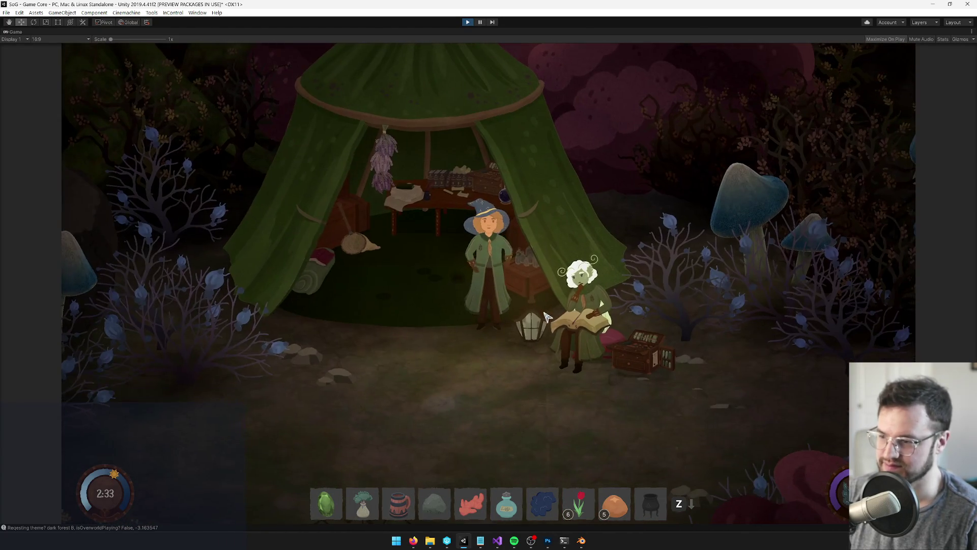
- Un-maximize the Game view and search the Project for 'zinnia ten'
right_click(29, 34)
left_click(55, 57)
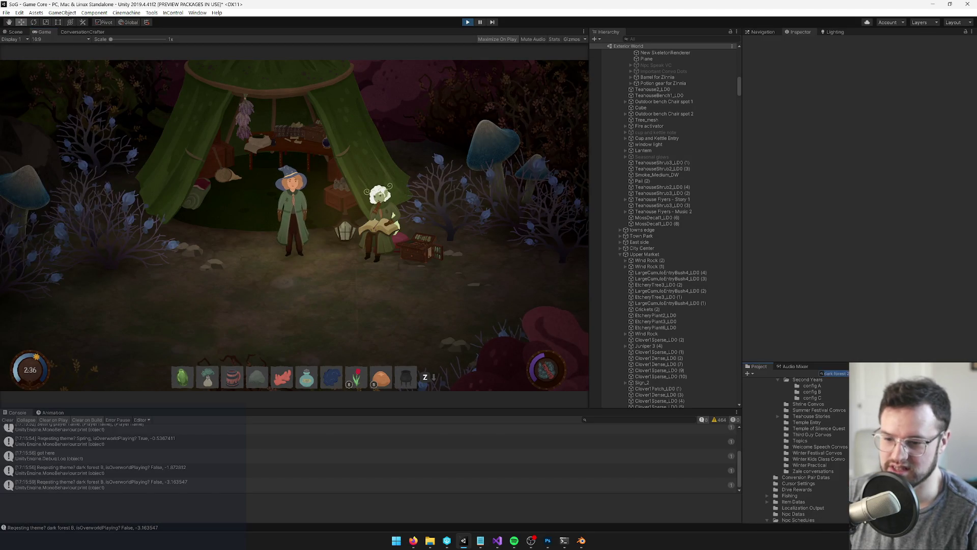
type("zinnia ten")
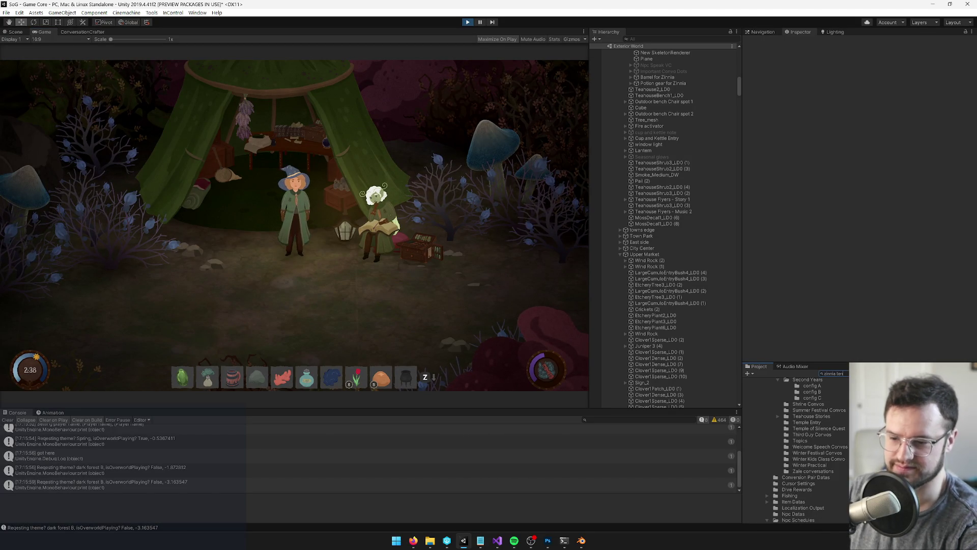
- Try Max Size 4096 on the Zinnia Tent texture, then set it back to 2048 and apply
left_click(875, 381)
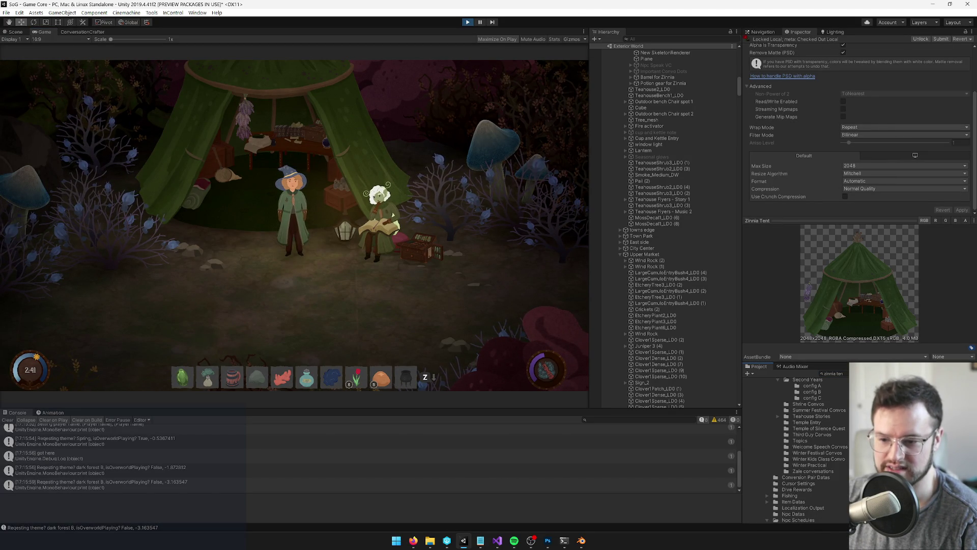
left_click(916, 166)
left_click(868, 229)
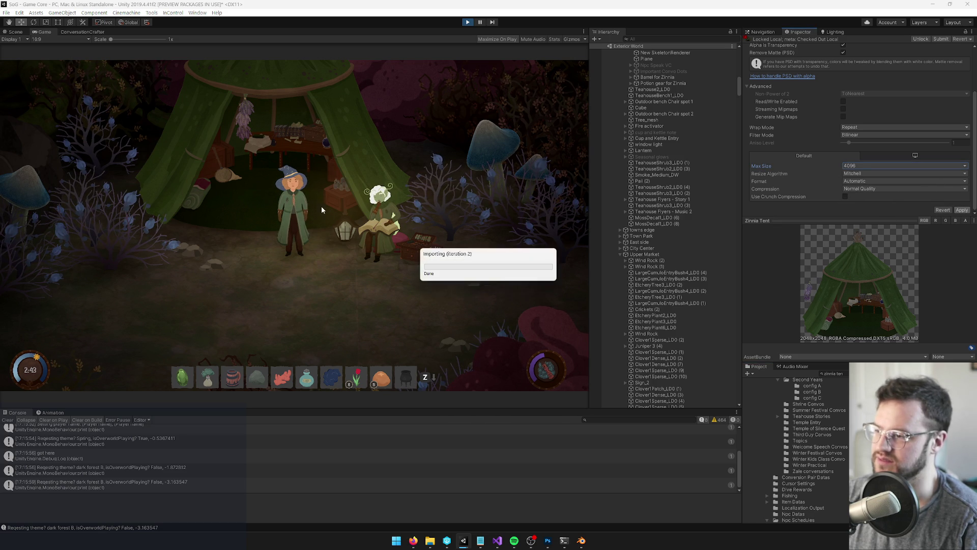
left_click(860, 166)
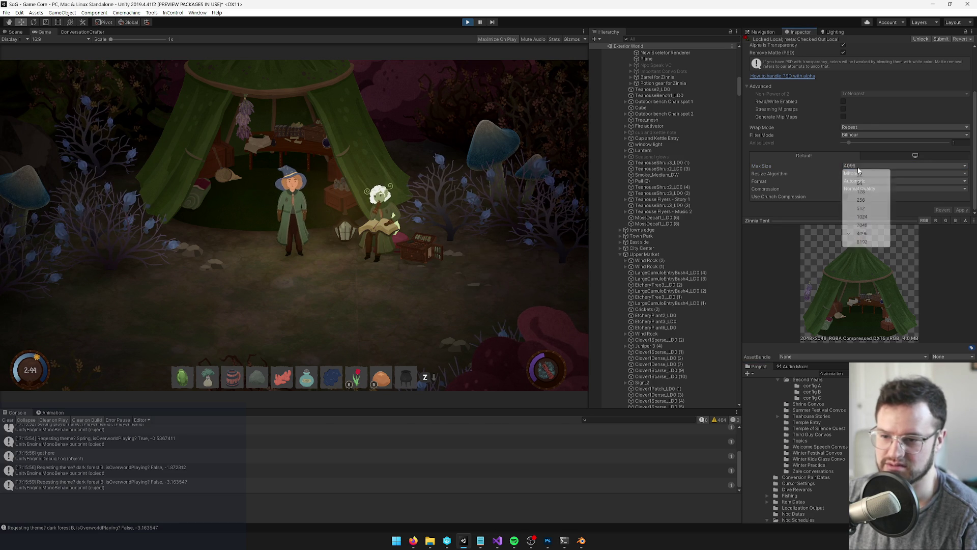
left_click(862, 225)
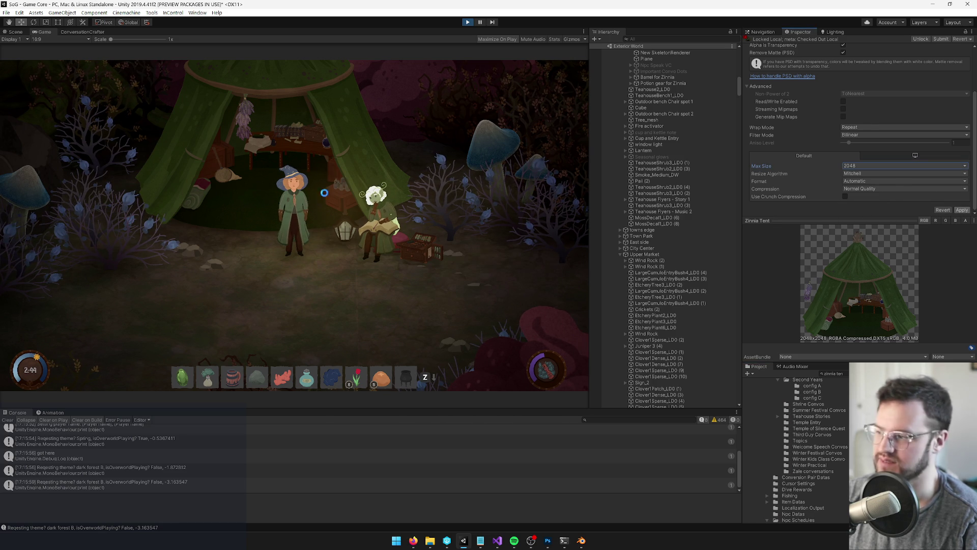
key("w")
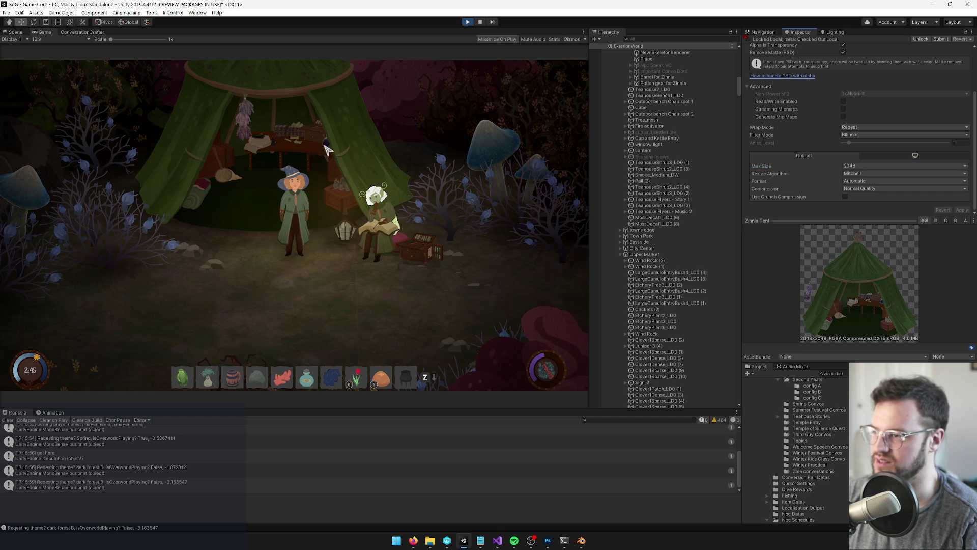